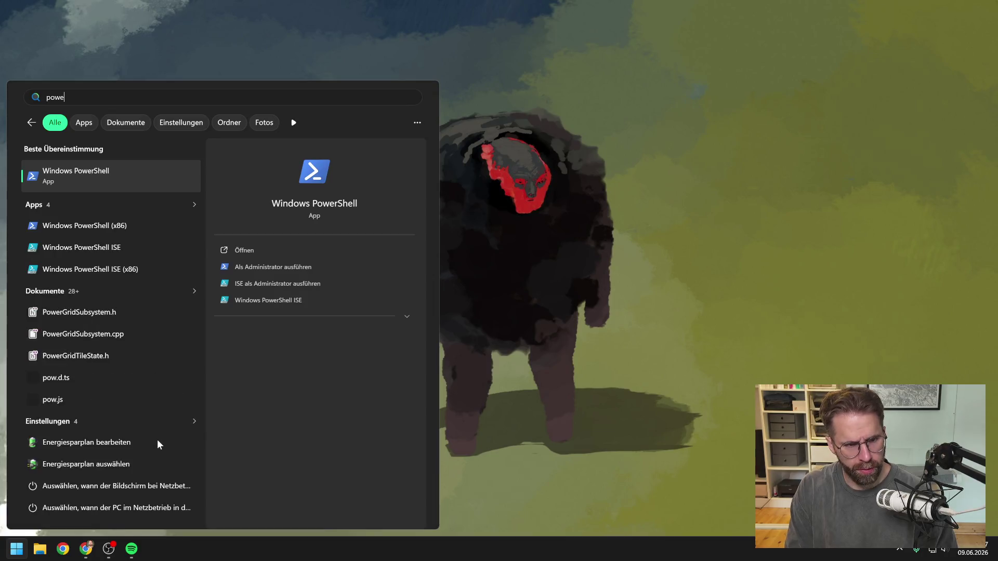
Launch Windows PowerShell and bring its window into focus
key("Return")
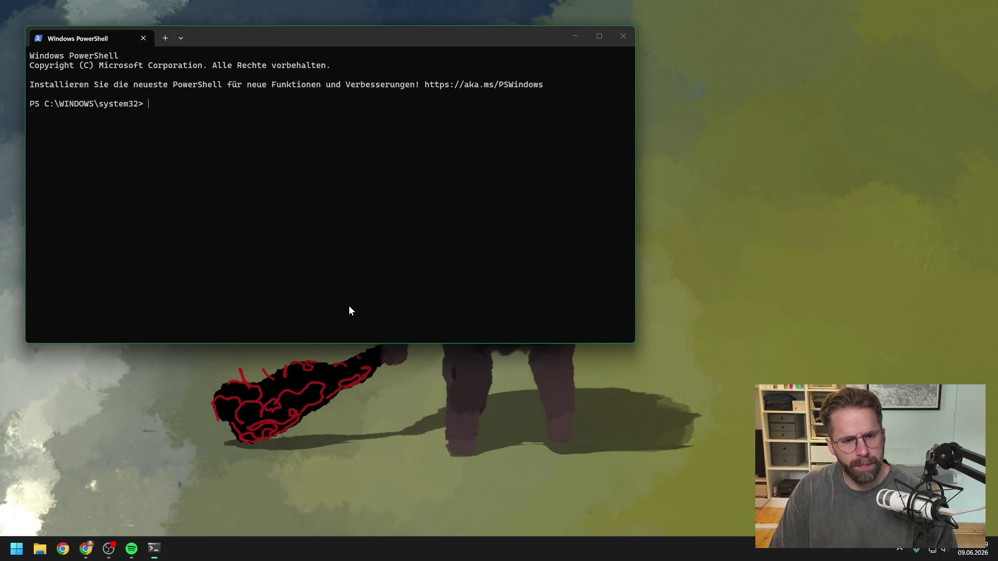
left_click(43, 552)
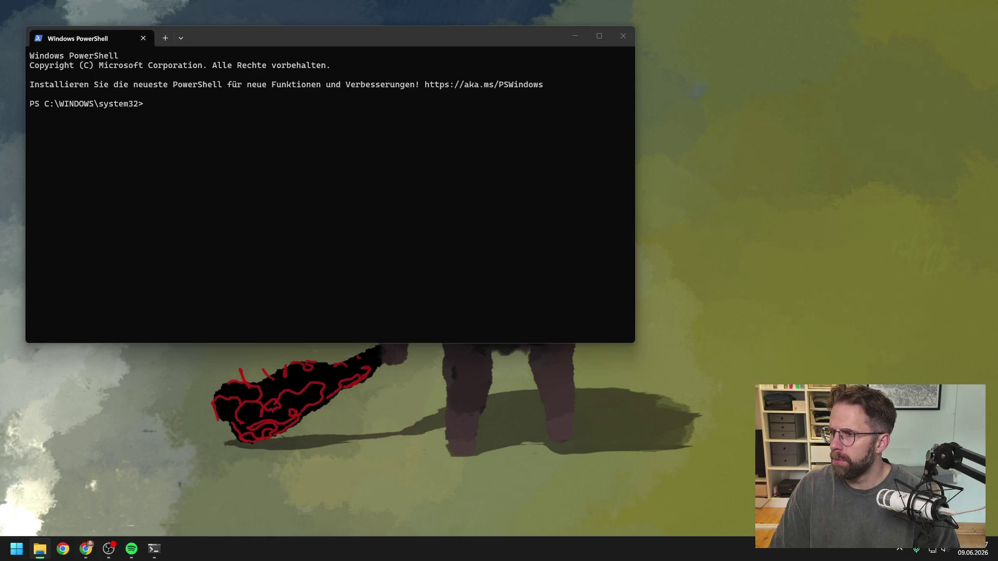
left_click(312, 108)
Change to D:\ProjectTwo\Development and start Claude Code with 'claude'
type("cd D:\\ProjectTwo\\Development")
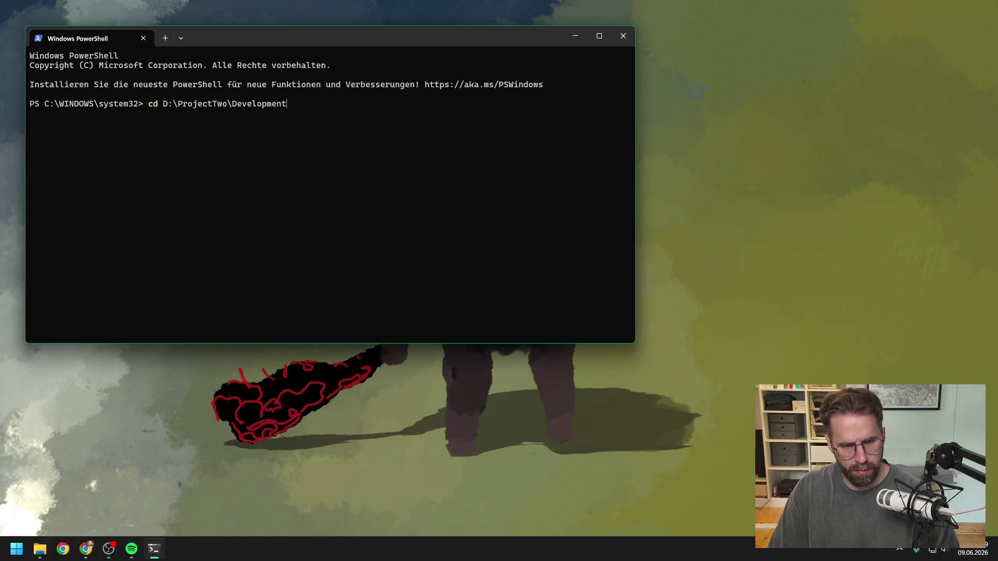
key("Return")
type("claude")
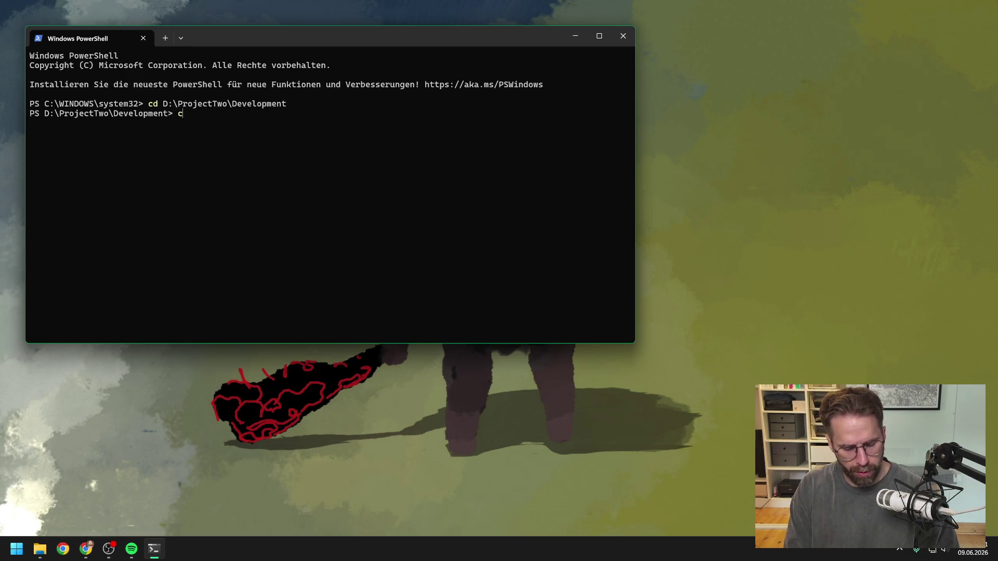
key("Return")
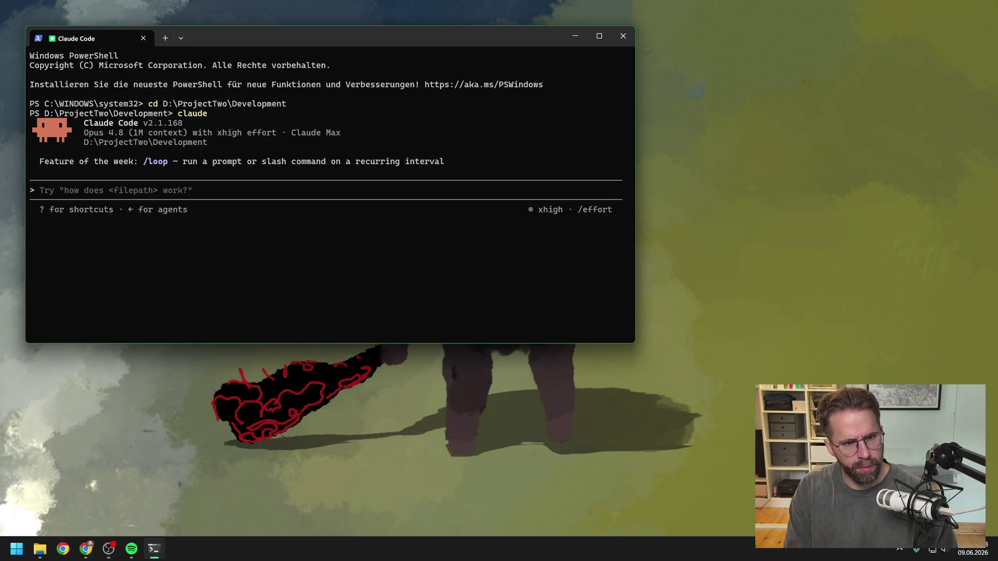
Send 'resume session' to Claude Code, then bring up Perforce P4V from the Start menu
type("resume session")
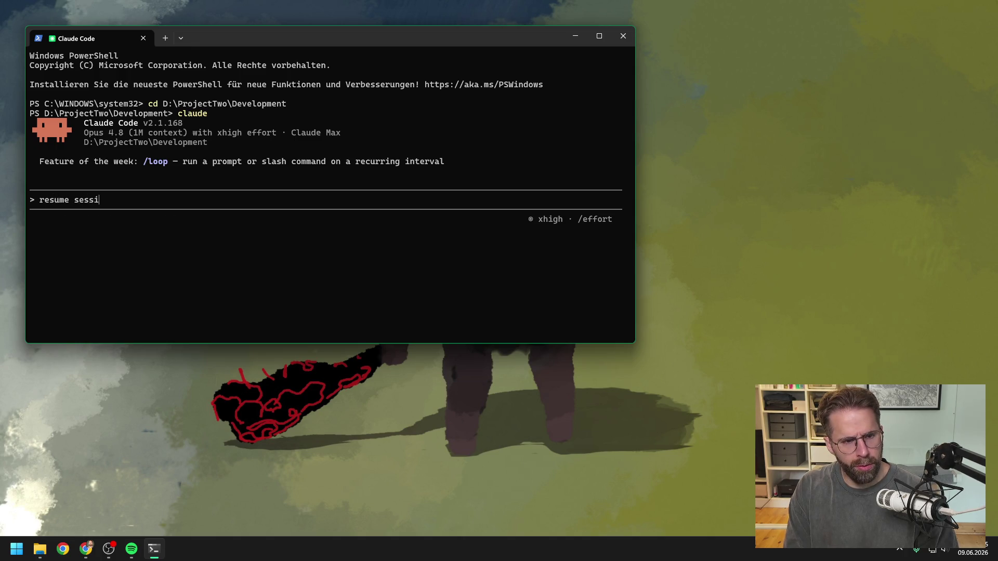
key("Return")
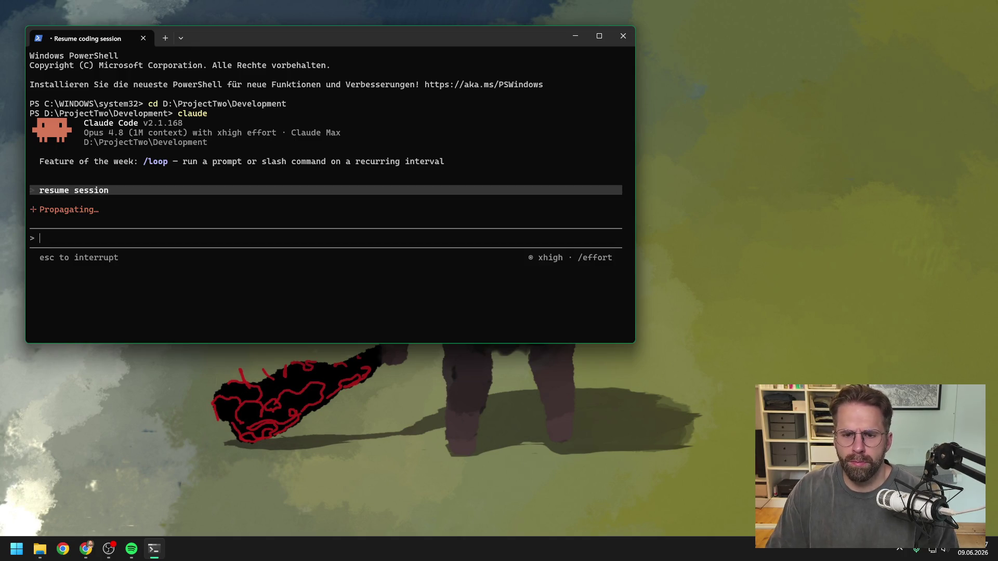
left_click(760, 188)
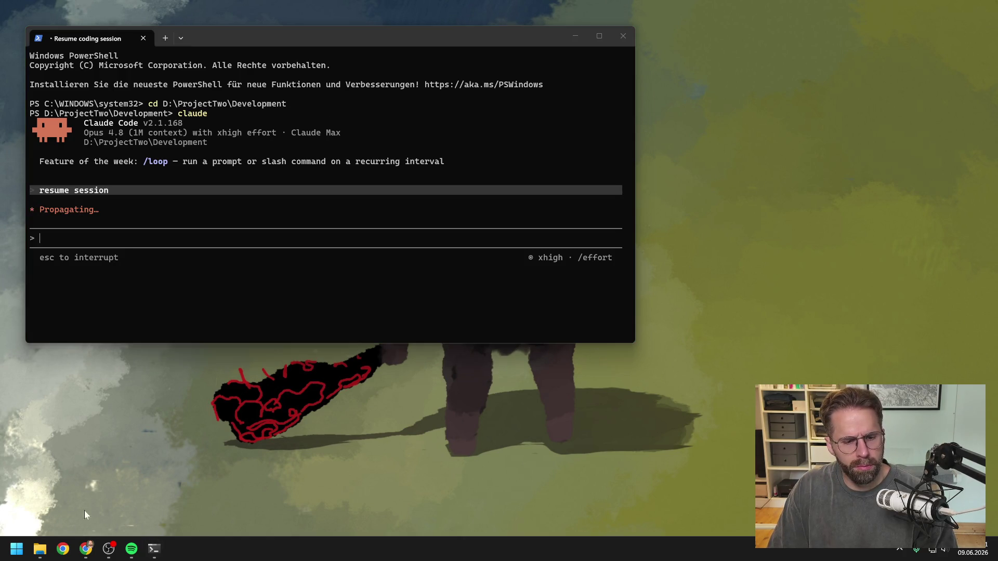
left_click(16, 549)
key("Escape")
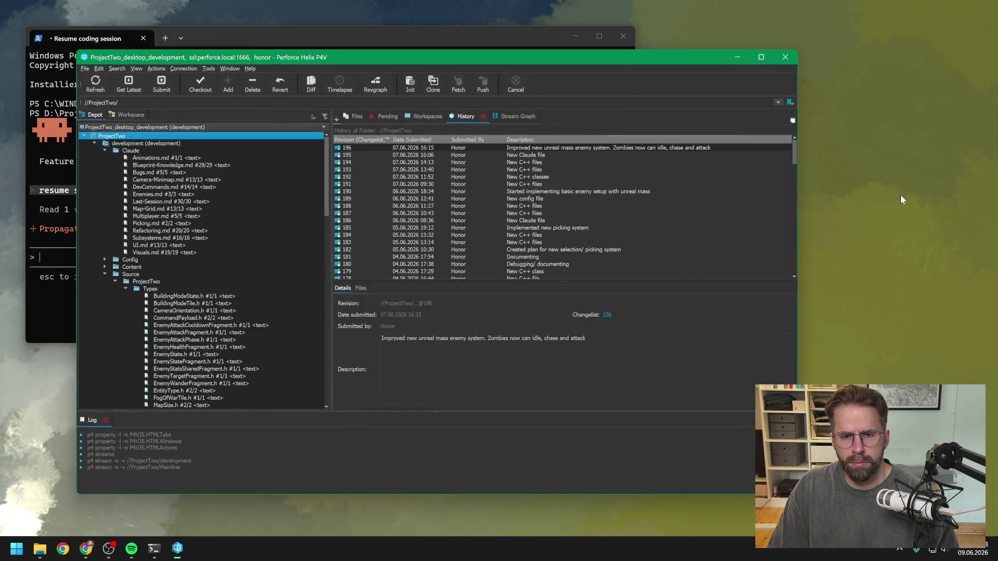
Refresh the P4V depot, browse Source/ProjectTwo, then bring the Claude Code terminal back to front
left_click(98, 84)
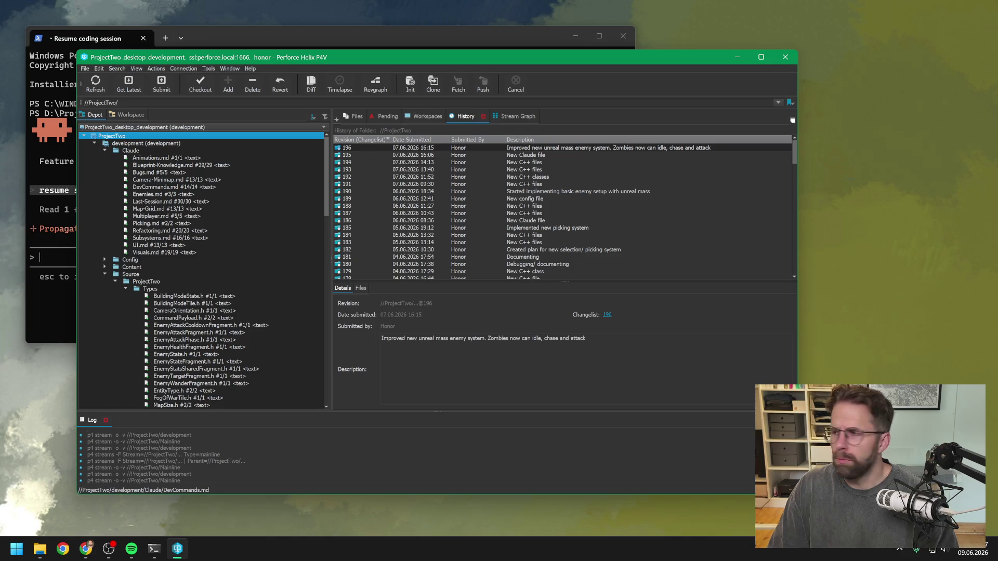
key("alt+Tab")
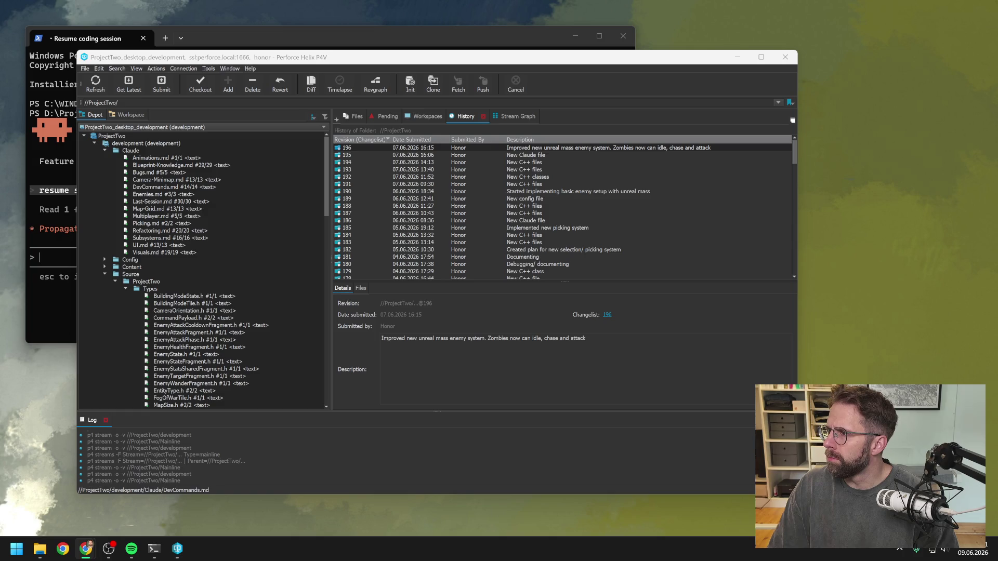
left_click(394, 35)
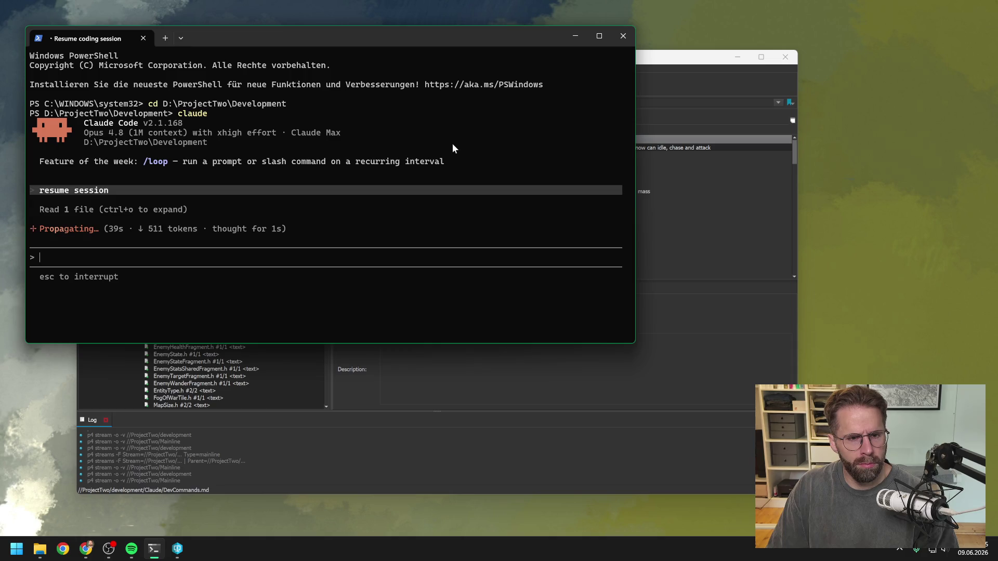
left_click_drag(674, 62, 745, 68)
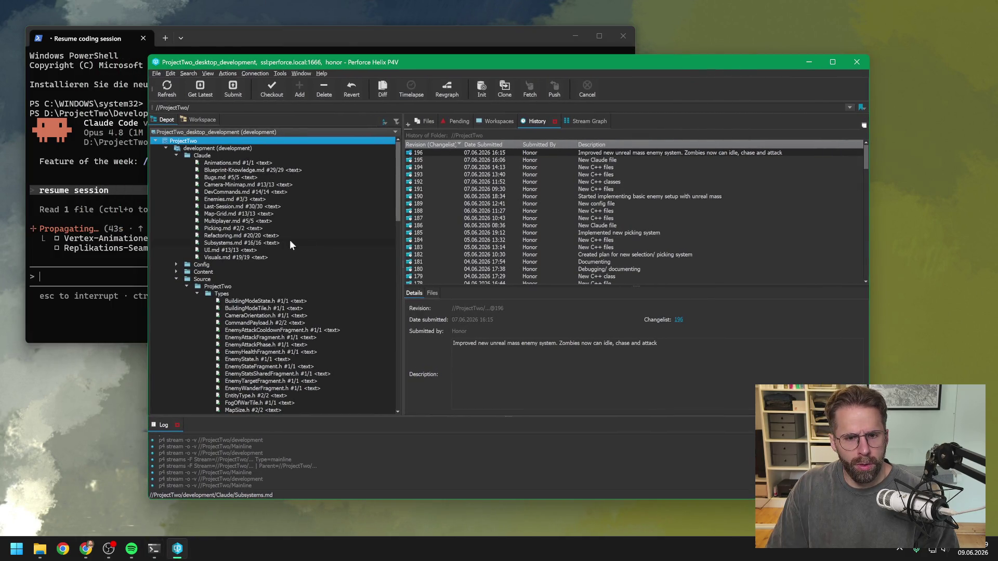
scroll(289, 239, "down", 20)
scroll(293, 241, "down", 7)
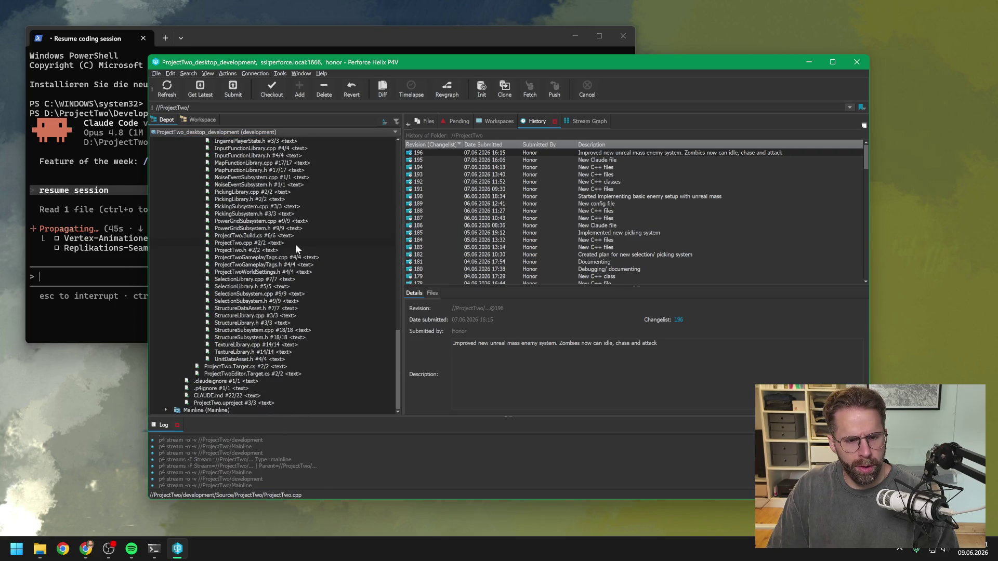
left_click(215, 37)
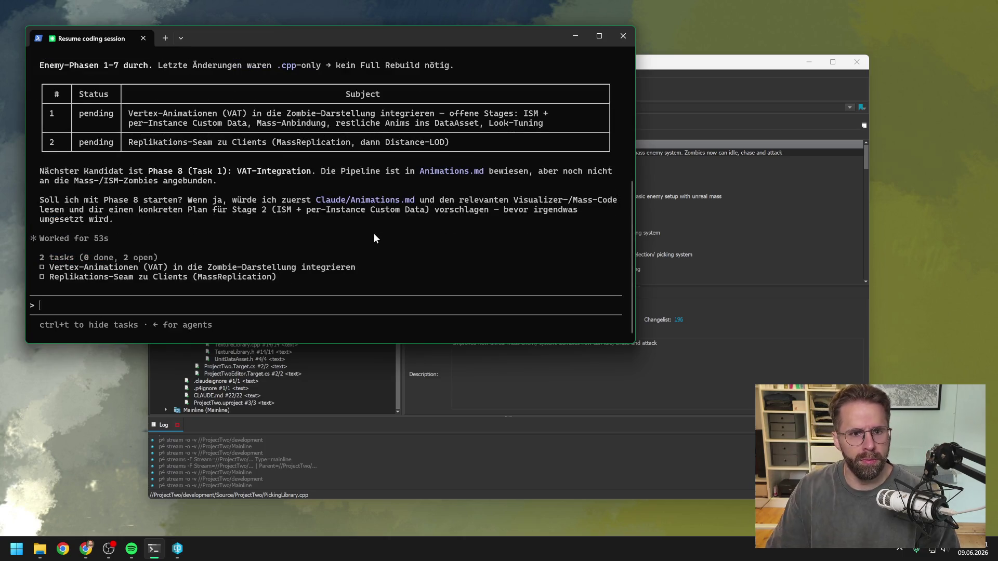
Scroll up to read Claude's two pending tasks and its Phase 8 VAT integration proposal
scroll(369, 234, "up", 4)
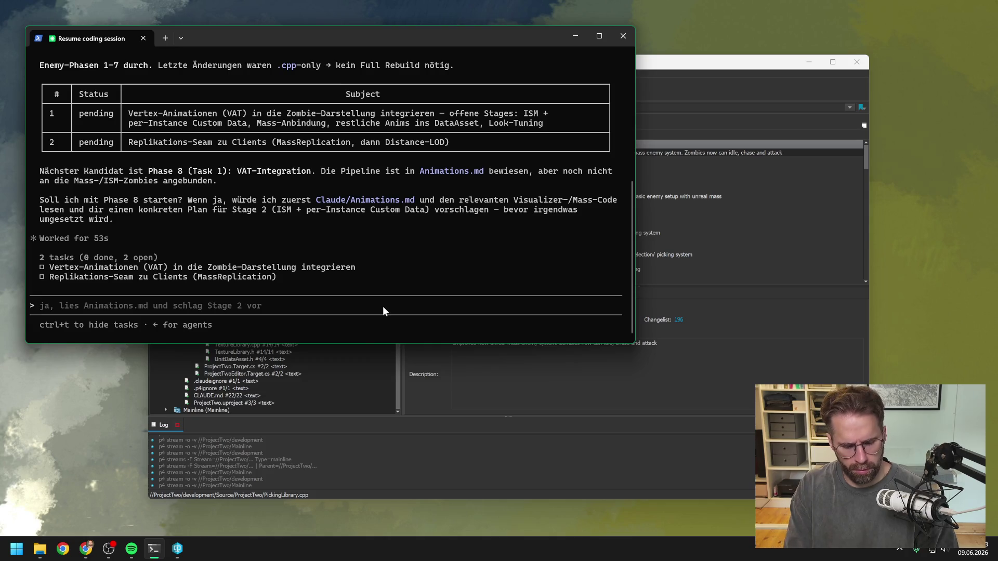
Type a German reply: start vertex animations, import test-project assets, plan Mass state integration
type("ja lass uns ")
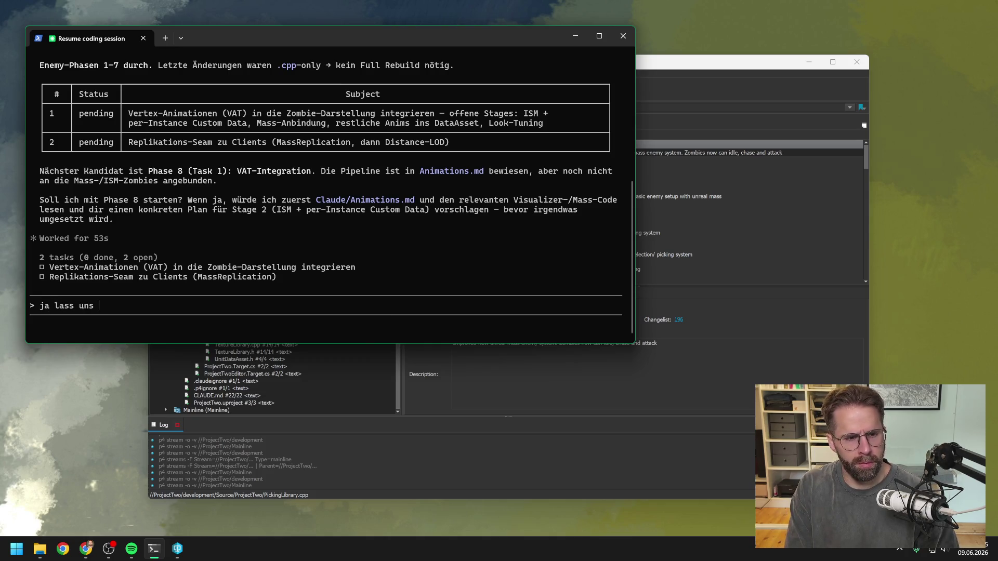
type("mit ")
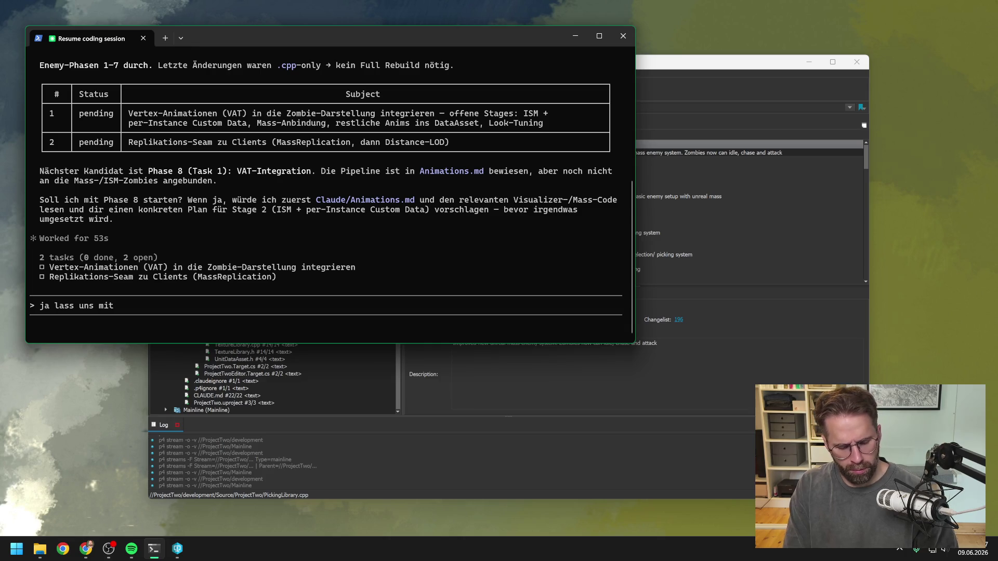
type("den vertex")
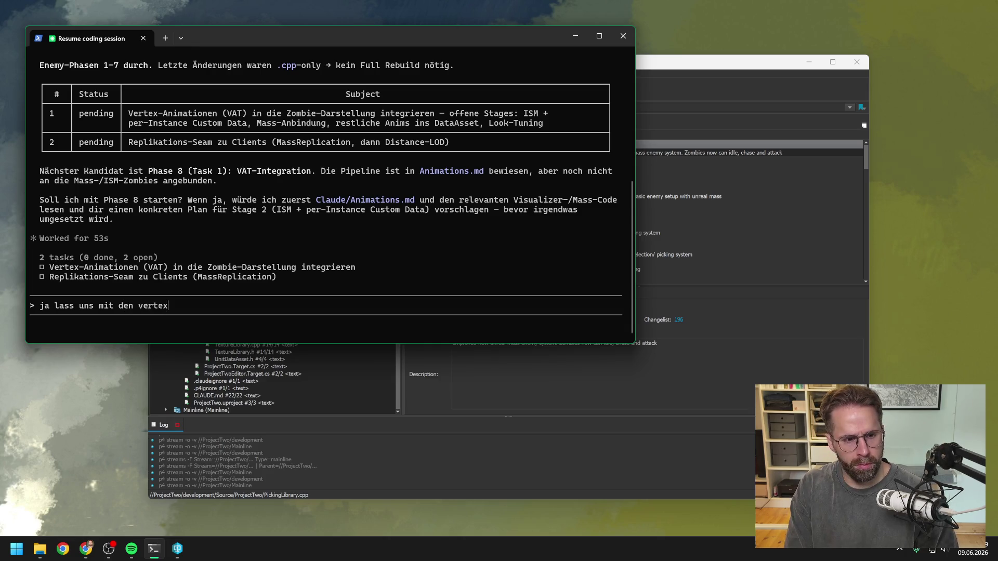
type("t animatione")
key("BackSpace")
key("BackSpace")
type("nen anfangen.")
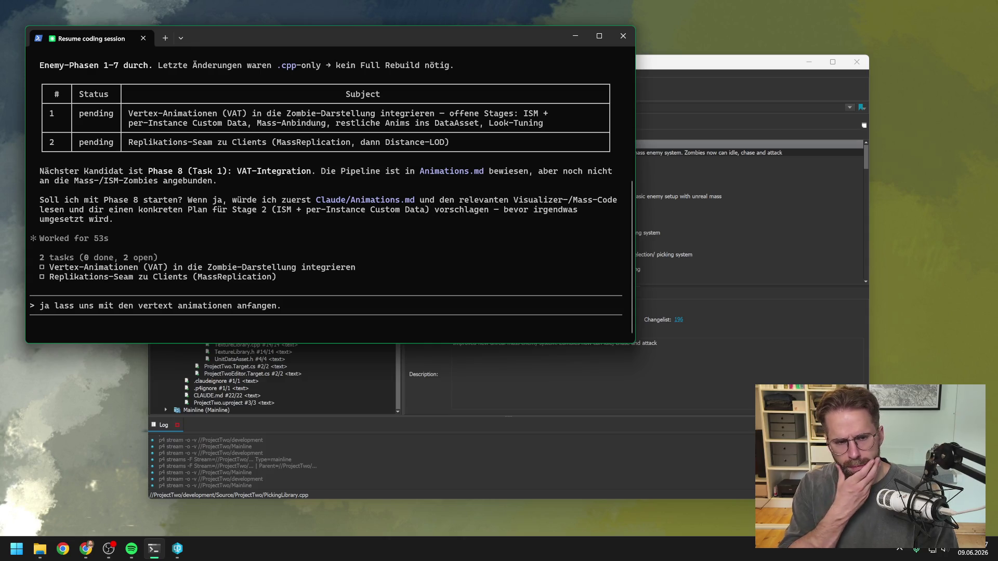
key("BackSpace")
key("BackSpace")
key("BackSpace")
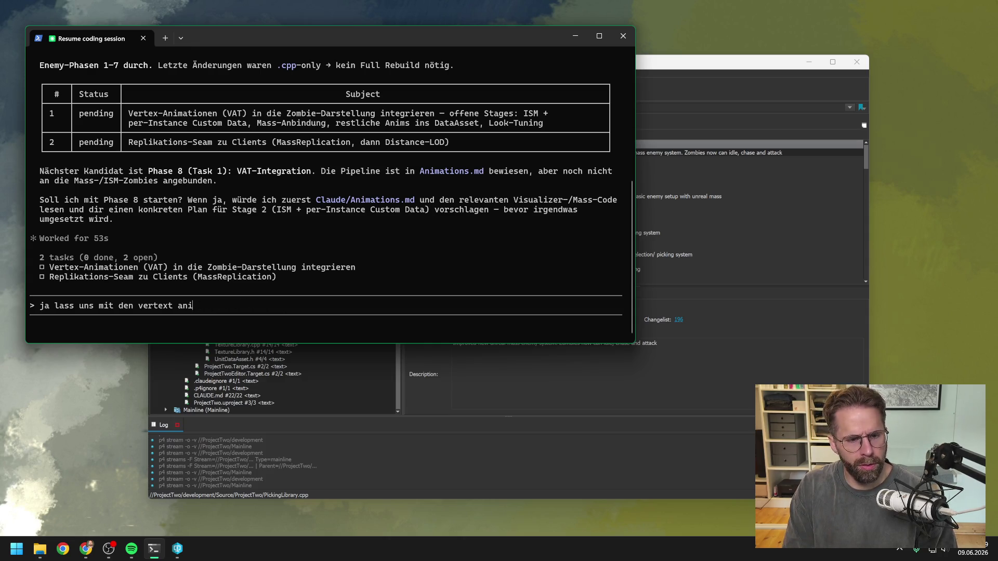
type("x ani")
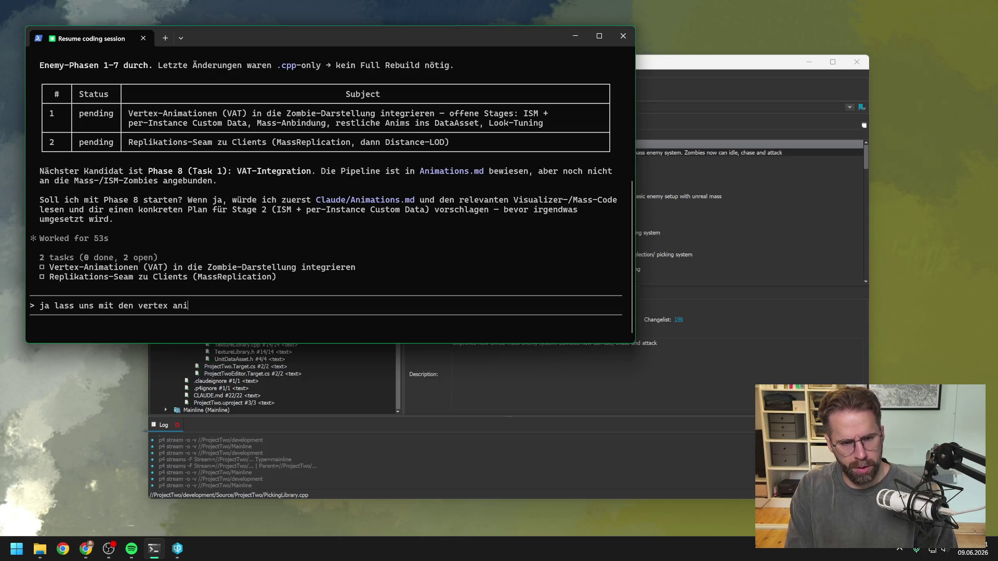
type("mations anfang")
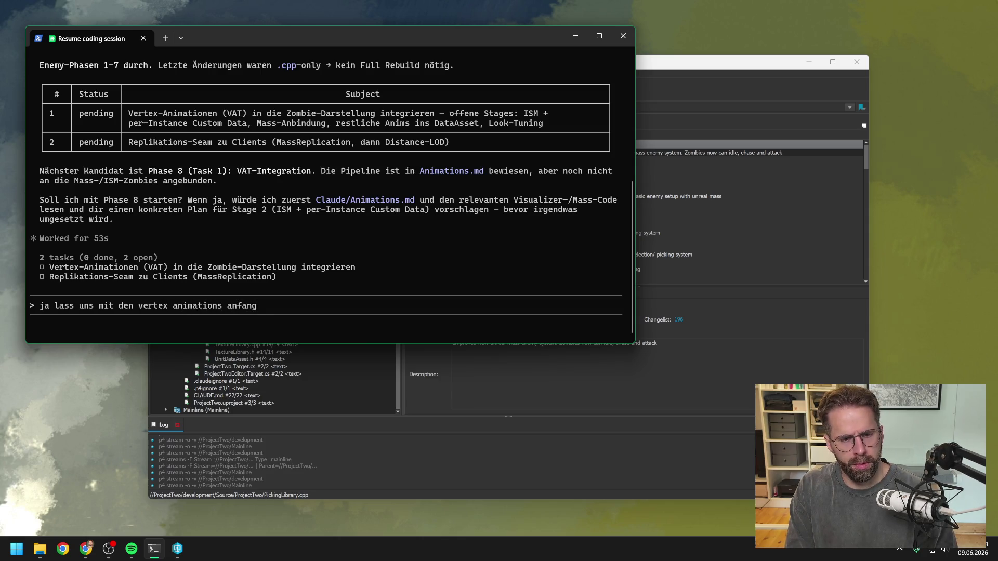
type("en. Da")
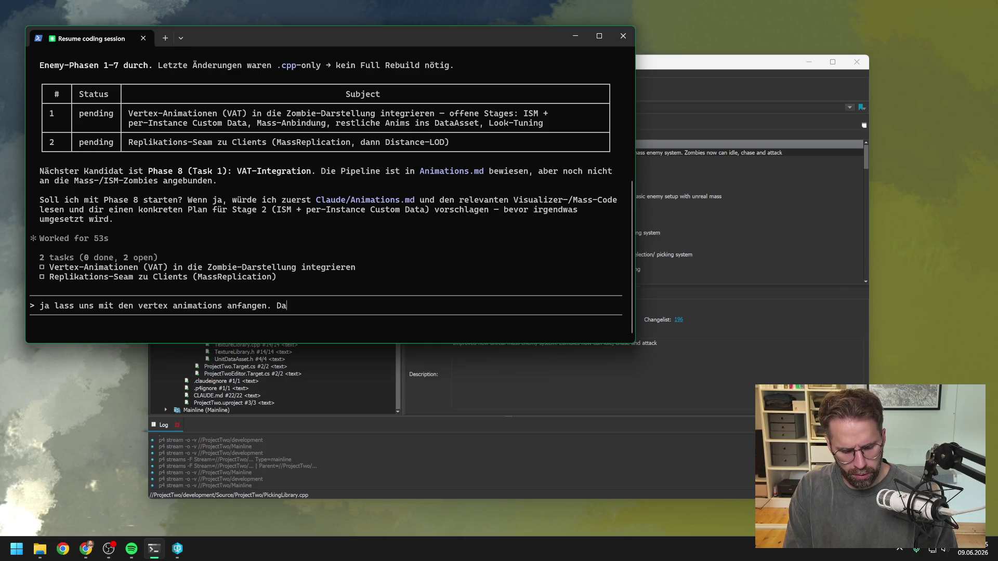
type("für müssen w")
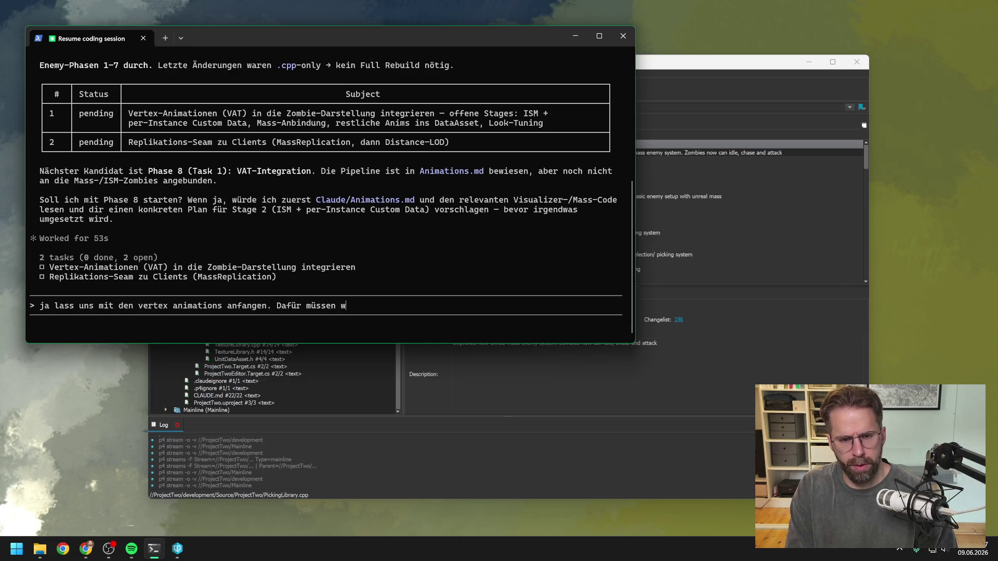
type("ir erst ")
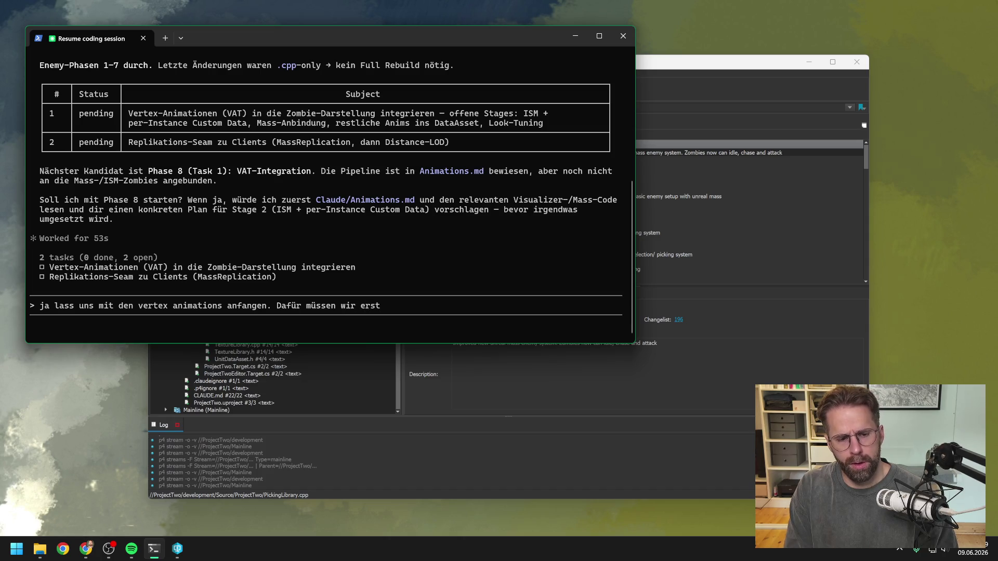
type("die asset")
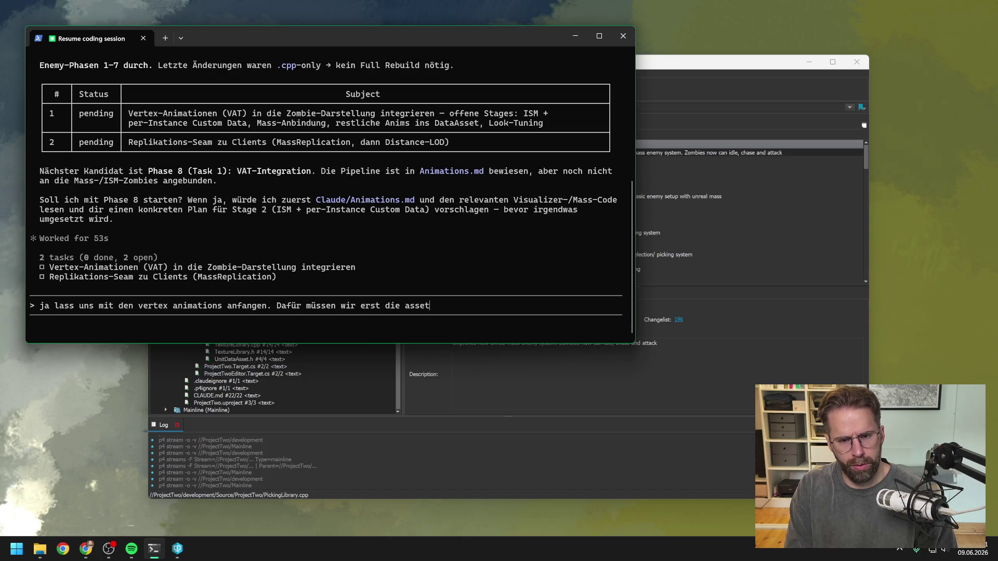
type("s aus dem test pro")
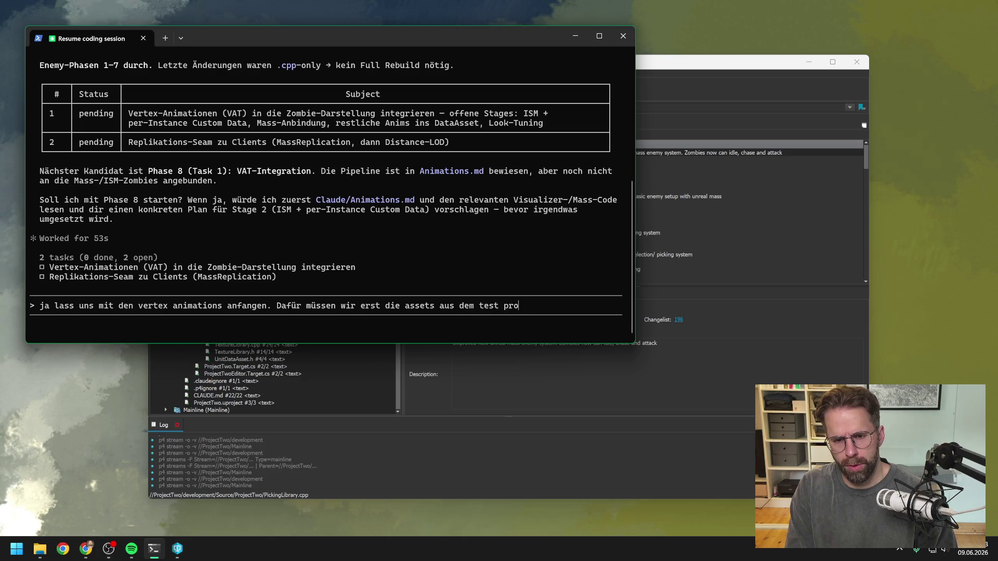
type("jekt importieren ")
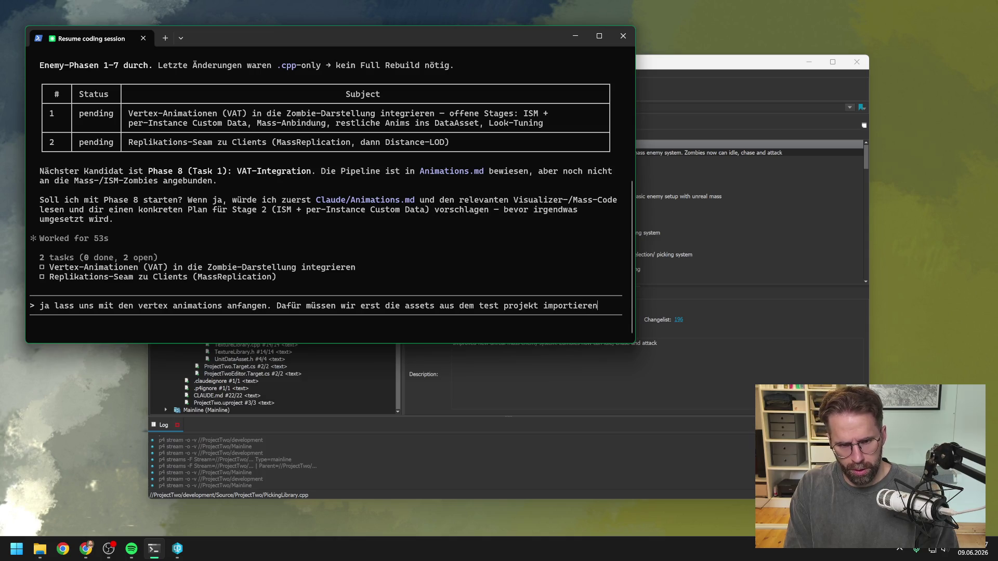
type("und")
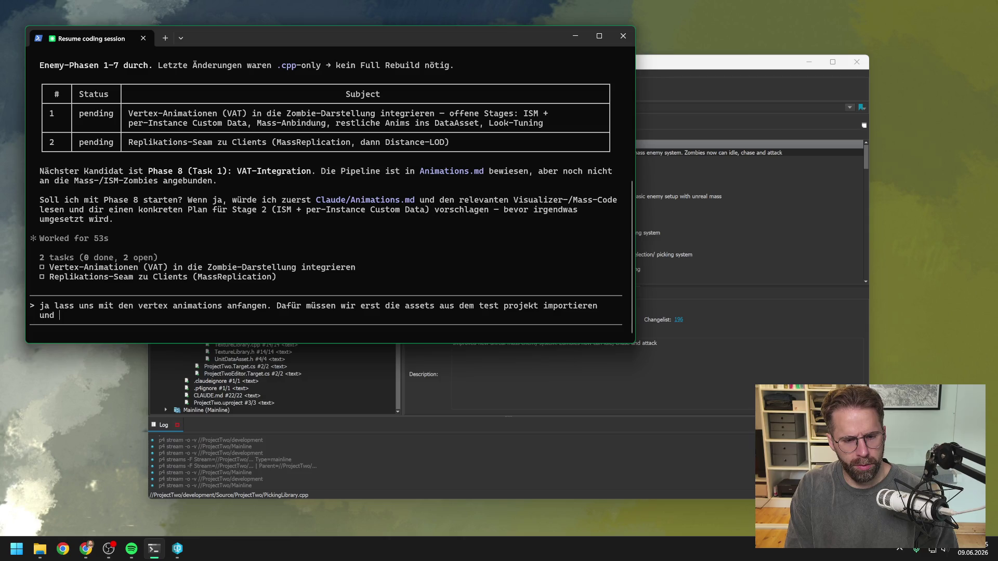
key("BackSpace")
key("BackSpace")
type("und von da aus ")
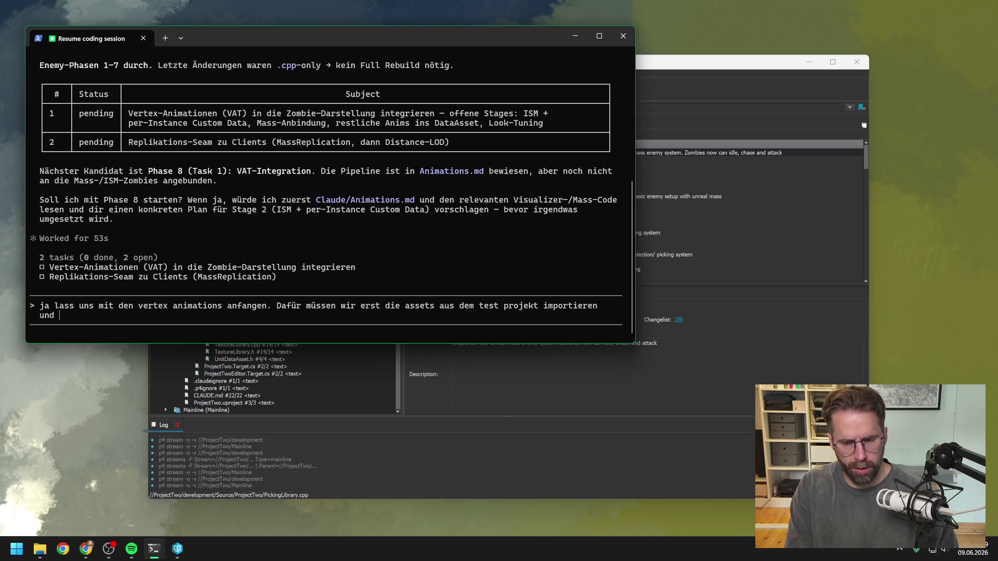
type("einen ")
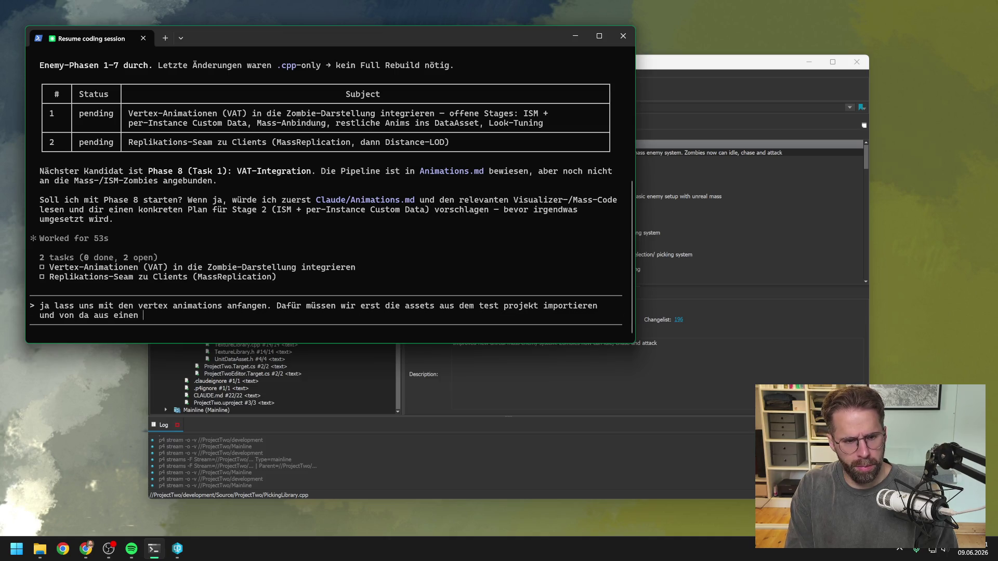
type("Plan bauen,")
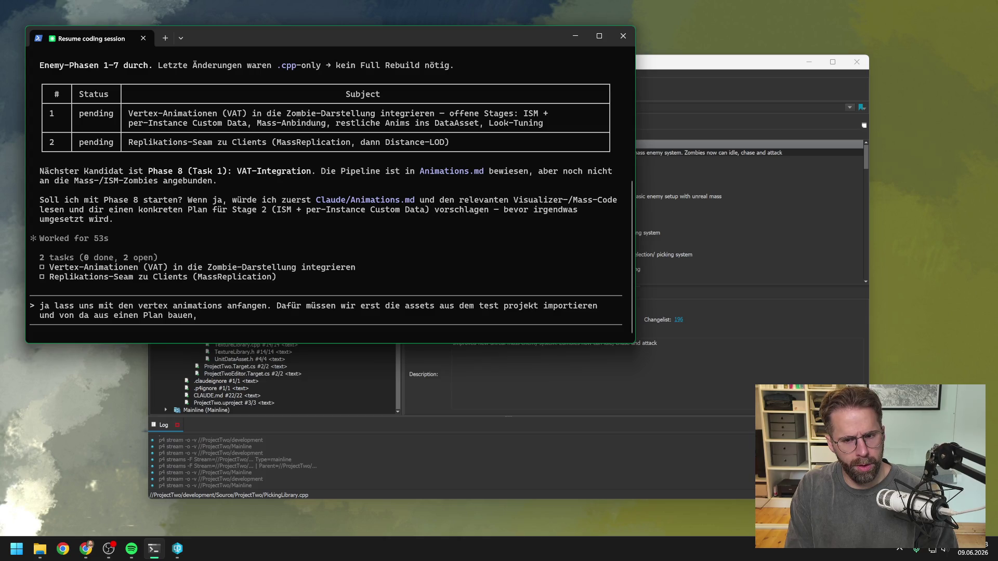
type(" wie wir die an")
type("imations ins")
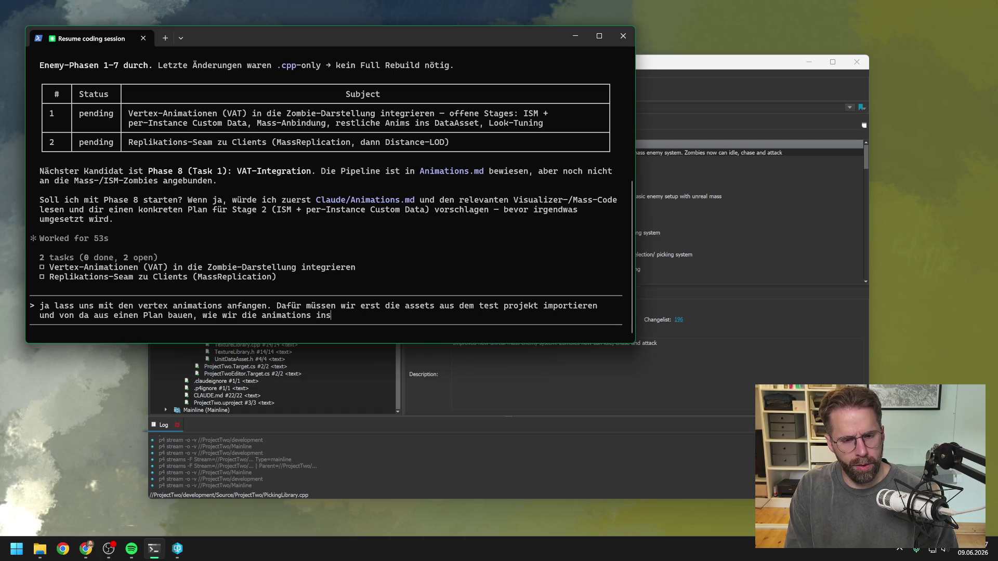
key("BackSpace")
type(" unsere Mass states integrieren.")
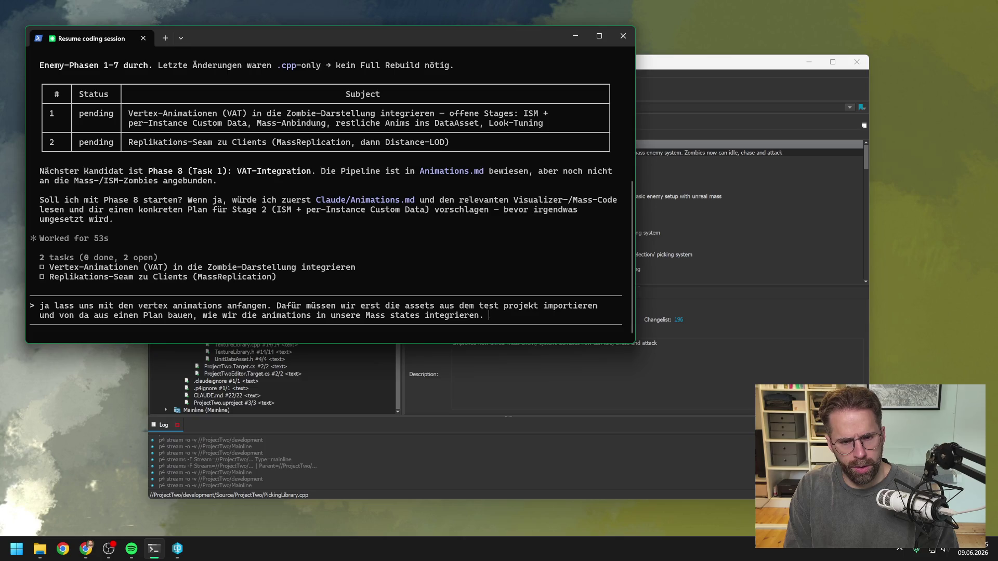
type("E")
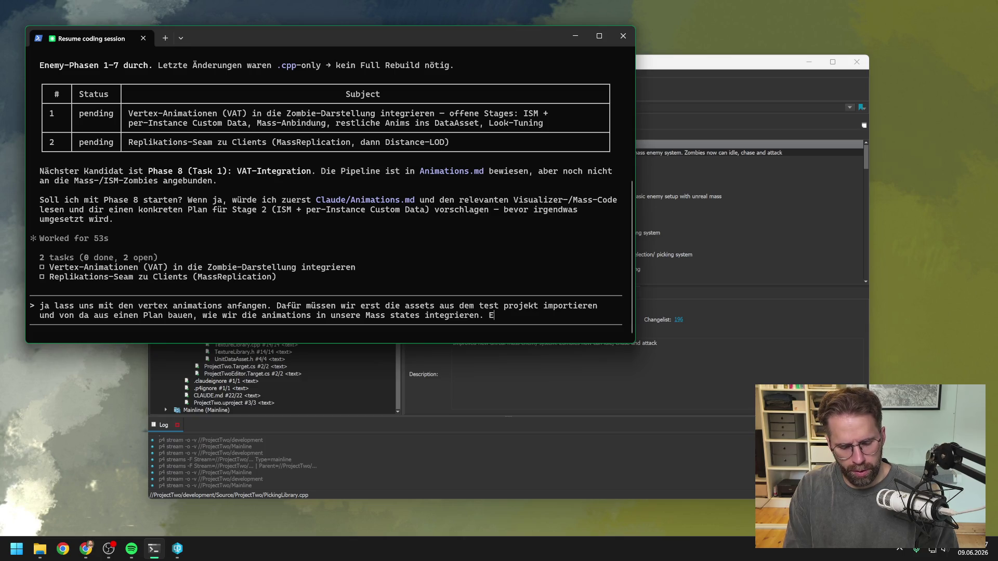
type("s wäre ")
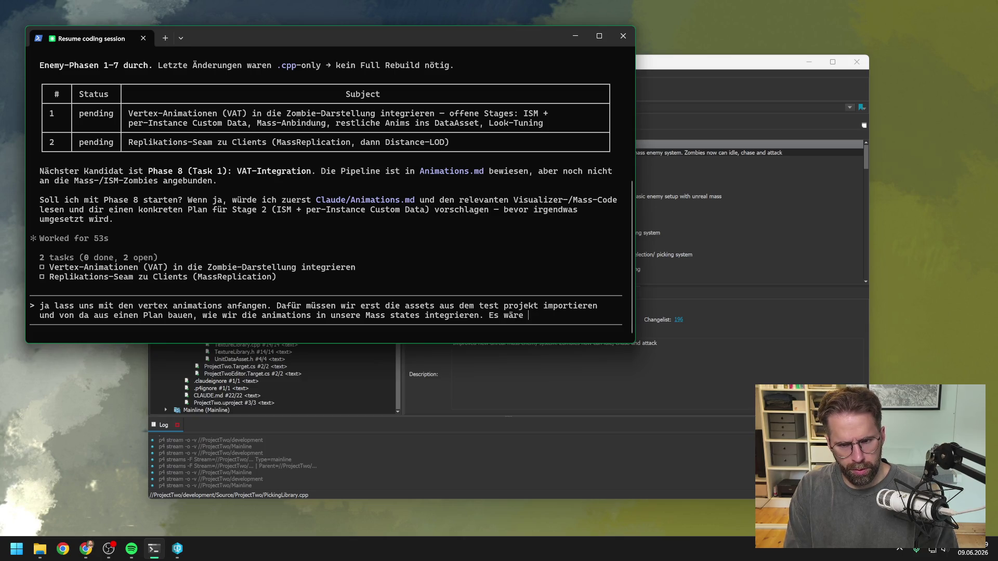
type("gutwenn")
Replace the unfinished sentence with a question on blending vertex animations versus hard frame cuts, and send
key("BackSpace")
key("BackSpace")
key("BackSpace")
key("BackSpace")
key("BackSpace")
key("BackSpace")
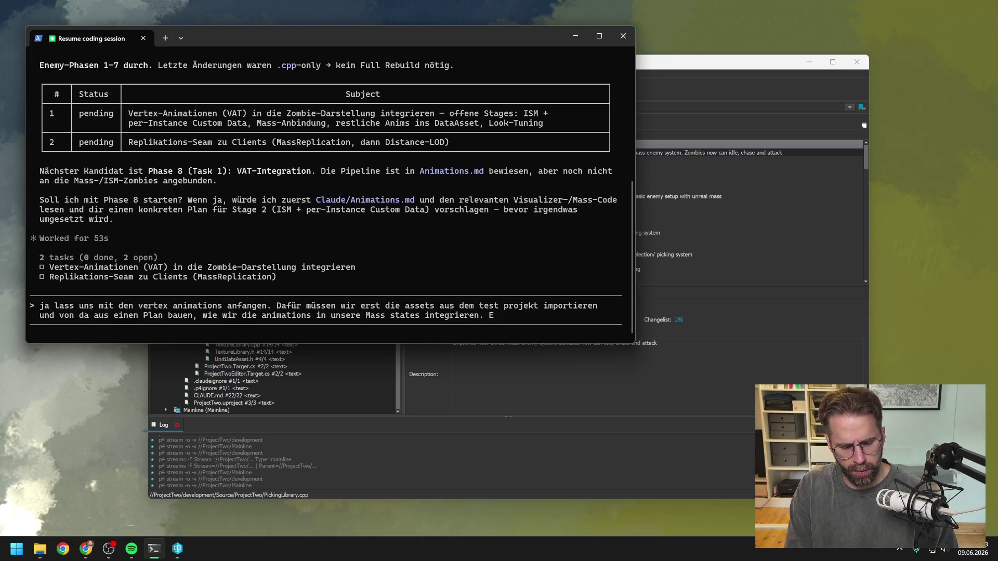
key("BackSpace")
type("Gibt es dab")
key("BackSpace")
key("BackSpace")
type("abei eine Mög")
type("lichkeit ")
type("vorha")
key("BackSpace")
key("BackSpace")
key("BackSpace")
type("vertex aniam")
key("BackSpace")
key("BackSpace")
type("mations ineinander zu bl")
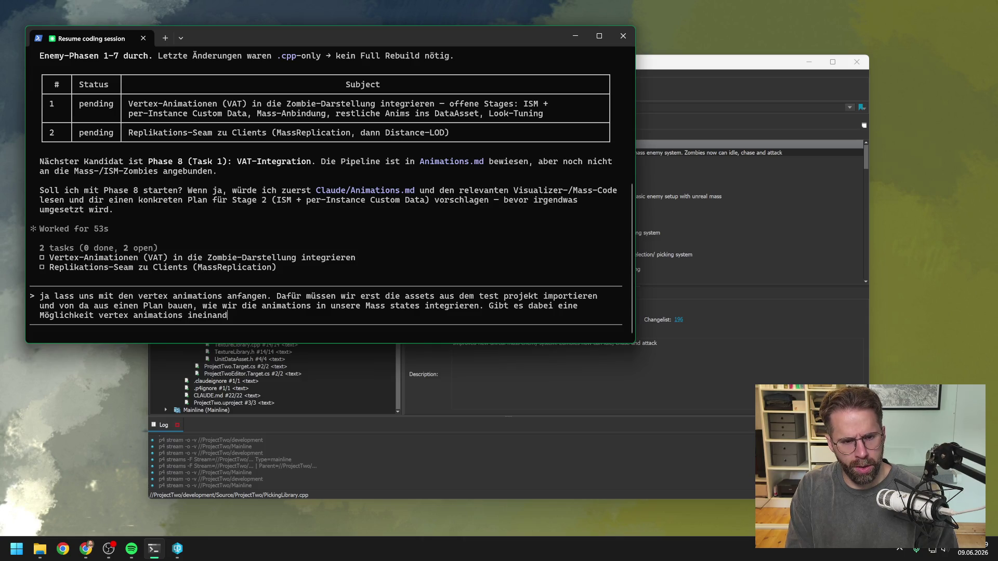
type("enden ")
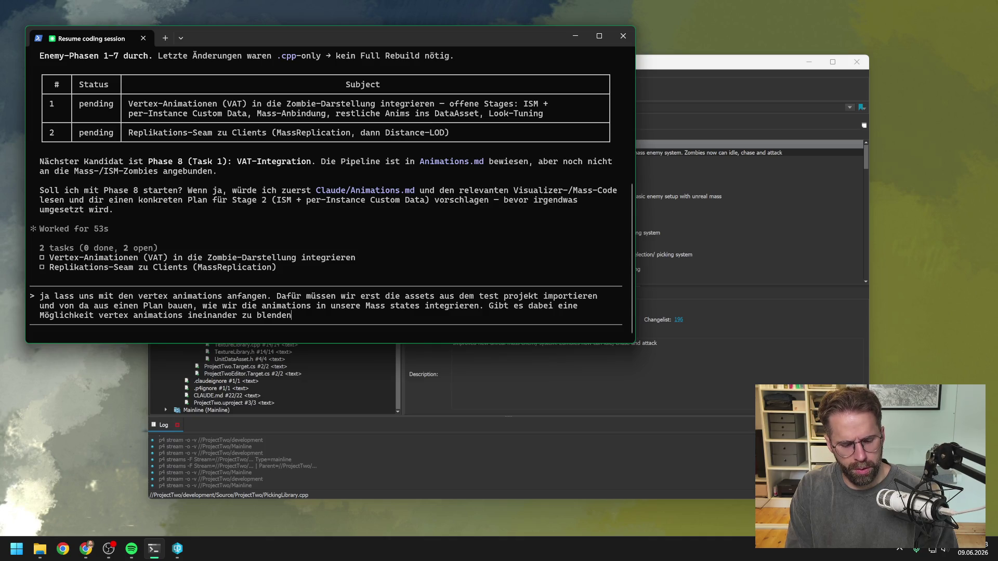
type("oder gibt es nur harte frame genaue")
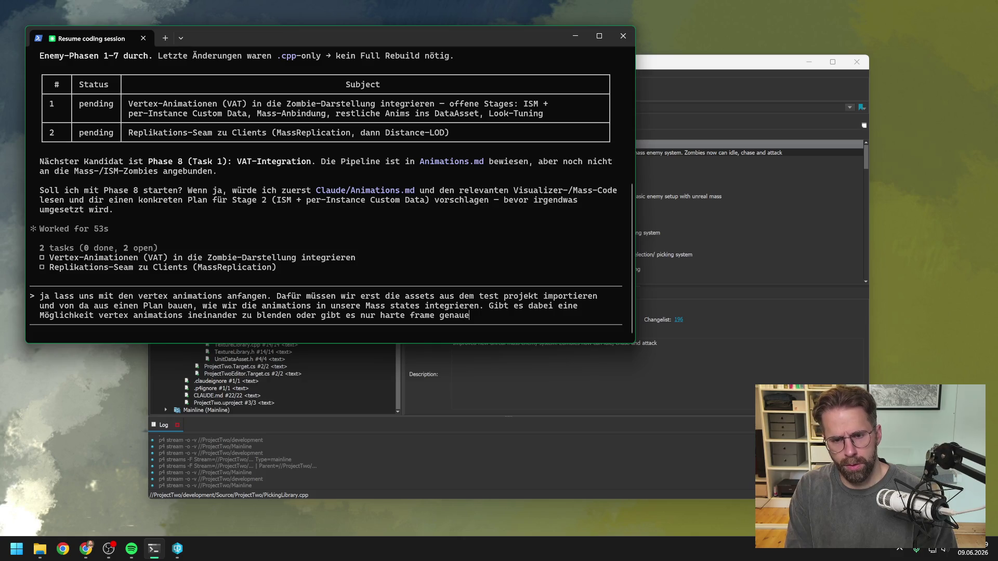
type(" cuts?")
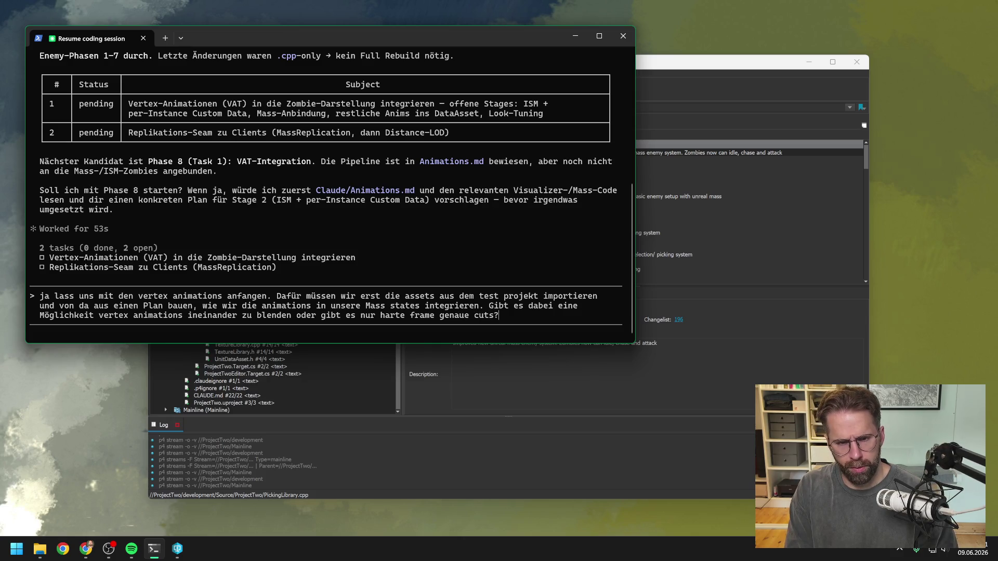
key("Return")
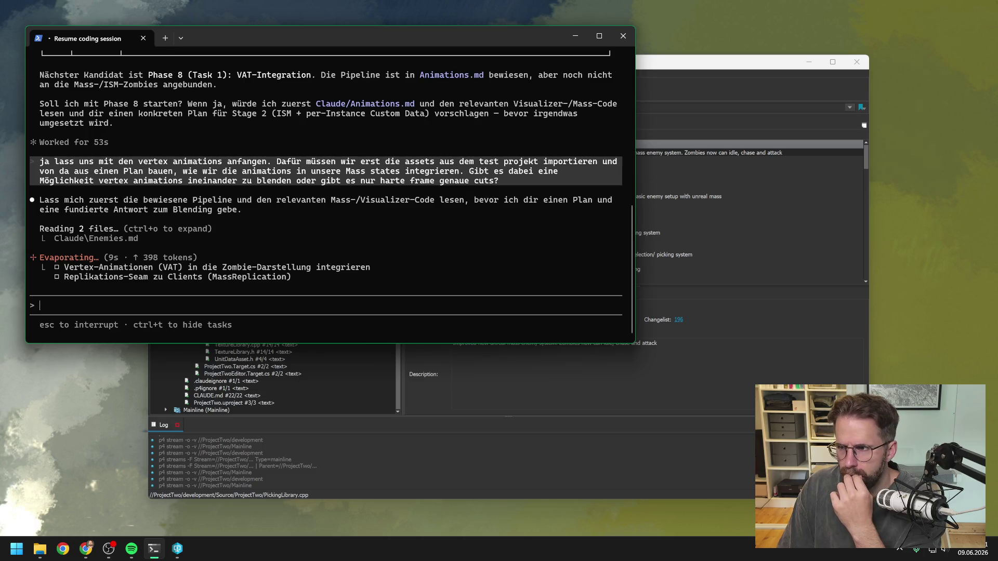
Switch to the browser while Claude reads the pipeline and Mass code
key("alt+Tab")
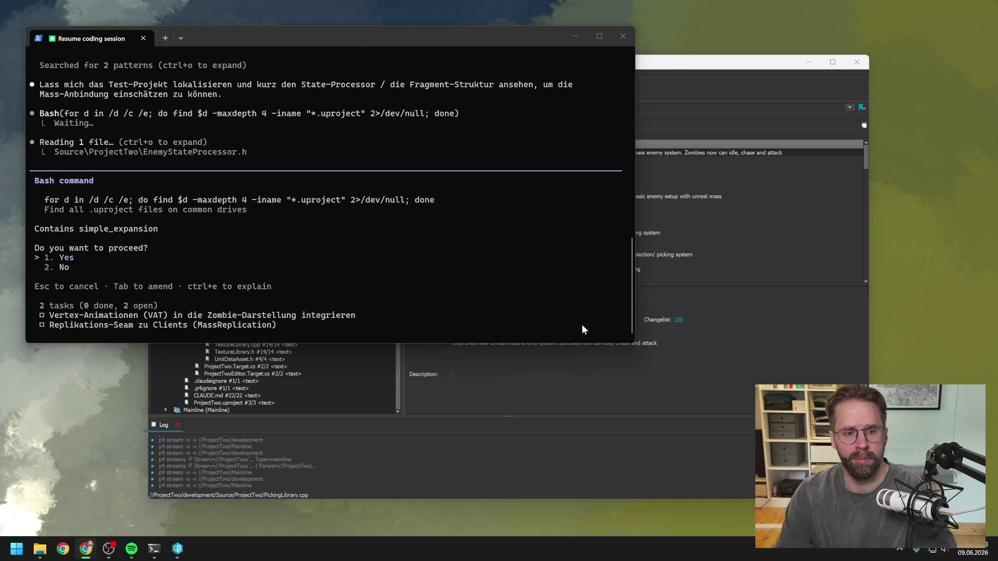
Approve Claude's drive search for .uproject files and its zombie VAT asset listing
left_click(128, 255)
key("Return")
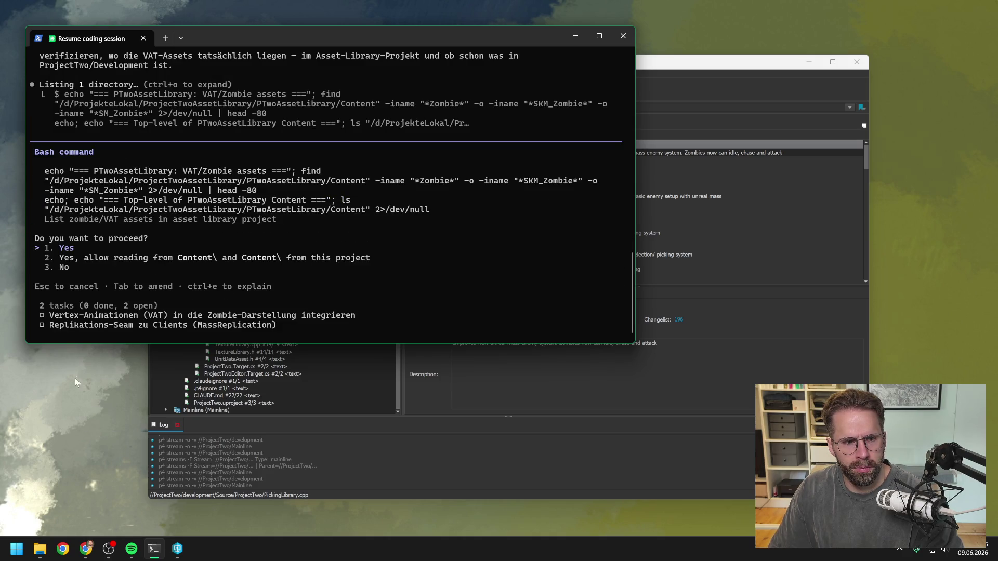
key("Return")
key("Return")
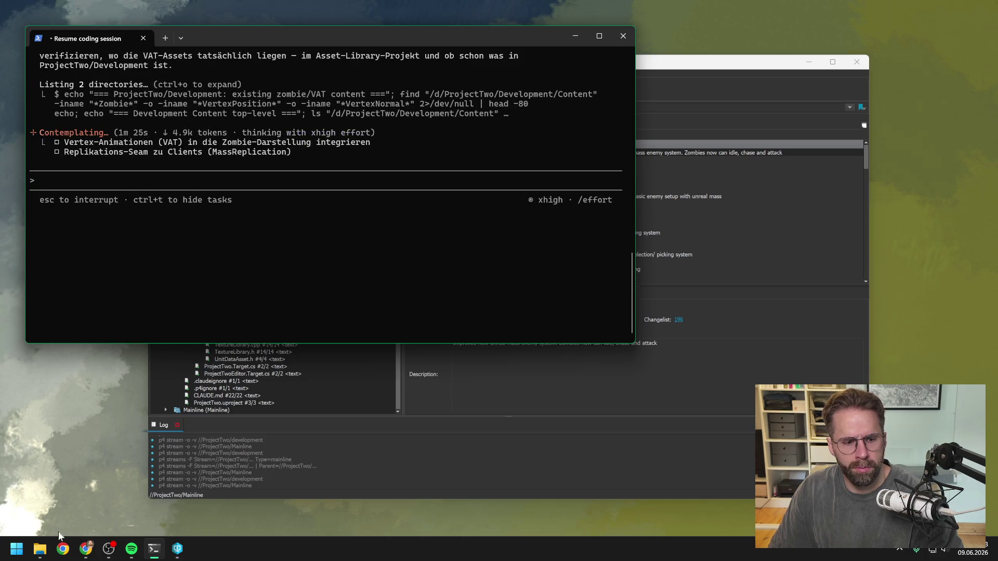
Check File Explorer, then interrupt Claude's ongoing analysis with Esc
left_click(39, 549)
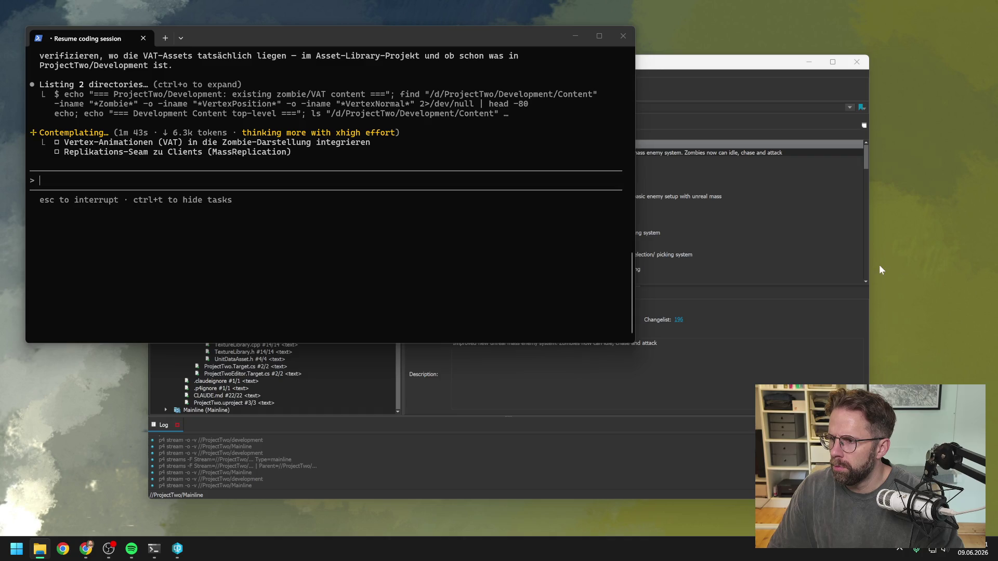
left_click(316, 179)
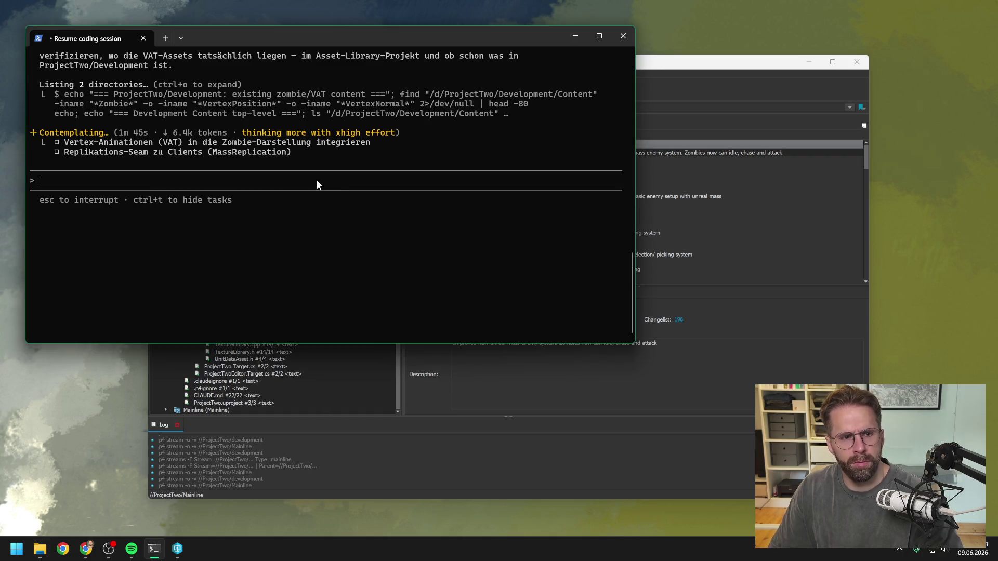
key("Escape")
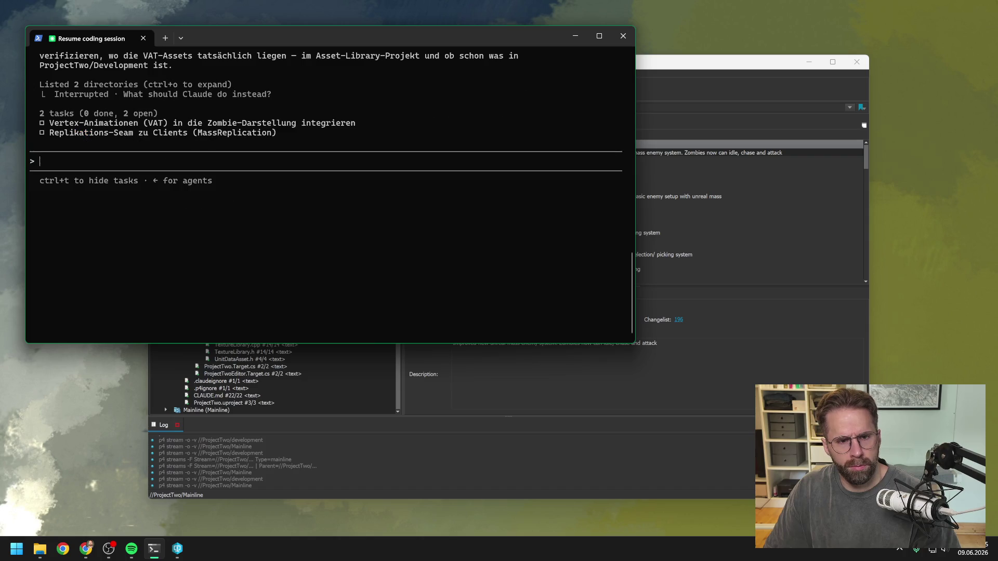
Write 'test projekt ist das hier' plus the pasted PTwoAssetLibrary project path, and open its content in Unreal
type("moment,")
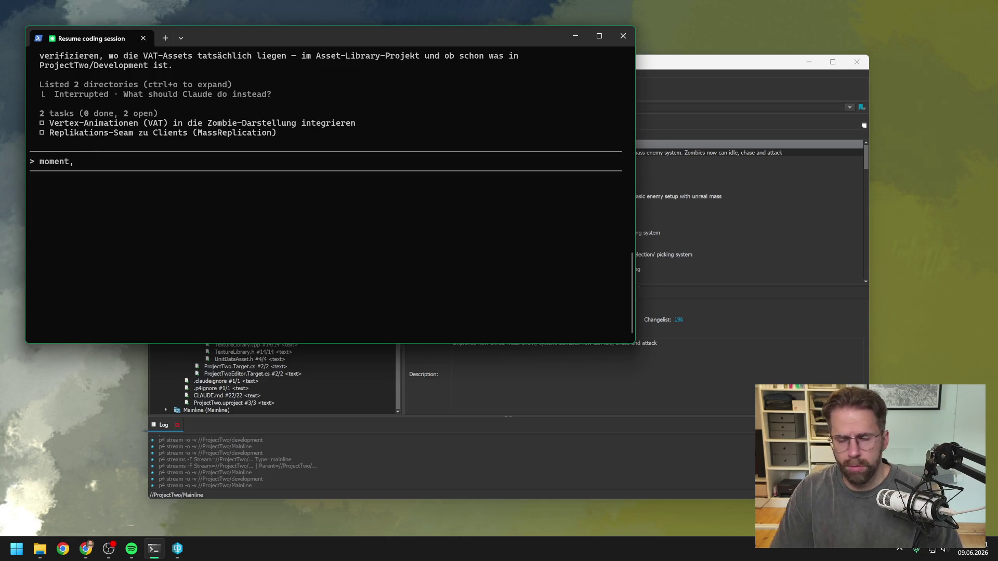
key("super+e")
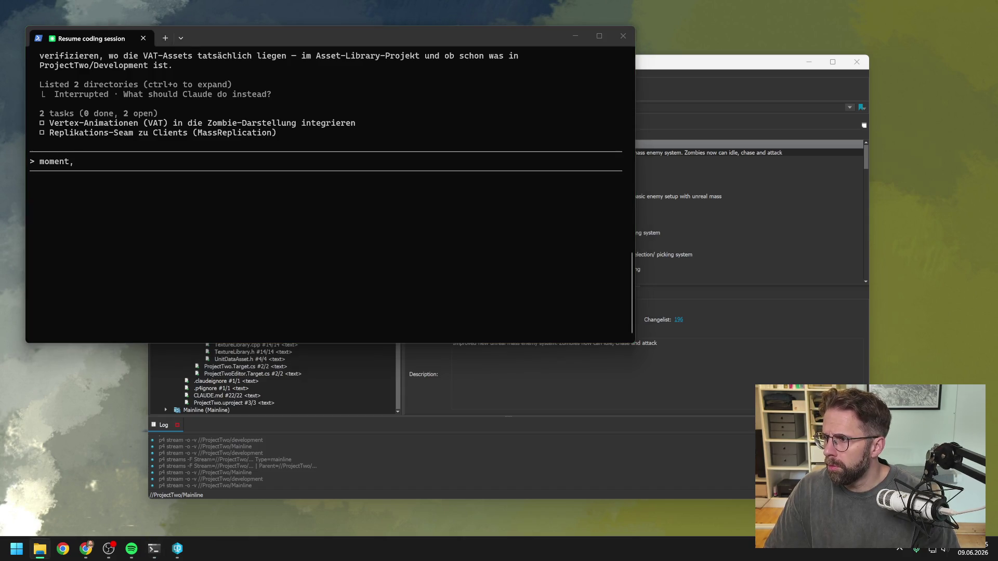
left_click(116, 165)
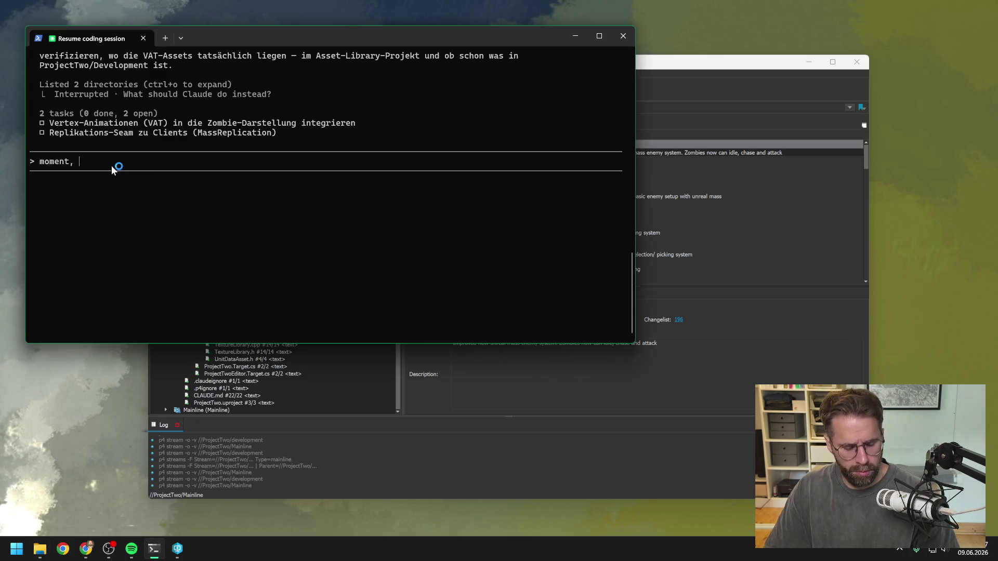
key("BackSpace")
key("BackSpace")
key("BackSpace")
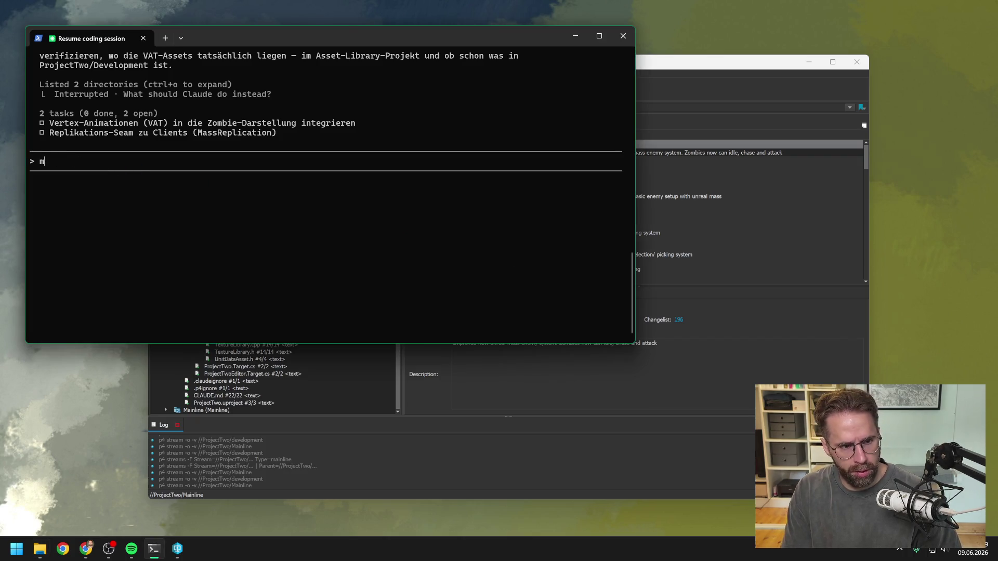
type("test pr")
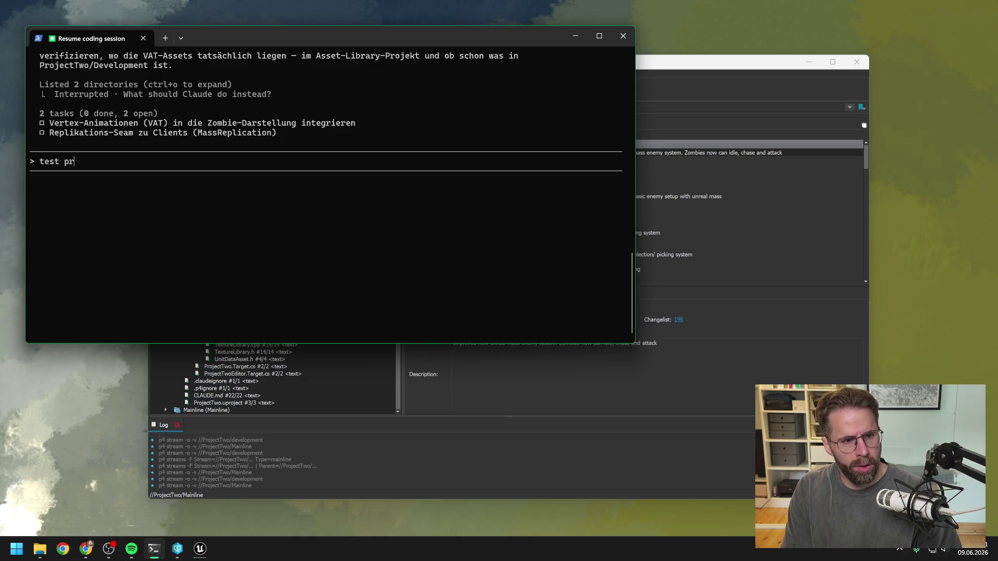
type("ojekt ist das hier")
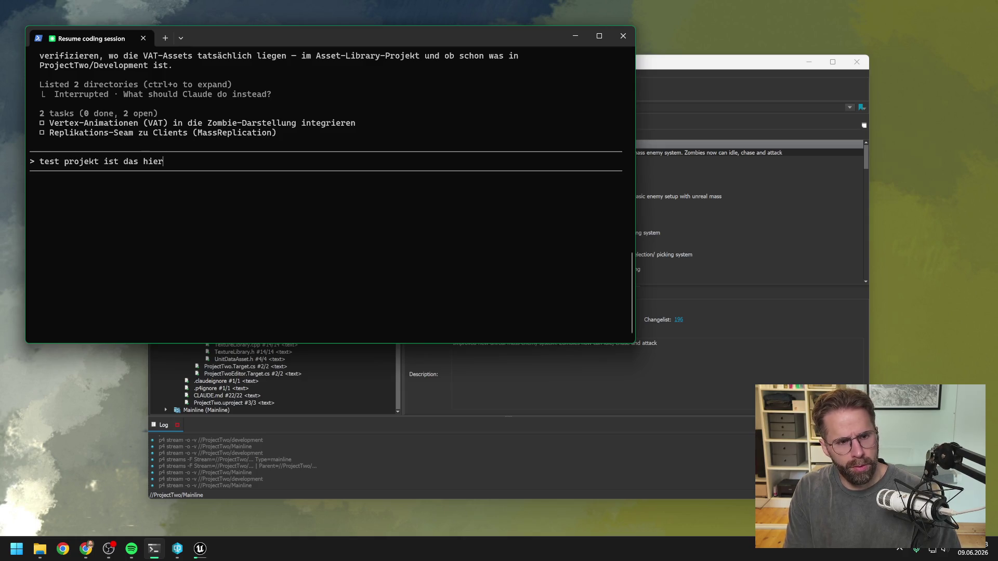
type("D:\\ProjekteLokal\\ProjectTwoAssetLibrary\\PTwoAssetLibrary")
type(".")
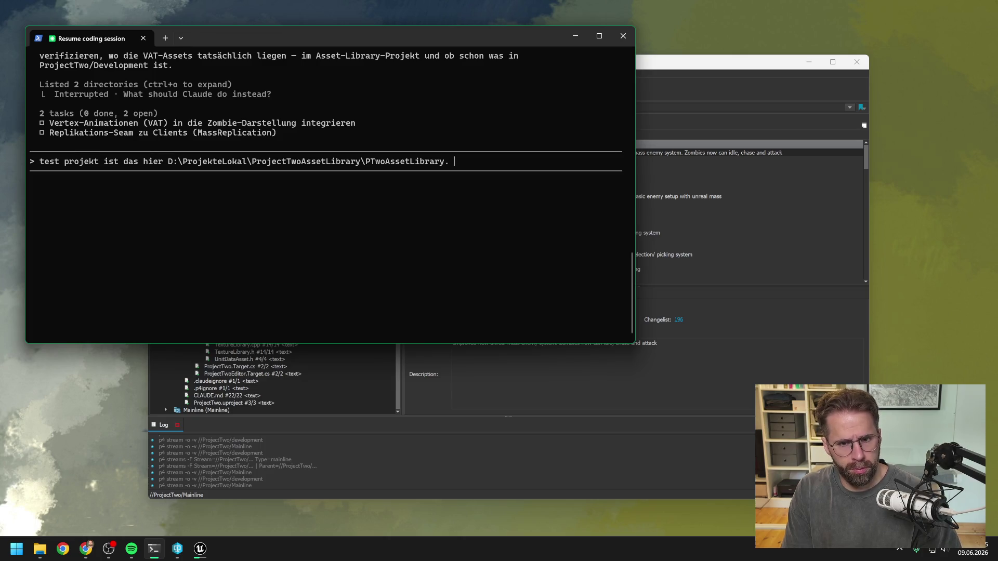
type(" Ich")
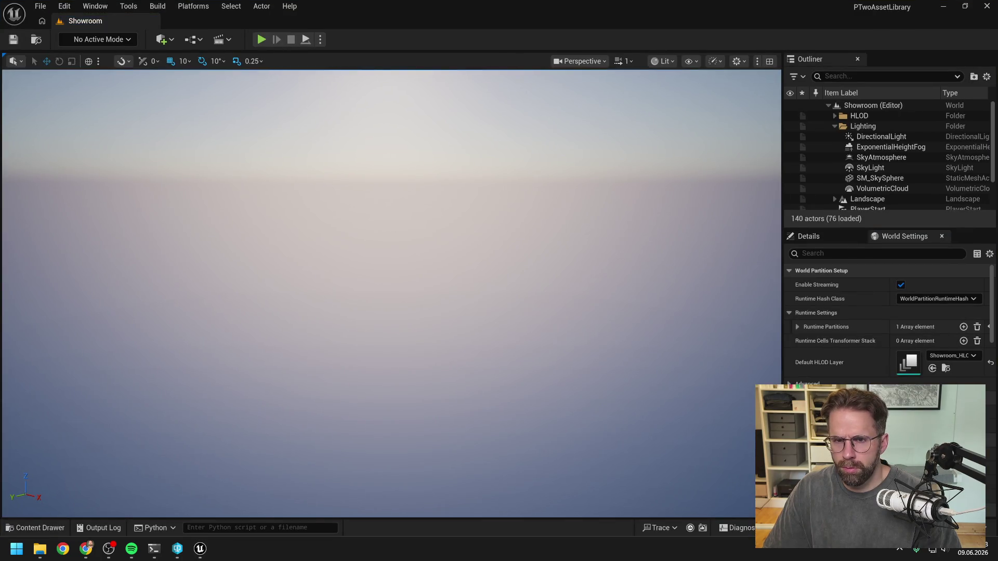
key("ctrl+space")
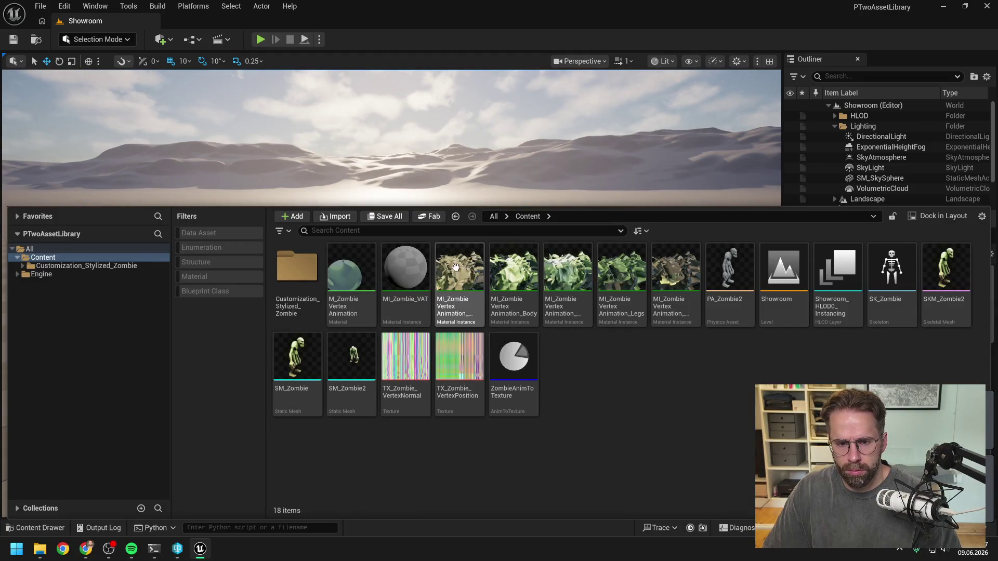
Allow the Epic web helper through the firewall, open SM_Zombie2, then return to Claude Code
mouse_move(446, 281)
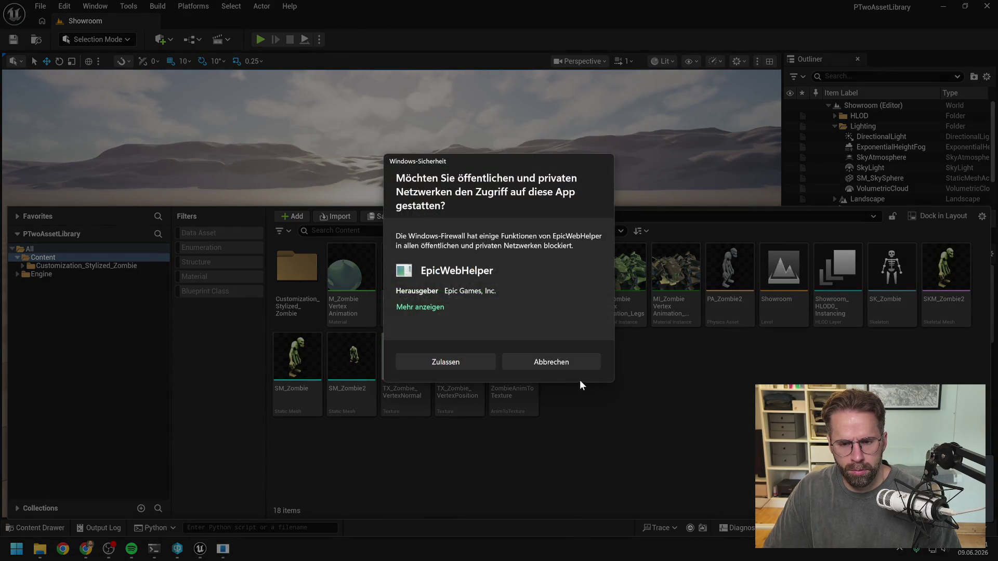
left_click(455, 360)
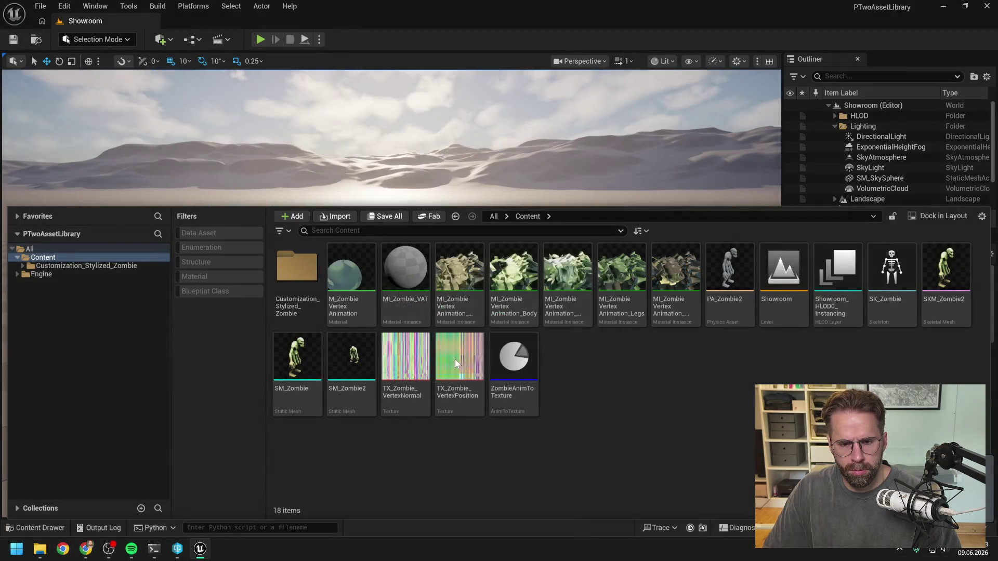
mouse_move(346, 364)
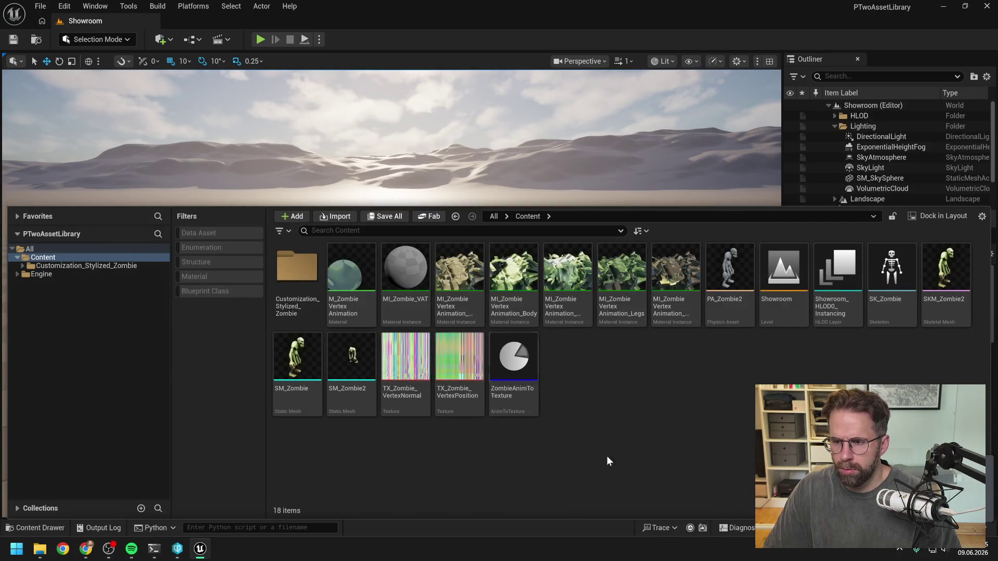
left_click(364, 408)
double_click(362, 407)
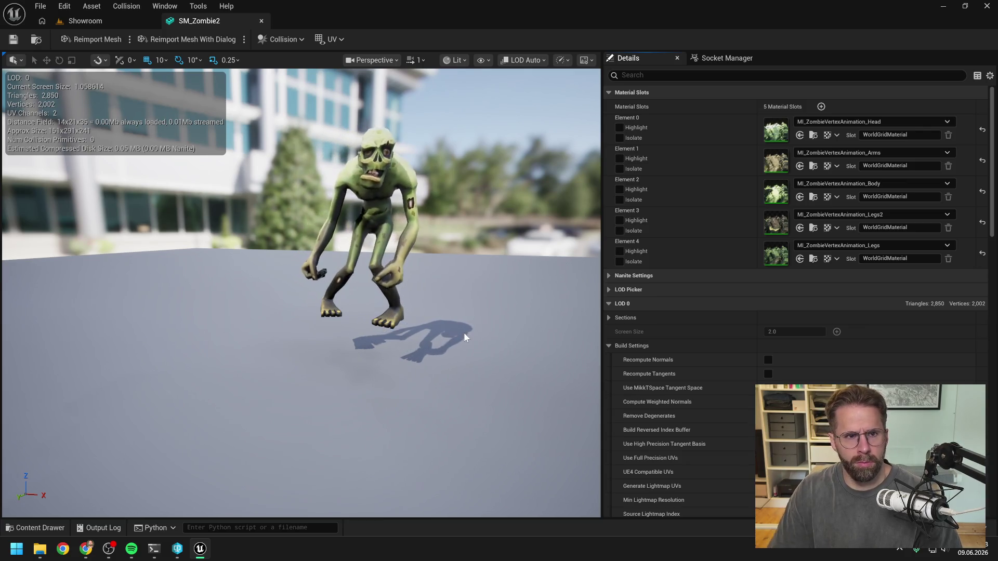
left_click(154, 549)
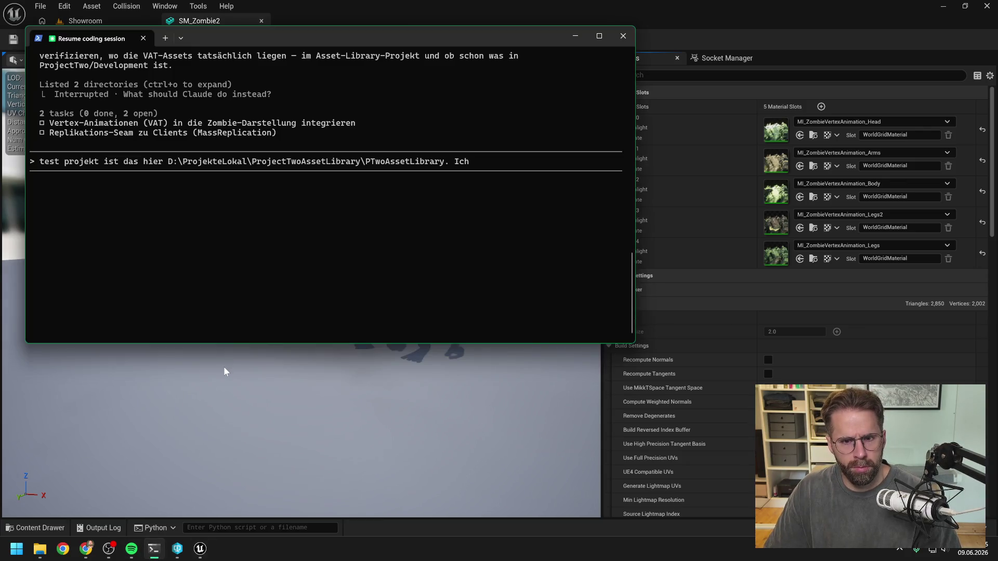
Add 'Wir haben SM_Zombie2' with its pasted screenshot as Image #1 to the Claude prompt
key("BackSpace")
key("BackSpace")
key("BackSpace")
type("Wir")
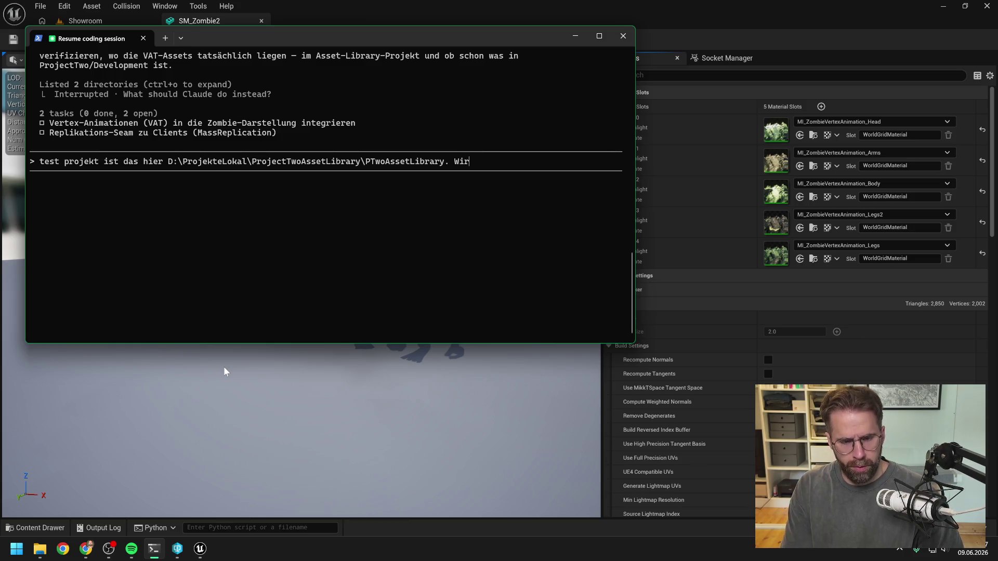
type(" haben SM Zombie 2")
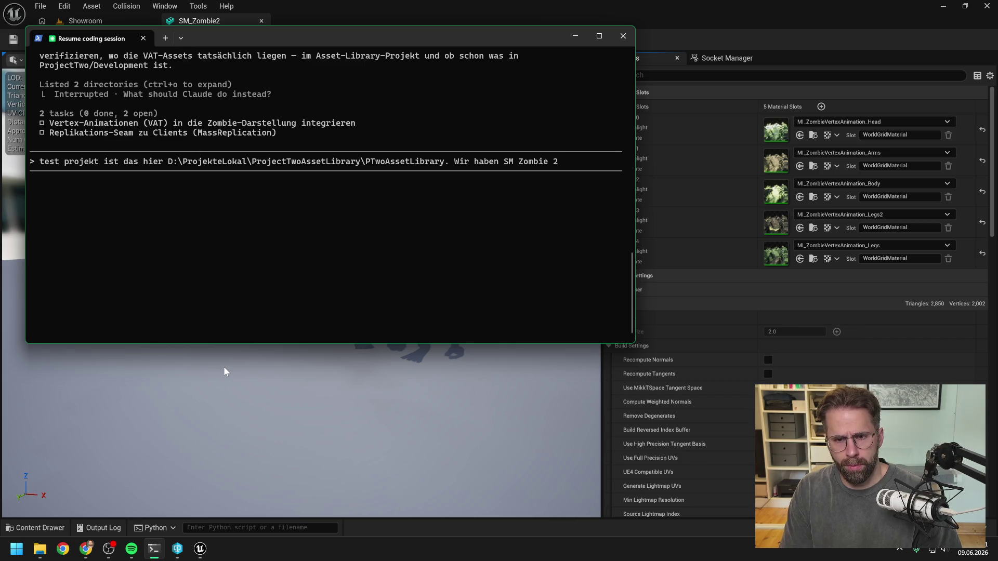
key("BackSpace")
key("BackSpace")
key("BackSpace")
type("_Zombie2")
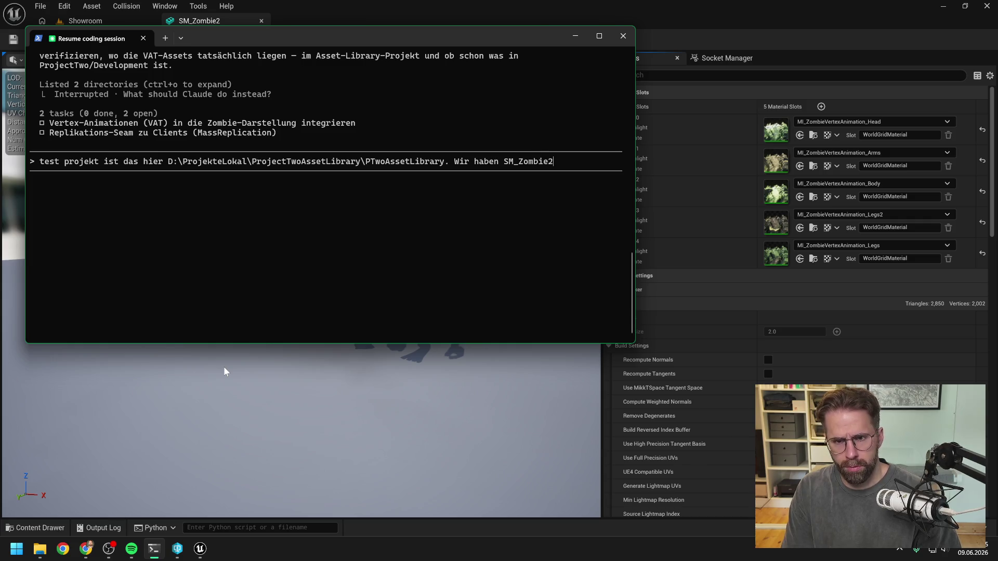
key("ctrl+v")
key("ctrl+v")
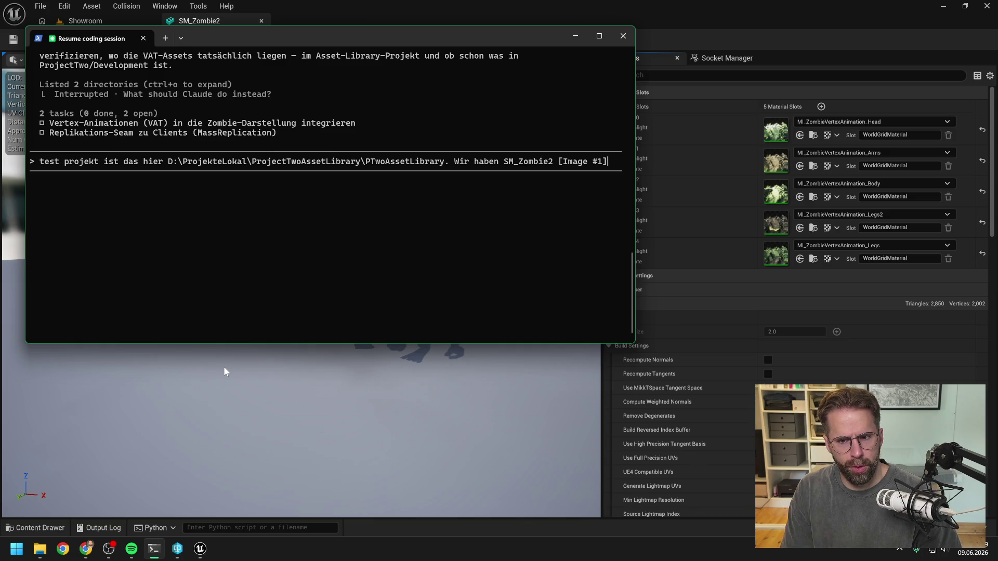
left_click(294, 24)
key("ctrl+space")
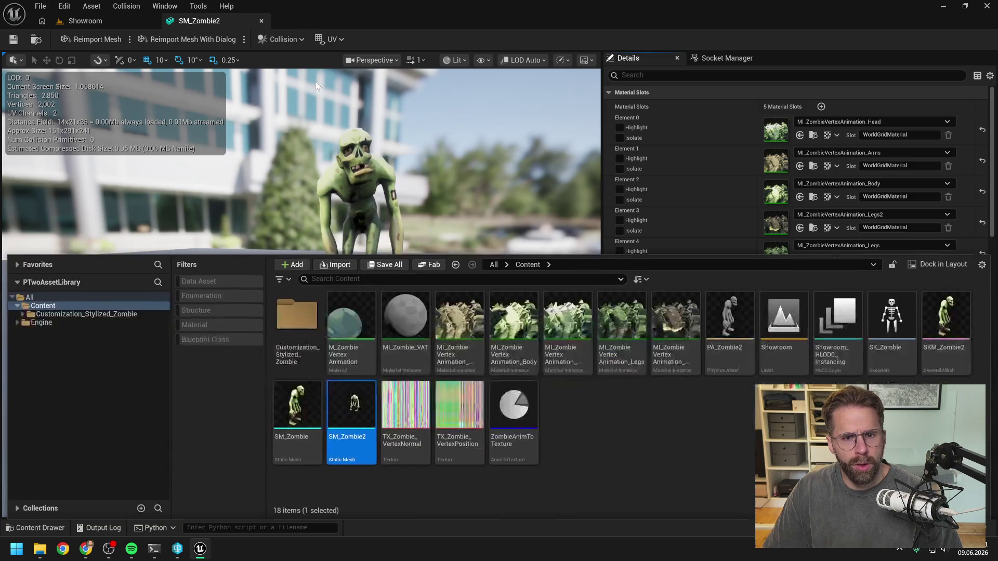
Open SKM_Zombie2 in Unreal and add 'SKM_Zombie2' with its screenshot as Image #2 to the prompt
left_click(675, 400)
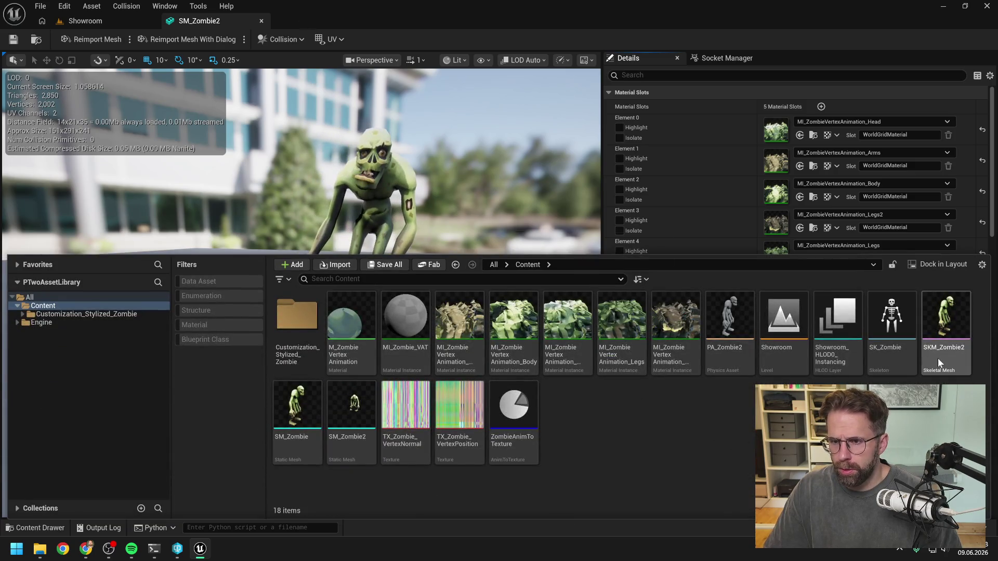
double_click(938, 361)
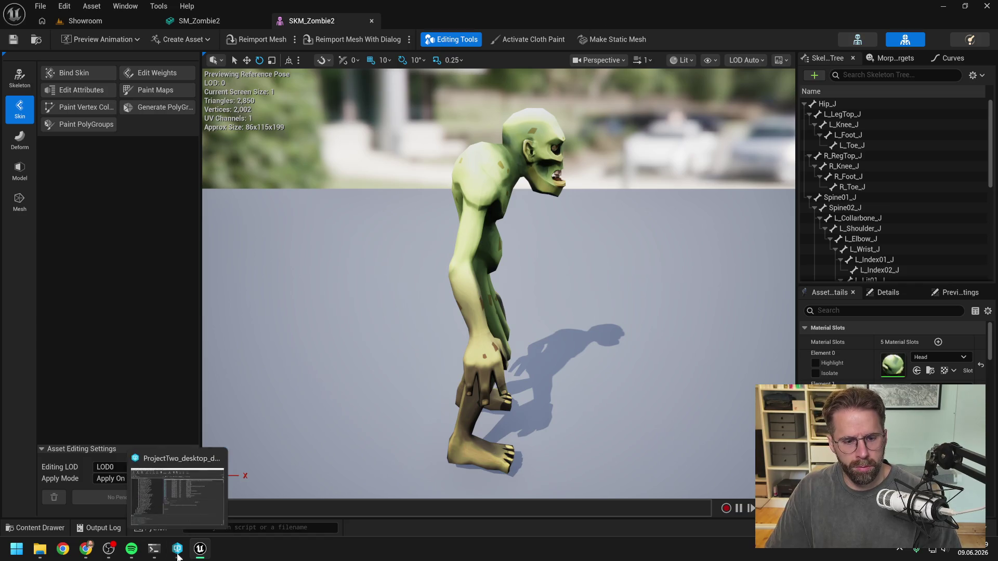
left_click(154, 549)
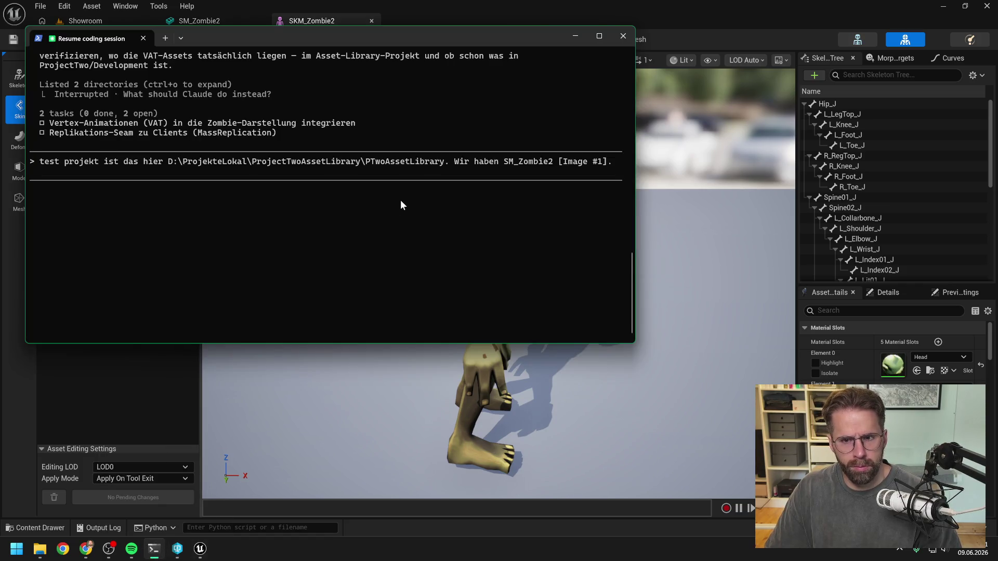
type("SKM")
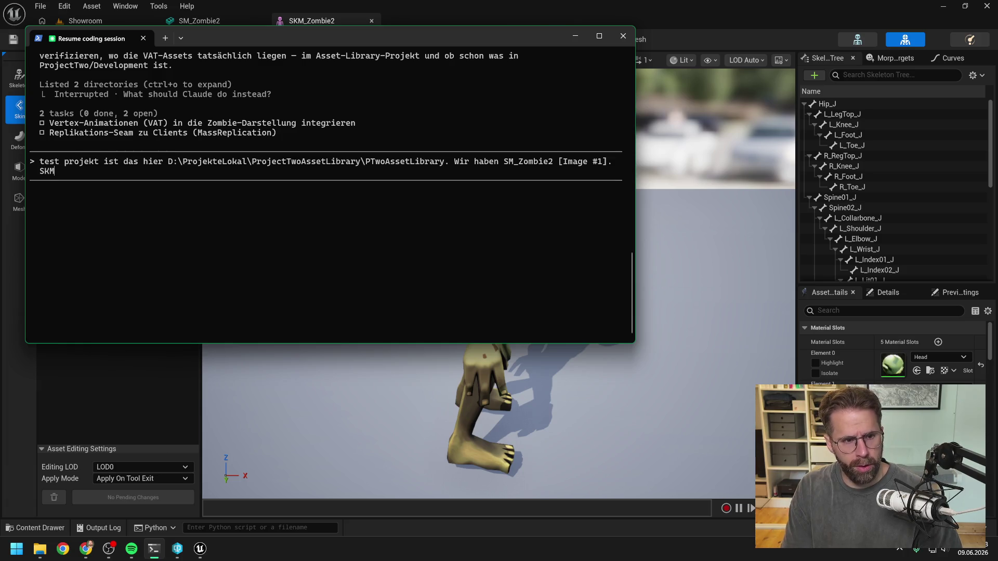
type("_Zombie2")
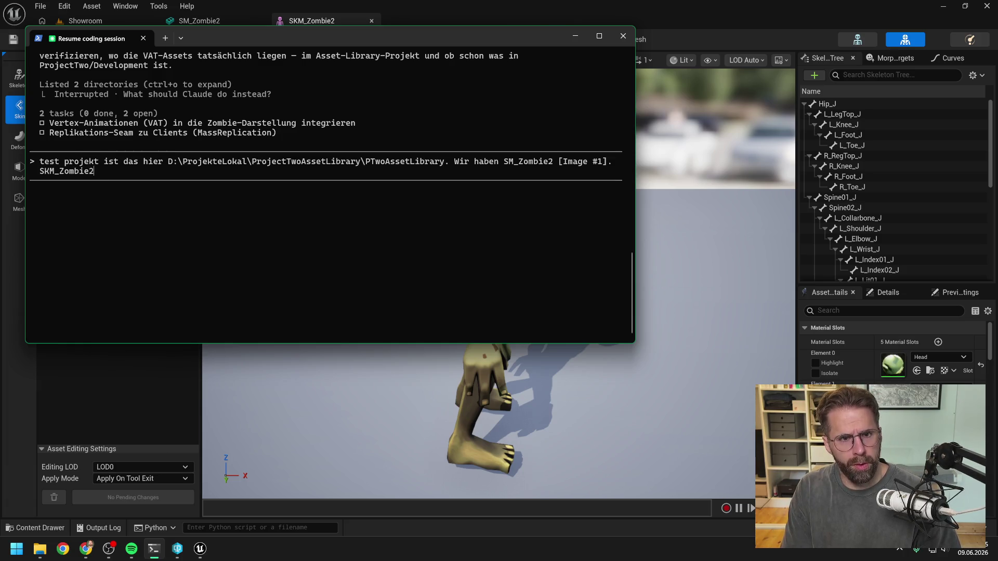
key("alt+v")
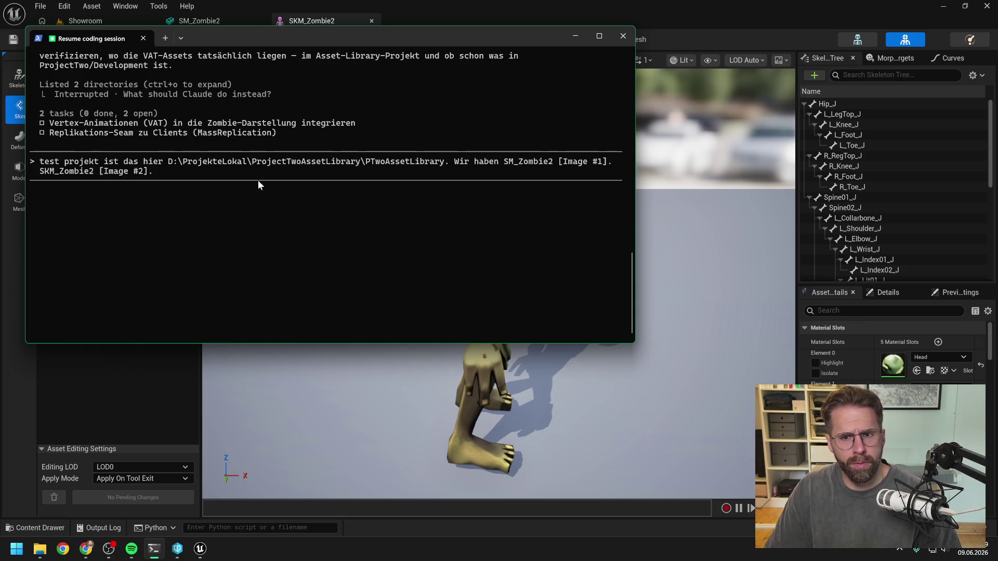
left_click(481, 8)
key("ctrl+space")
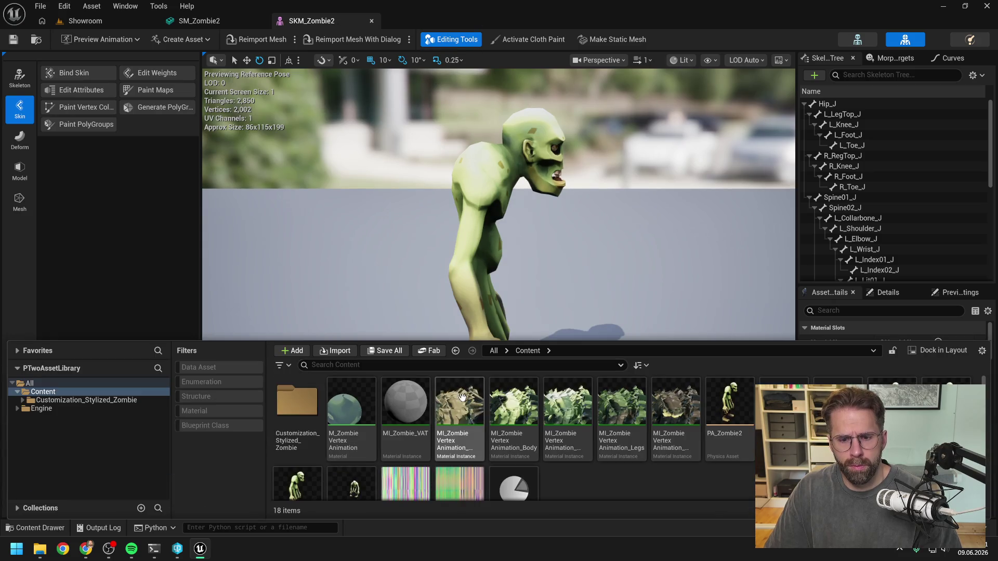
Inspect the Arms vertex-animation material instance, then its parent M_ZombieVertexAnimation material graph
left_click(463, 449)
double_click(464, 447)
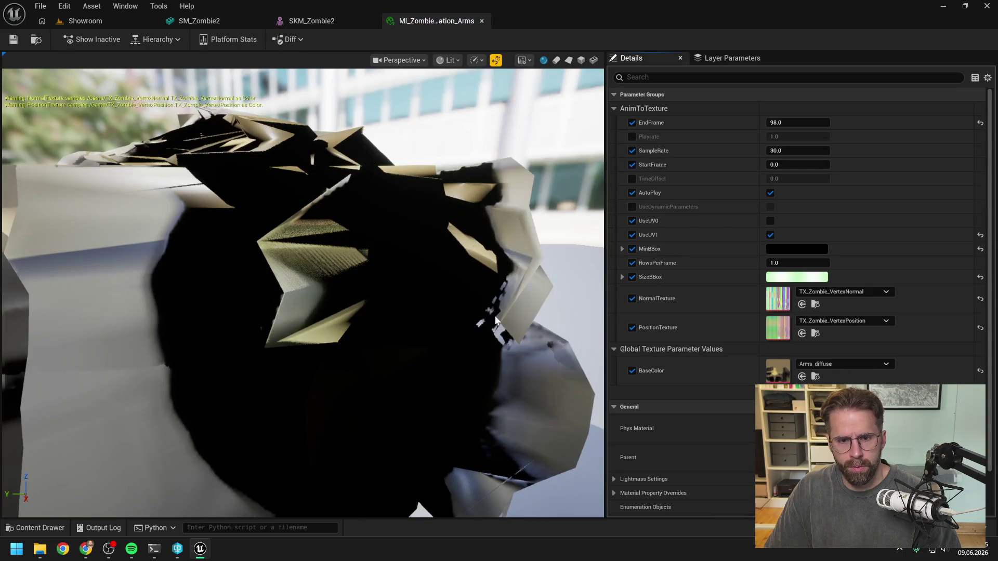
key("ctrl+space")
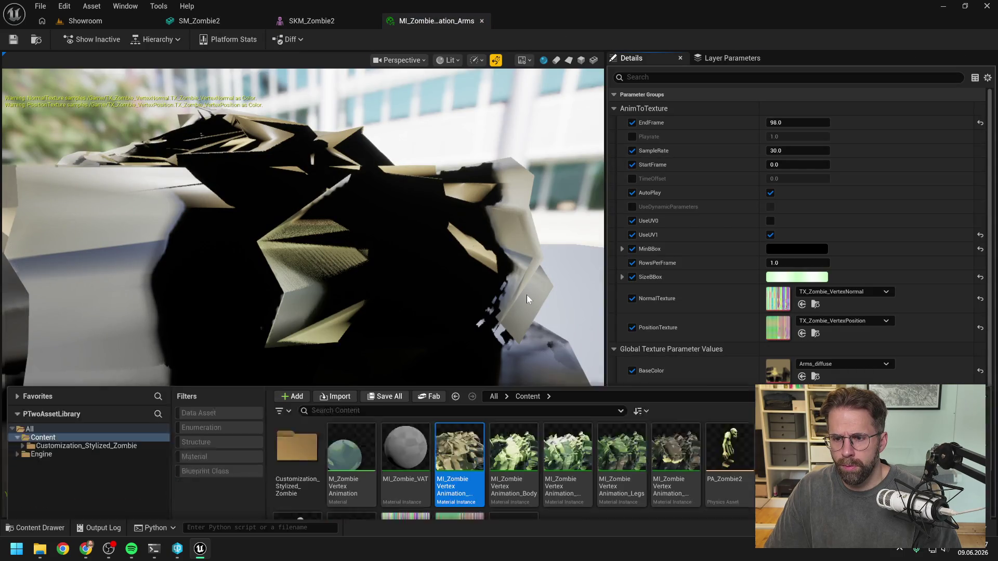
left_click(345, 450)
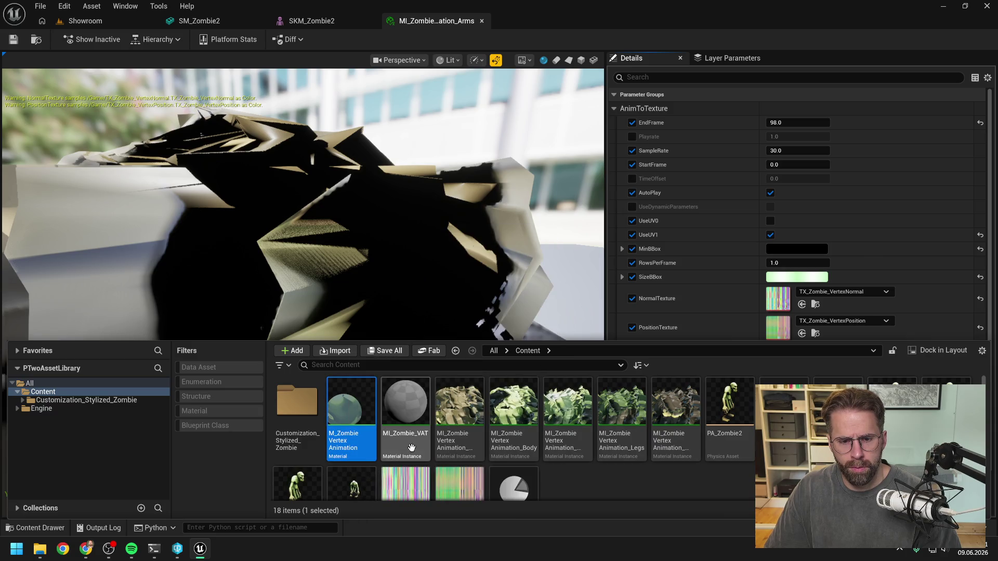
double_click(350, 453)
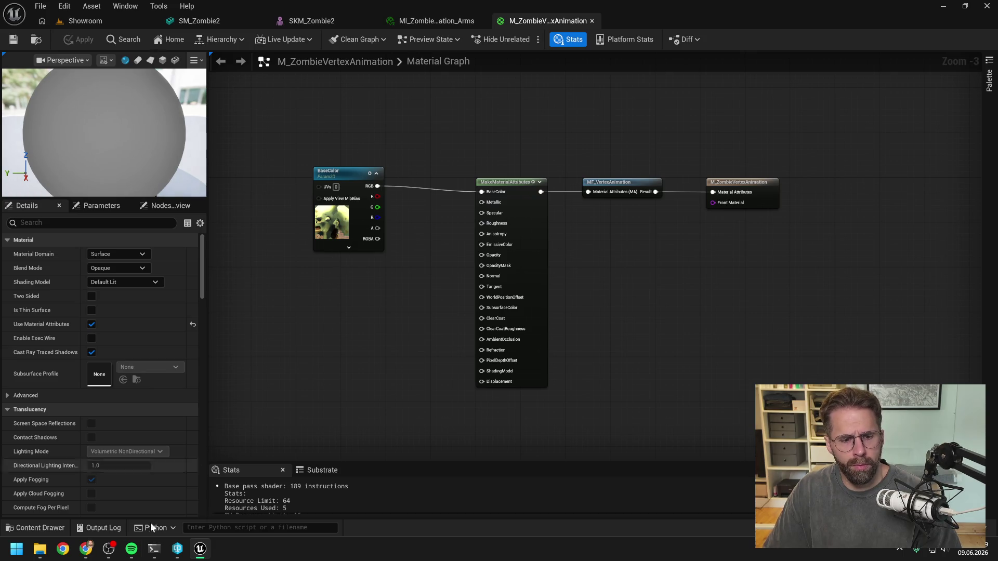
left_click(154, 548)
Note five M_ZombieVertexAnimation instances, one each for Head, Arms, Body, Legs and Legs2, with a screenshot
type("5 Instanzen von ")
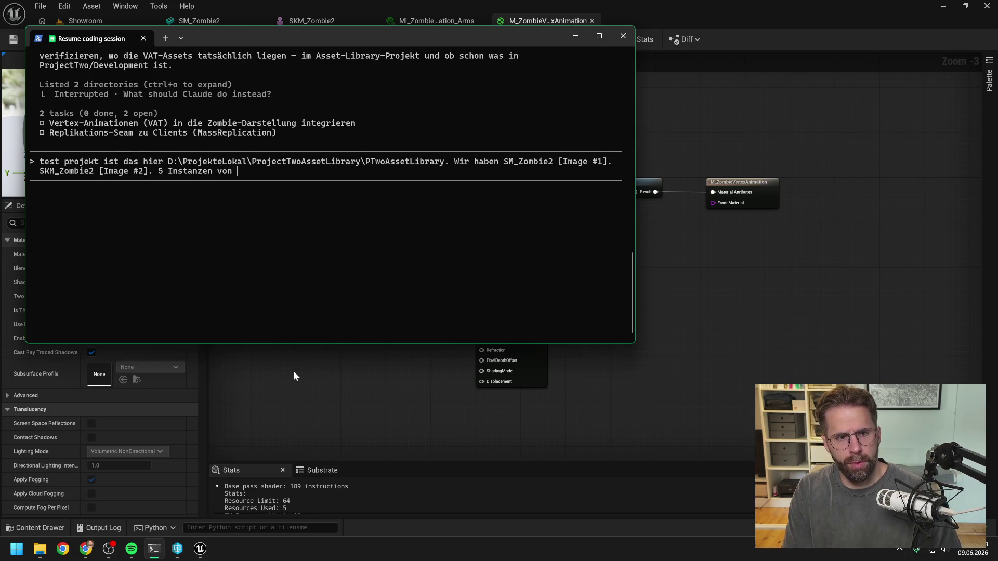
type("M_Z")
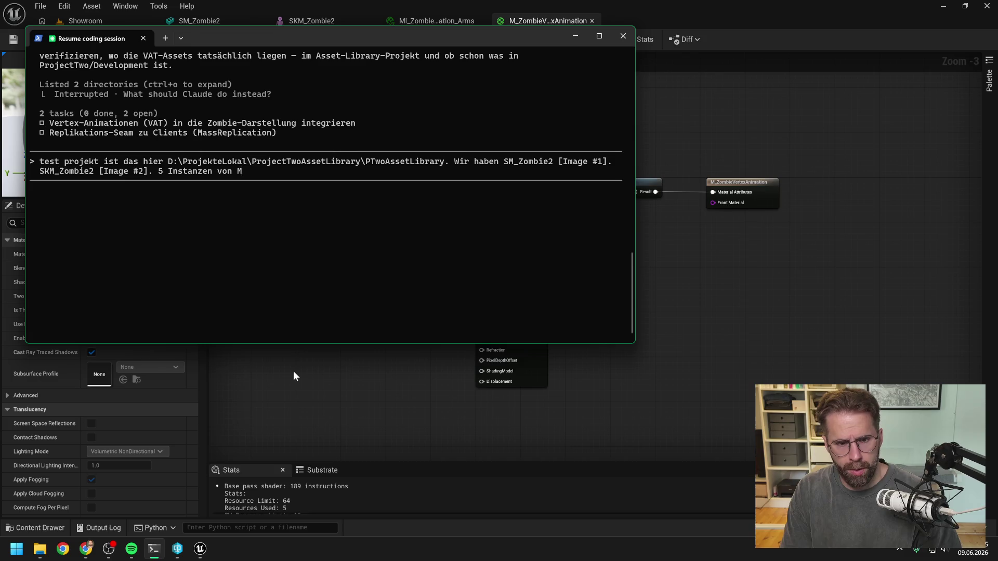
type("ombieVe")
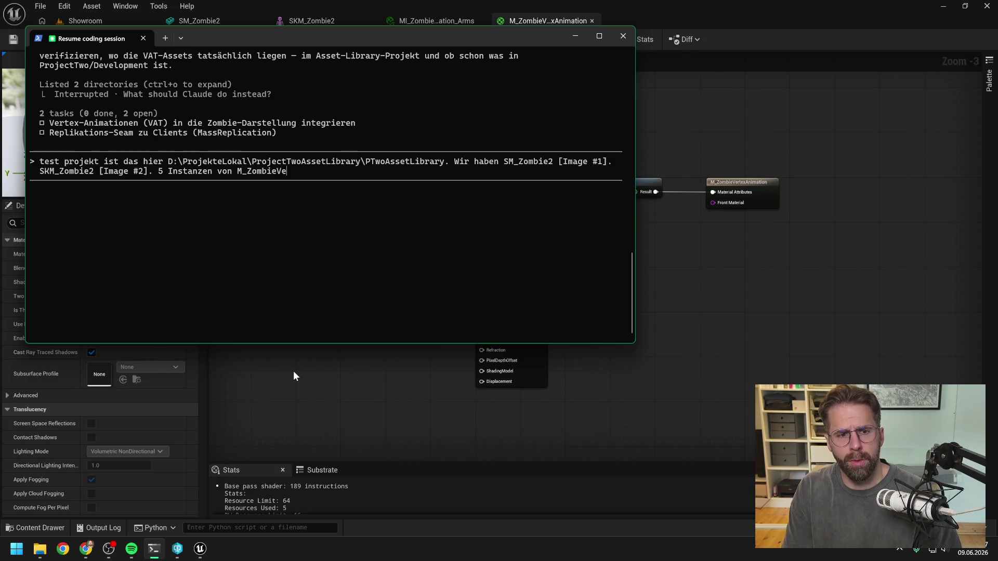
type("rtextAnimation")
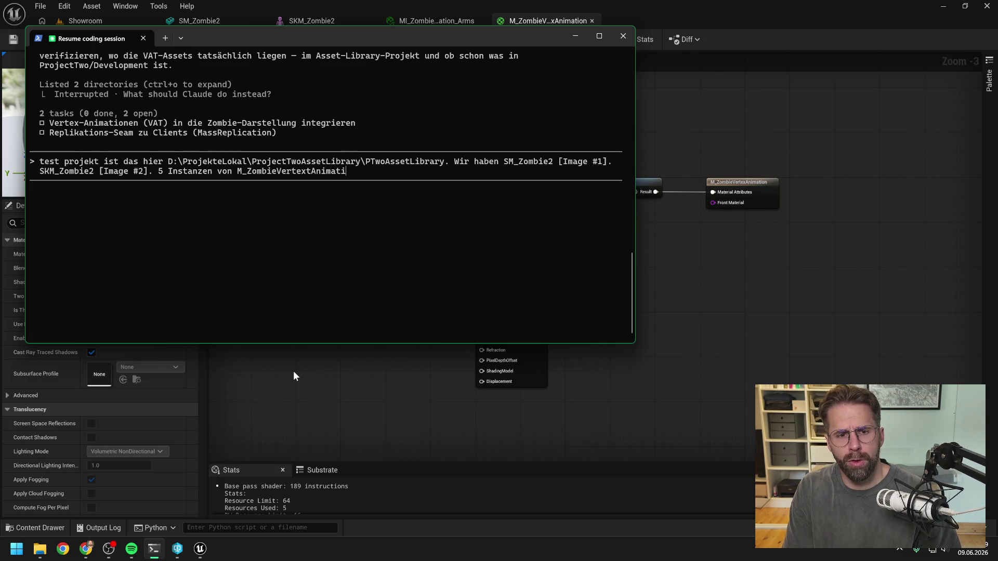
key("ctrl+v")
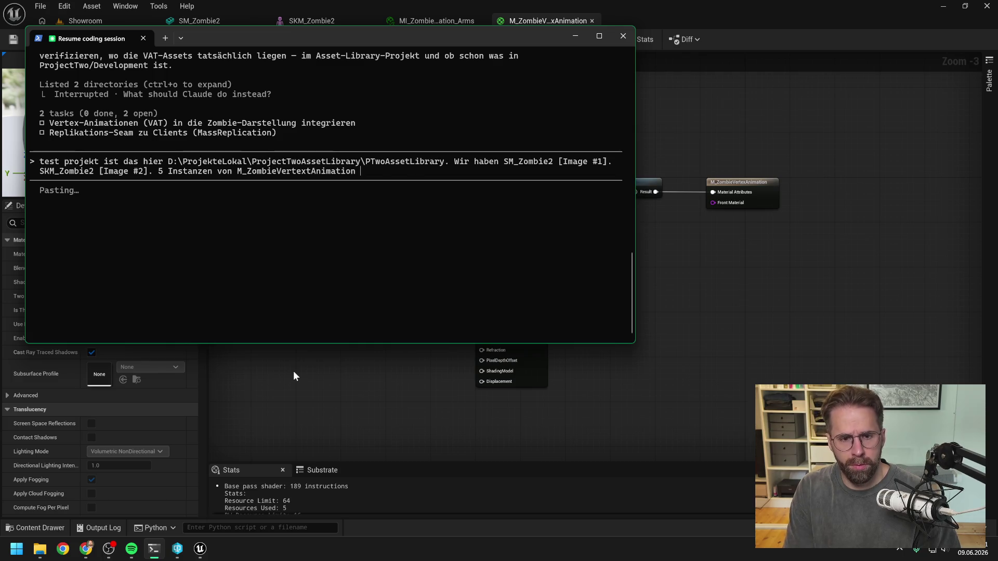
type("Eine für Head,")
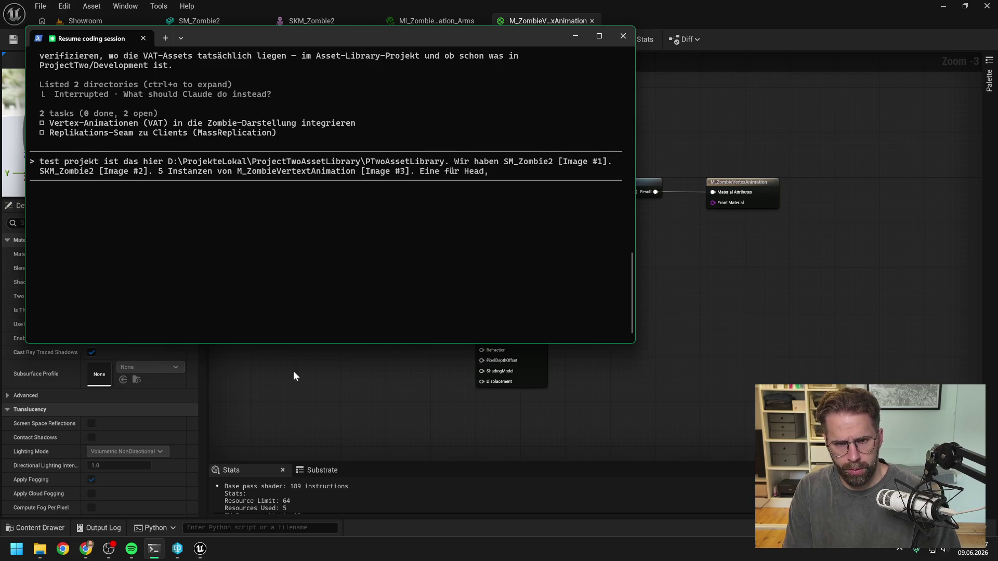
key("BackSpace")
key("BackSpace")
key("BackSpace")
type("Jeweils eine für Head, A")
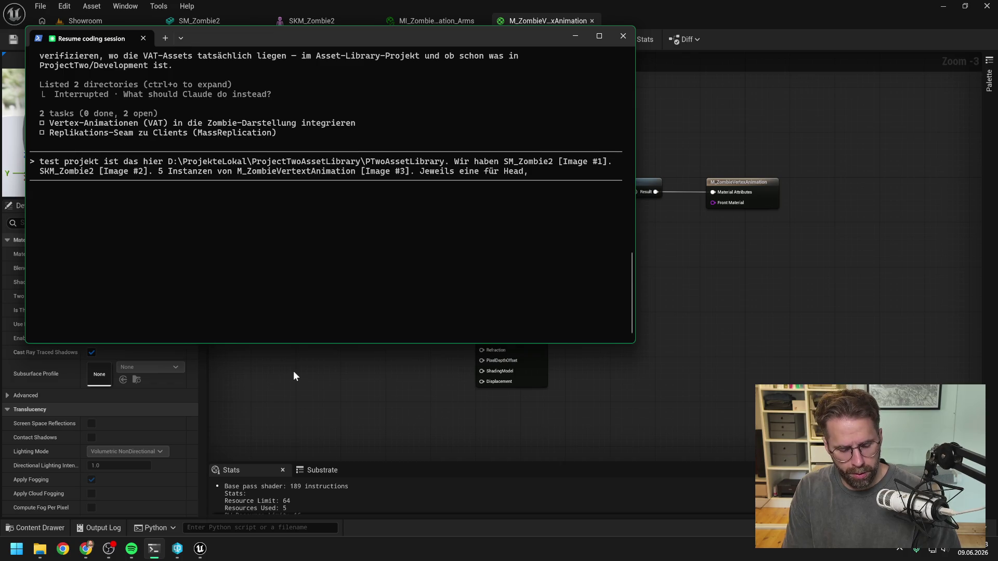
type("rms,")
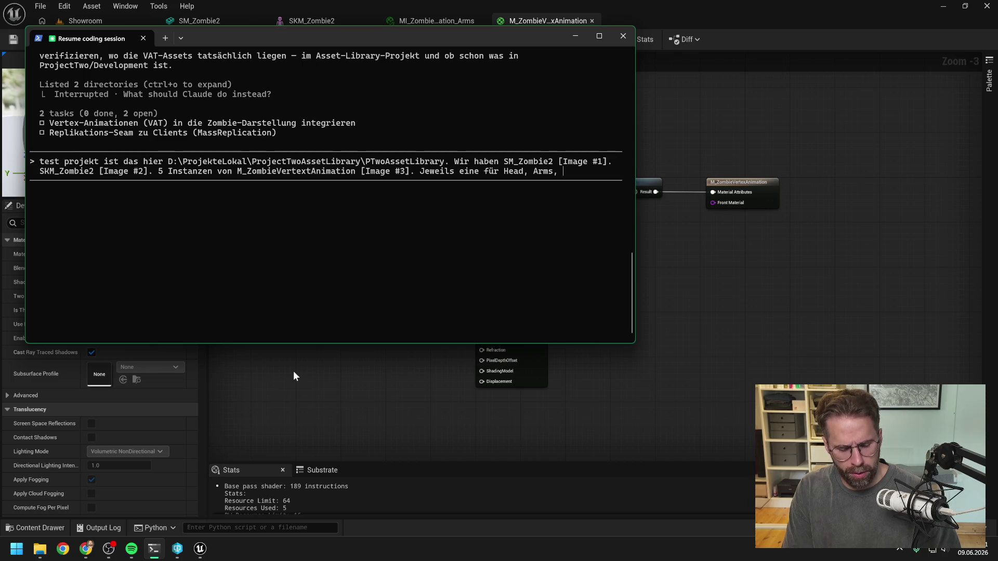
type(" Body, Legs und Legs2.")
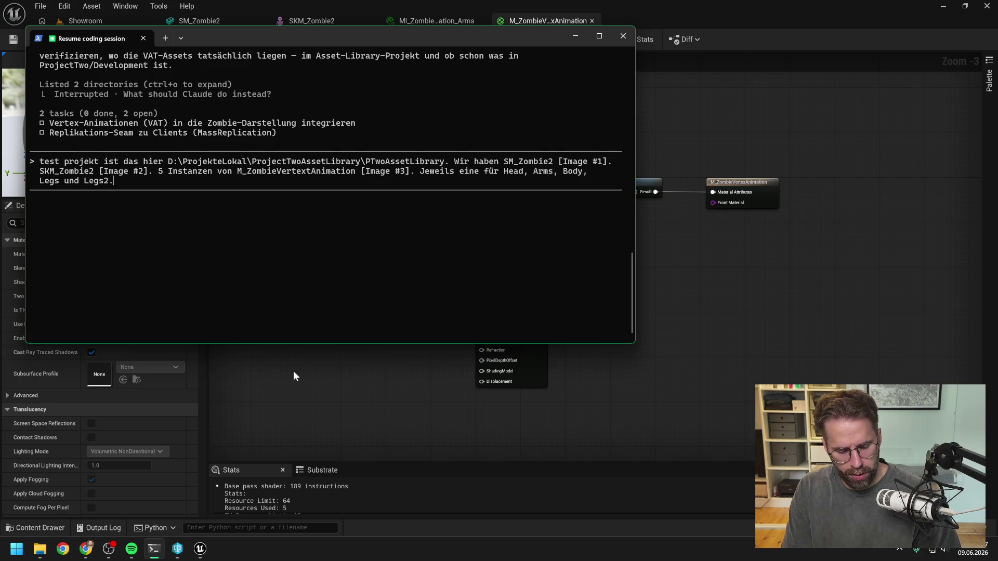
Explain the five skeletal meshes were merged in Blender into SM_Zombie2 and SKM_Zombie2, then start the skeleton sentence
type(" Es gab vorher ")
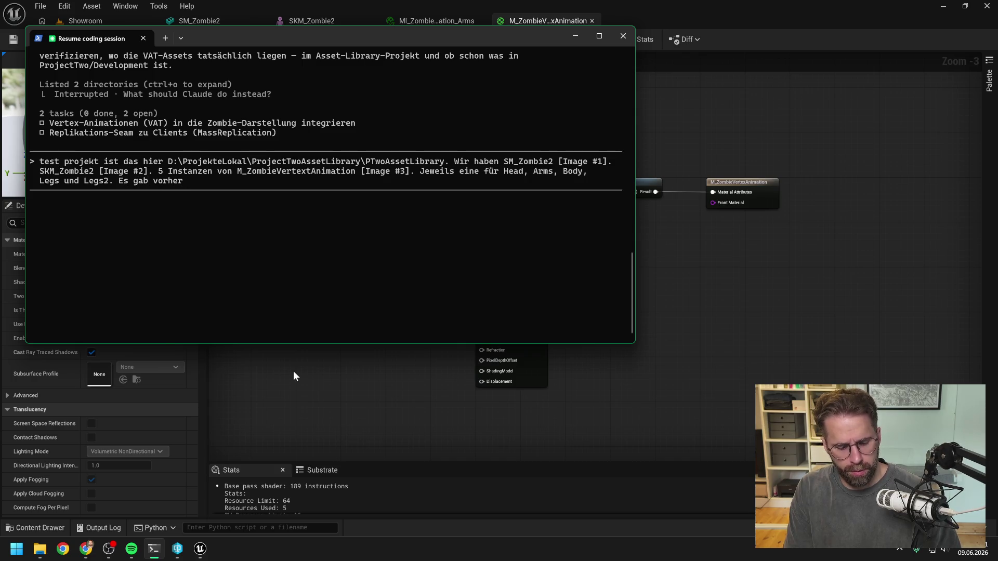
type("auch fünf ")
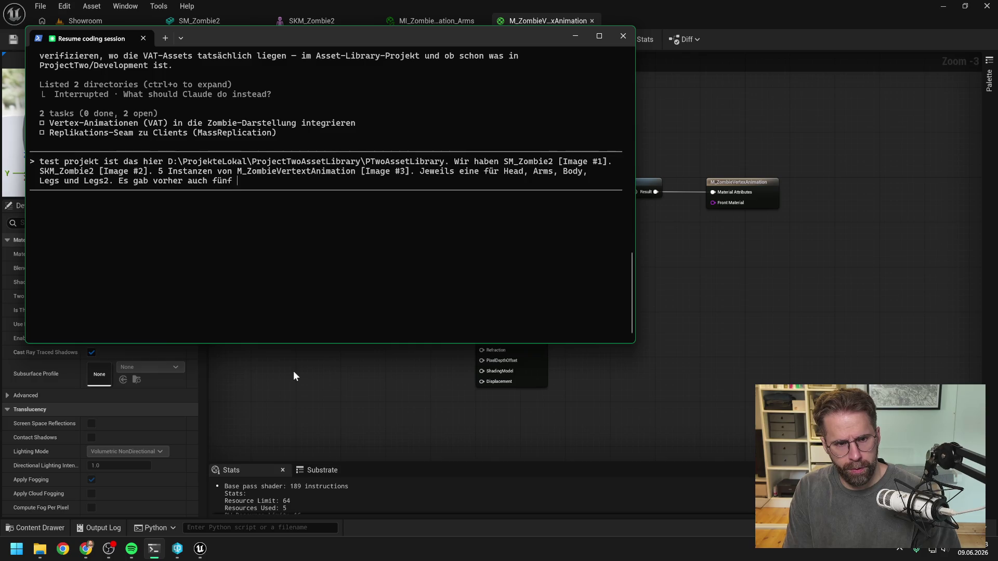
type("f Ske")
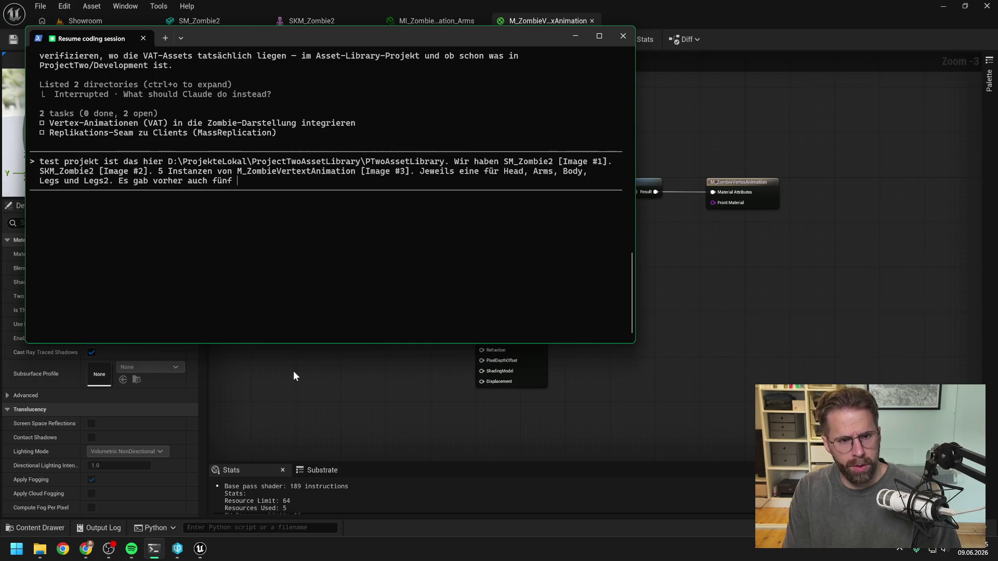
type("letal Me")
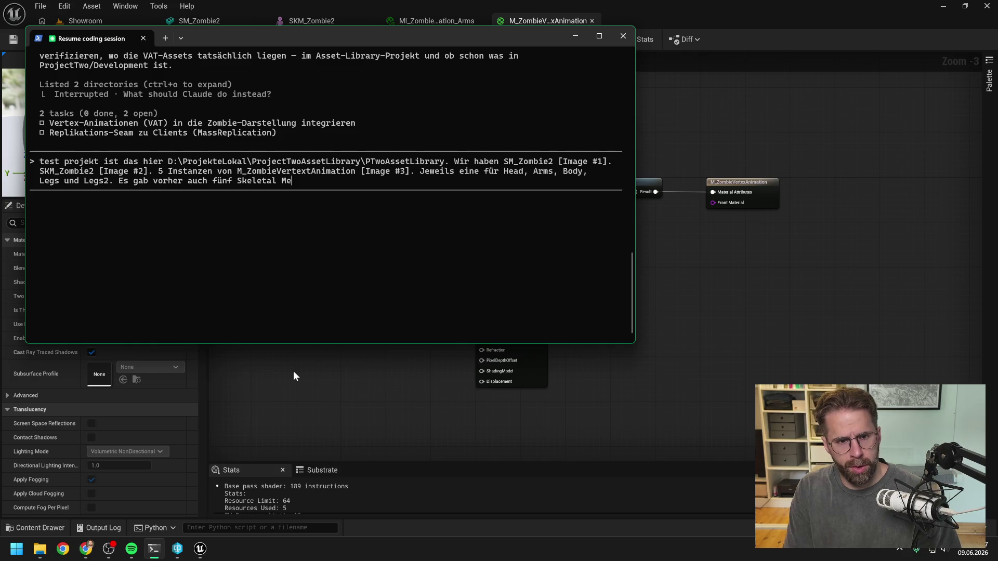
type("shes,ie hab")
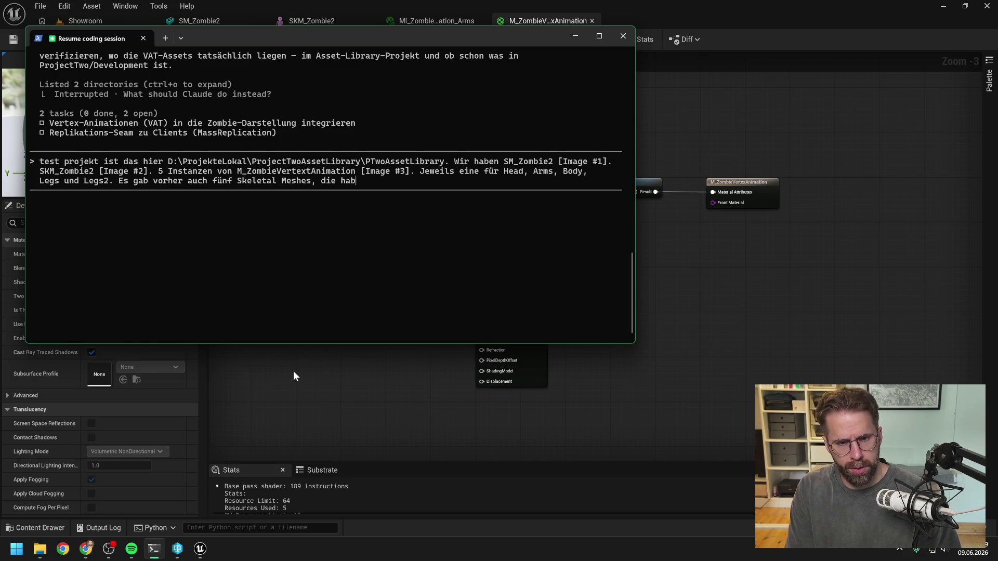
type("en wir aber in Blend")
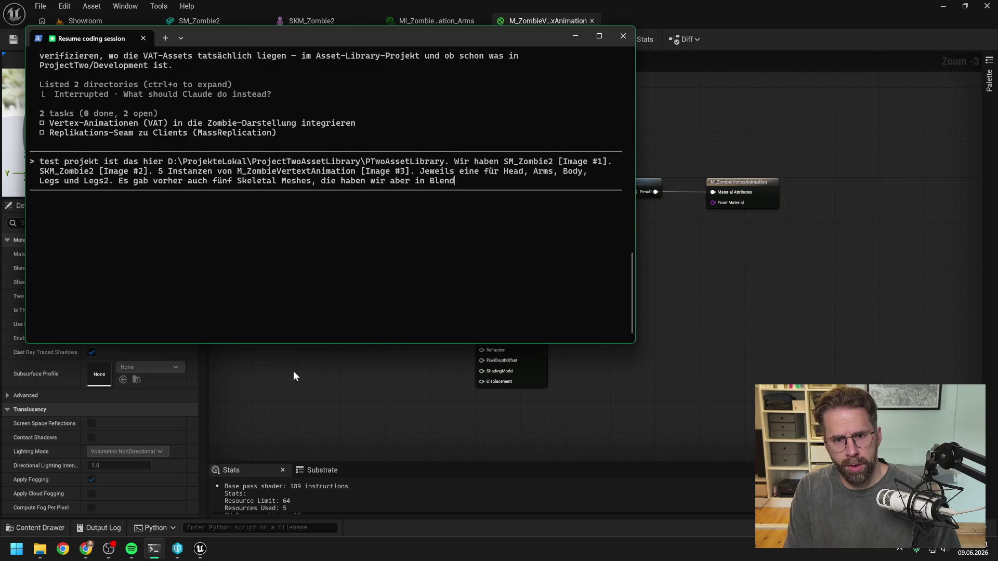
type("er gemerged und ein")
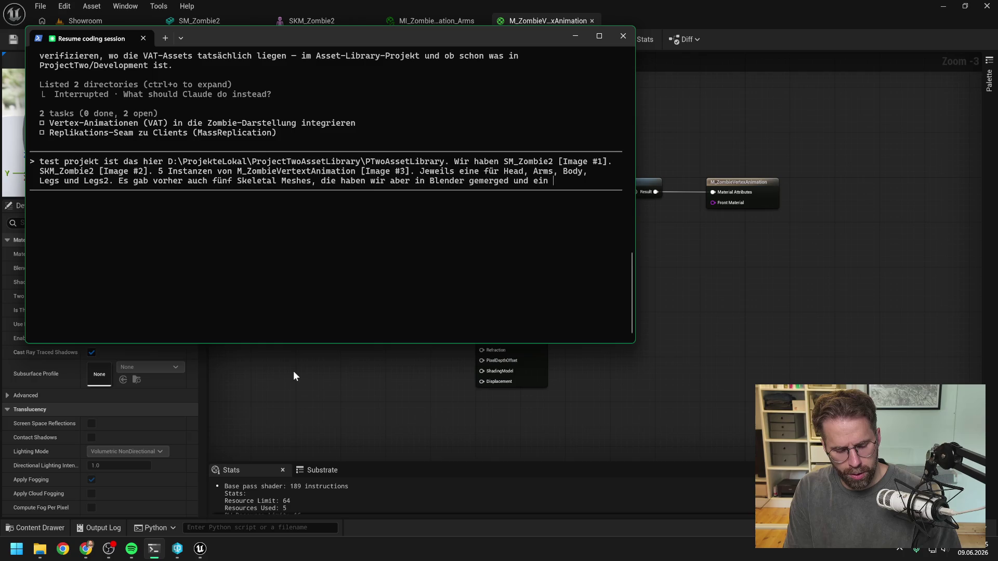
key("BackSpace")
key("BackSpace")
key("BackSpace")
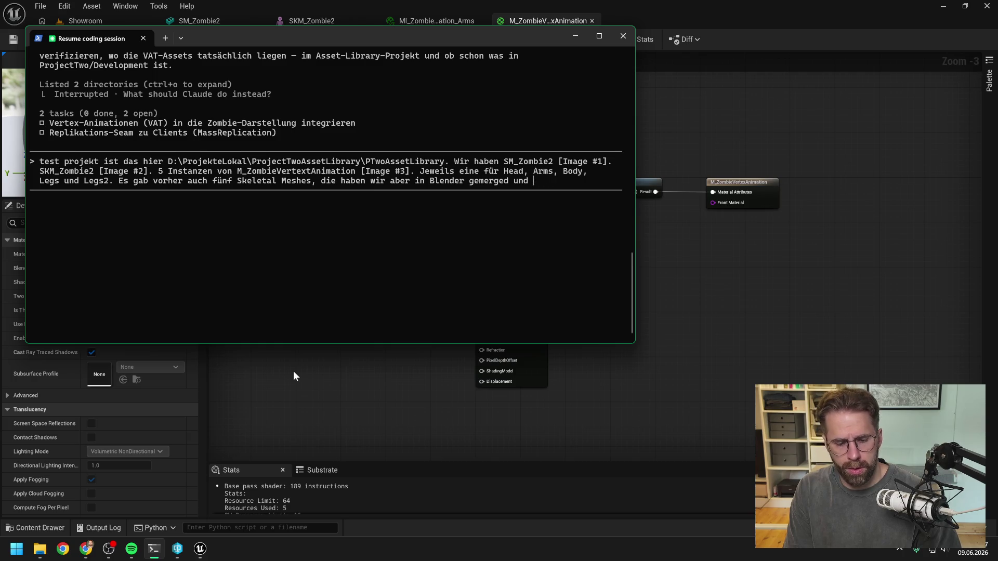
key("BackSpace")
key("BackSpace")
key("BackSpace")
type("Resultat sind ")
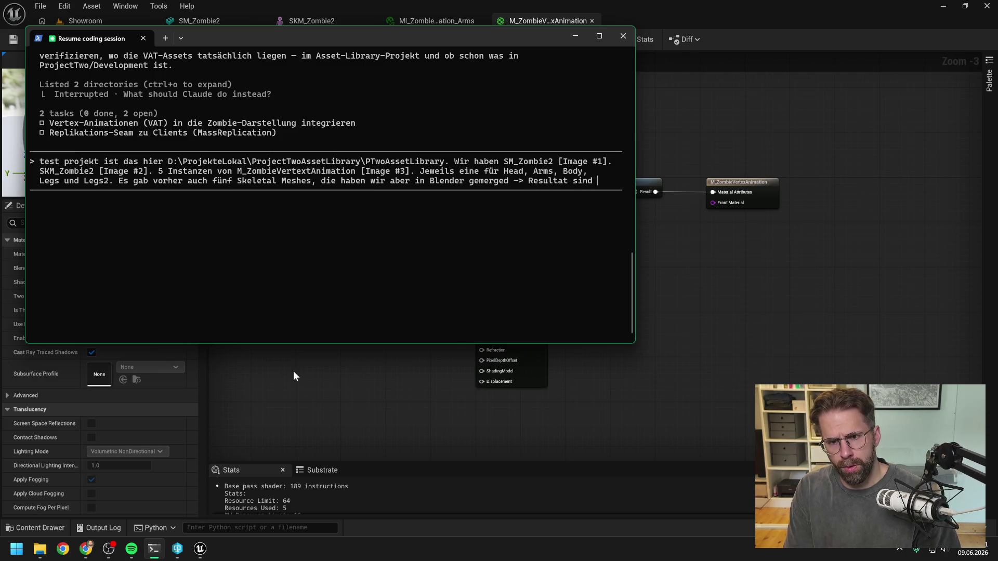
type("SM:")
key("BackSpace")
type("_Z")
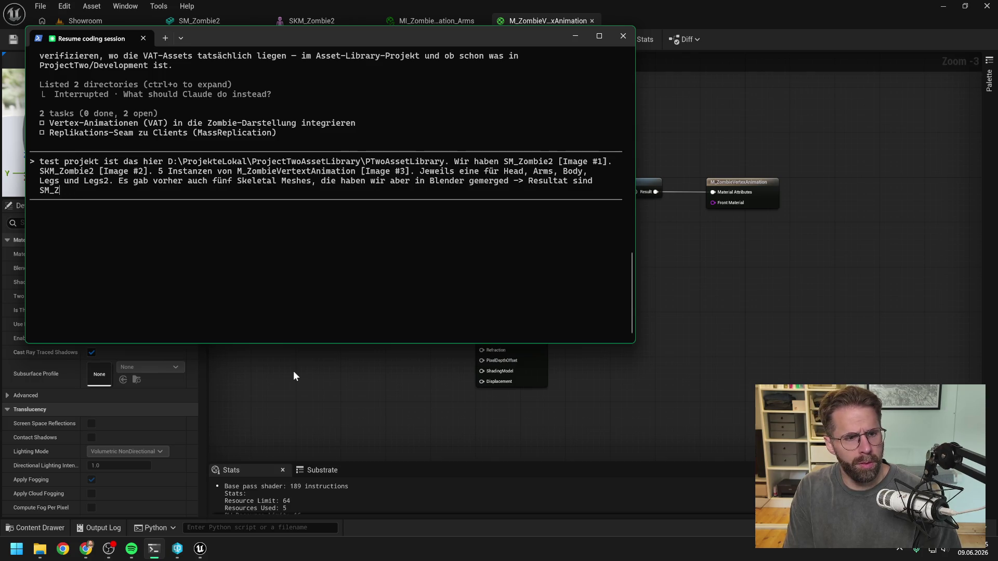
type("Tombie2und SKM_Zombi")
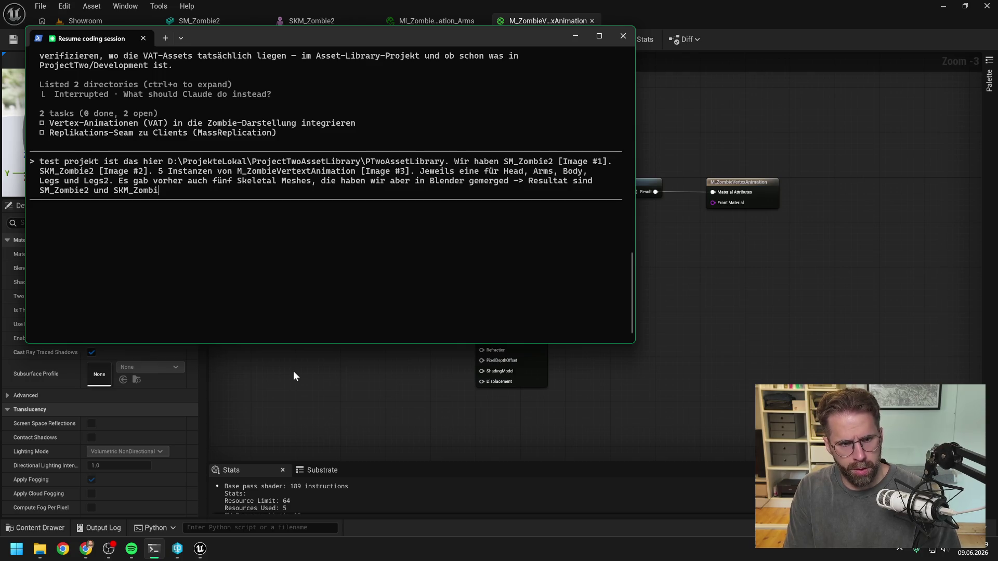
type("e2. Außerdem")
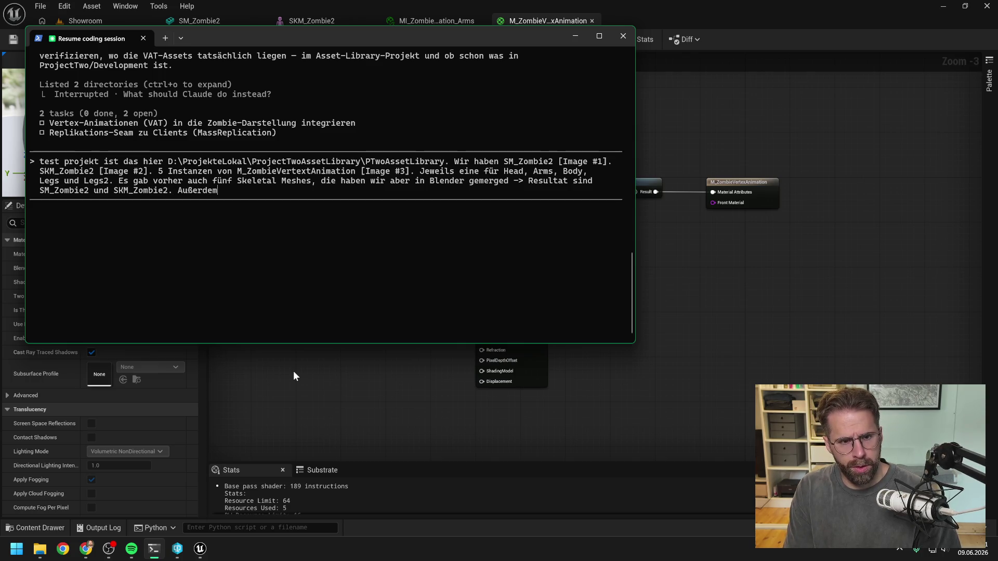
type(" haben wir das Seke")
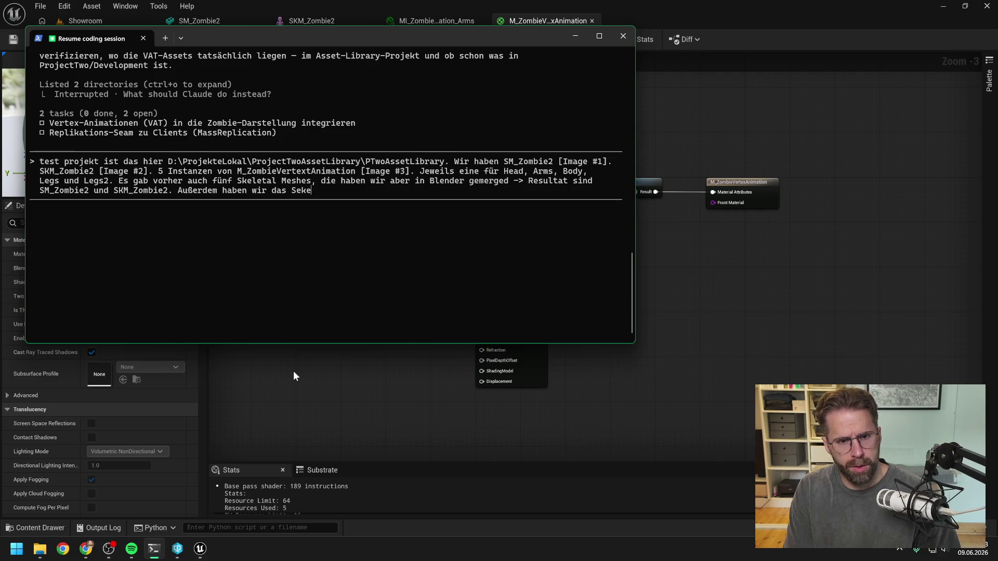
key("BackSpace")
key("BackSpace")
key("BackSpace")
type("k")
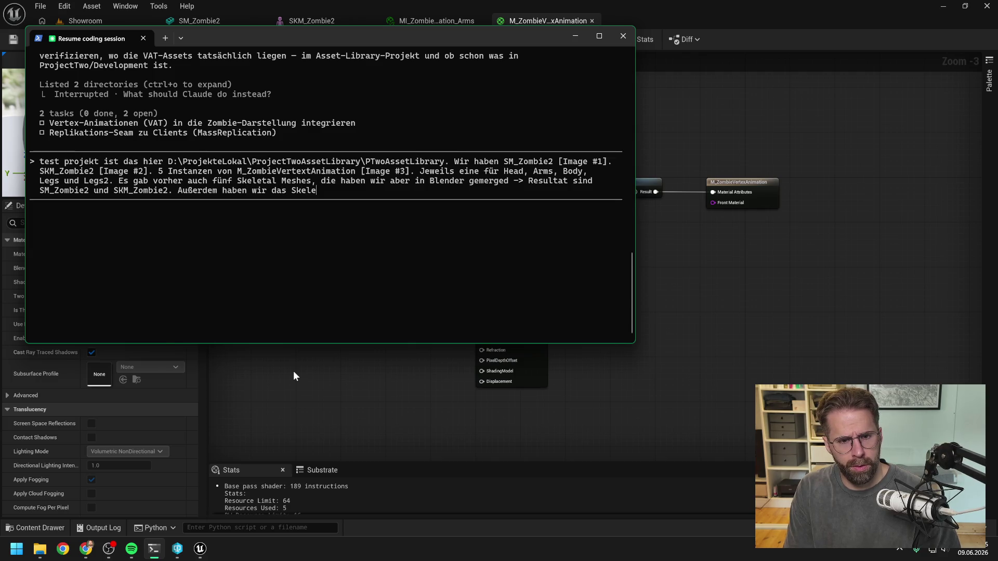
left_click(683, 130)
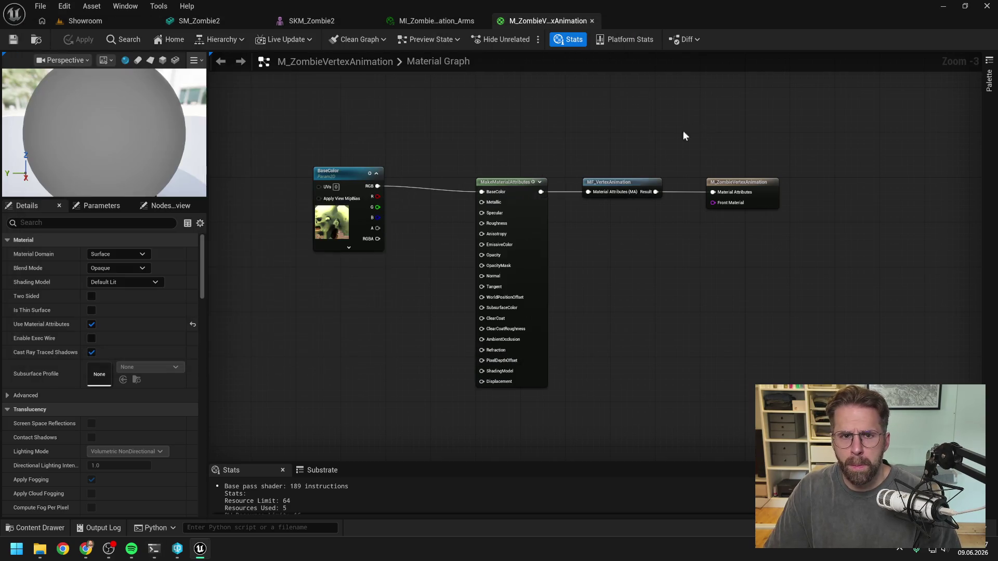
Check asset names in the Content Drawer and note the skeleton SK_Zombie and the ZombieAnimToTexture bake
key("ctrl+space")
left_click(676, 396)
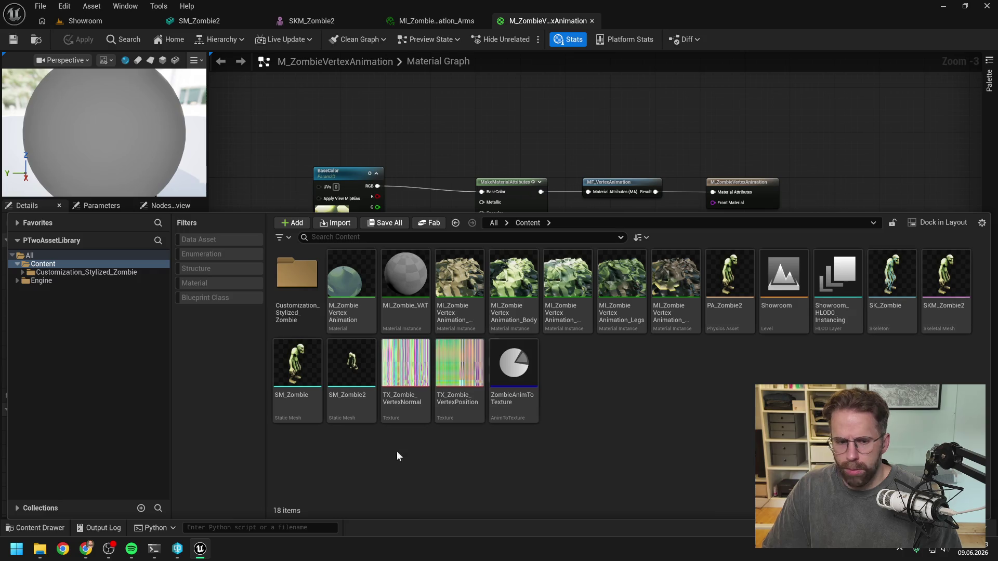
left_click(155, 550)
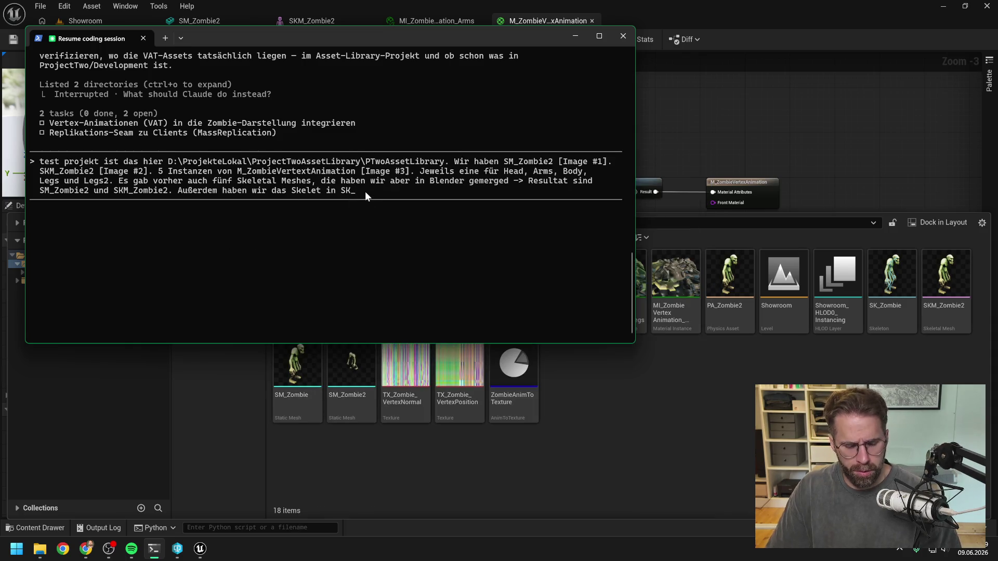
type("Zombie. Die Animati")
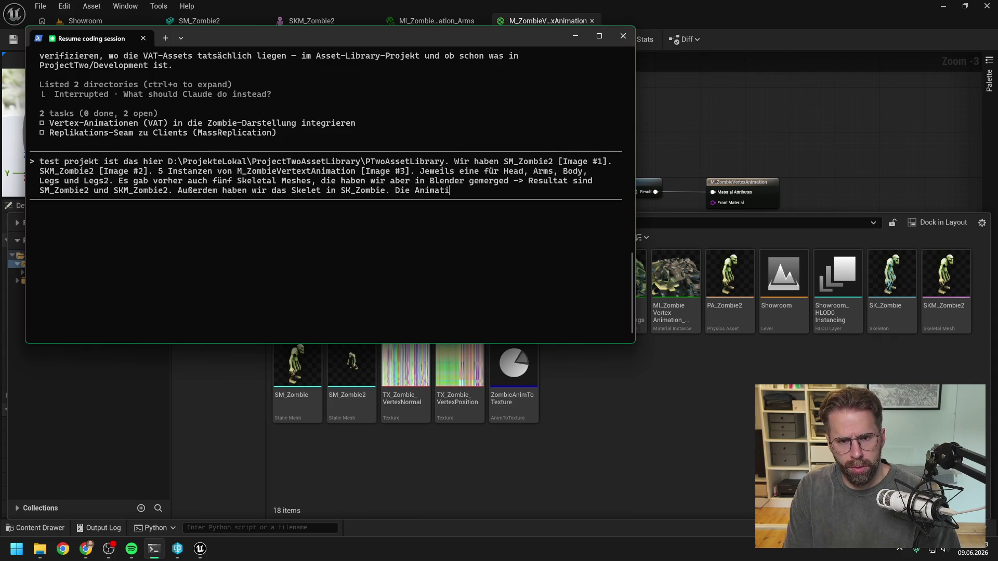
type("w")
type("ben wi")
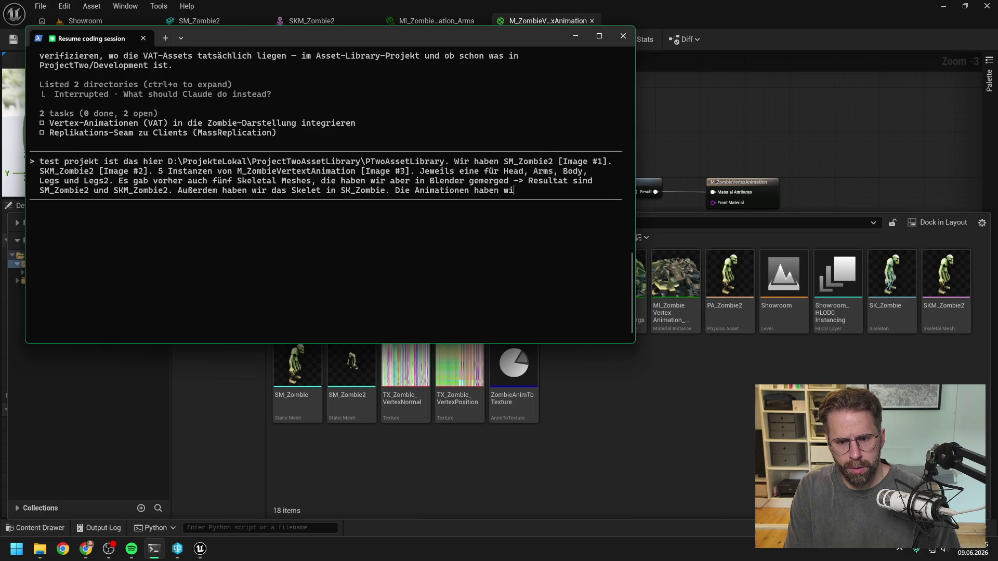
type("r mit Zombie")
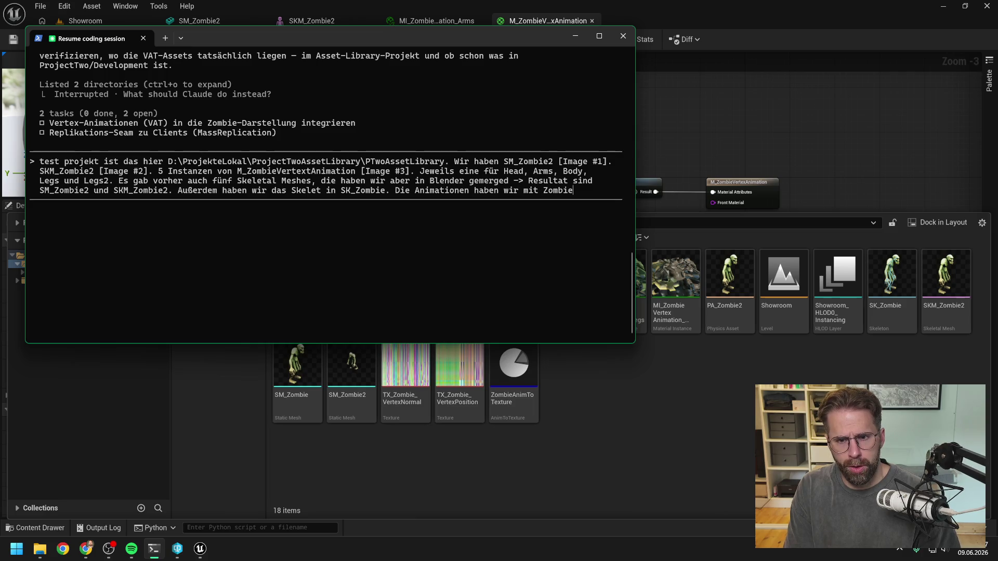
type("AnimTexture")
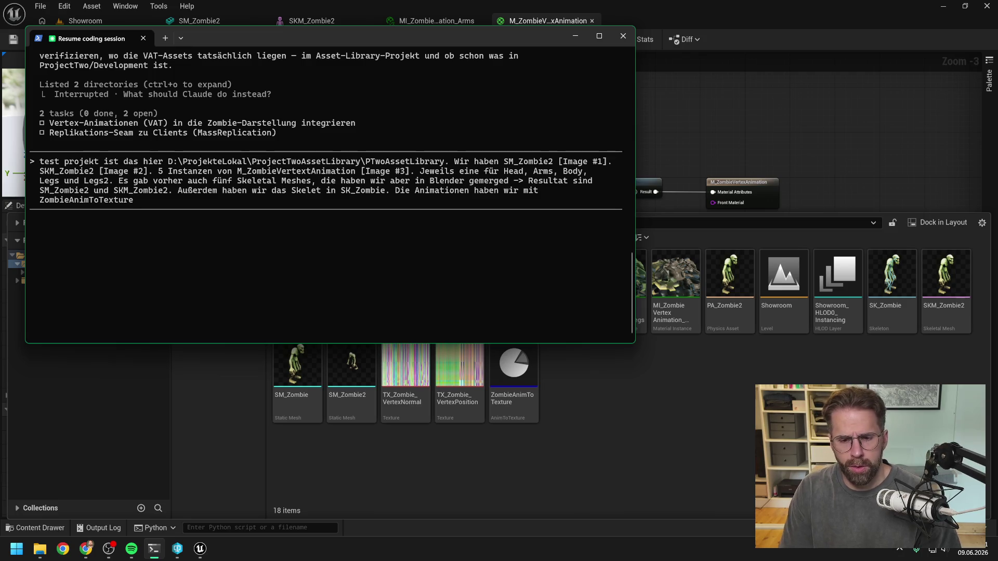
Add that the AnimToTexture data asset bakes into TX_ZombieVertex textures, verifying against ZombieAnimToTexture
left_click(609, 393)
mouse_move(527, 380)
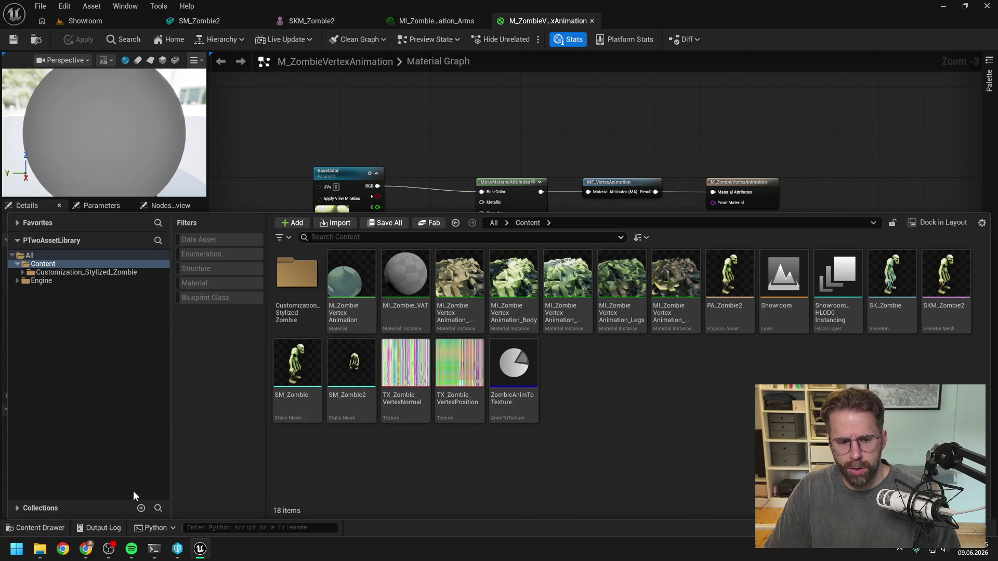
left_click(154, 549)
type("(AnimToT")
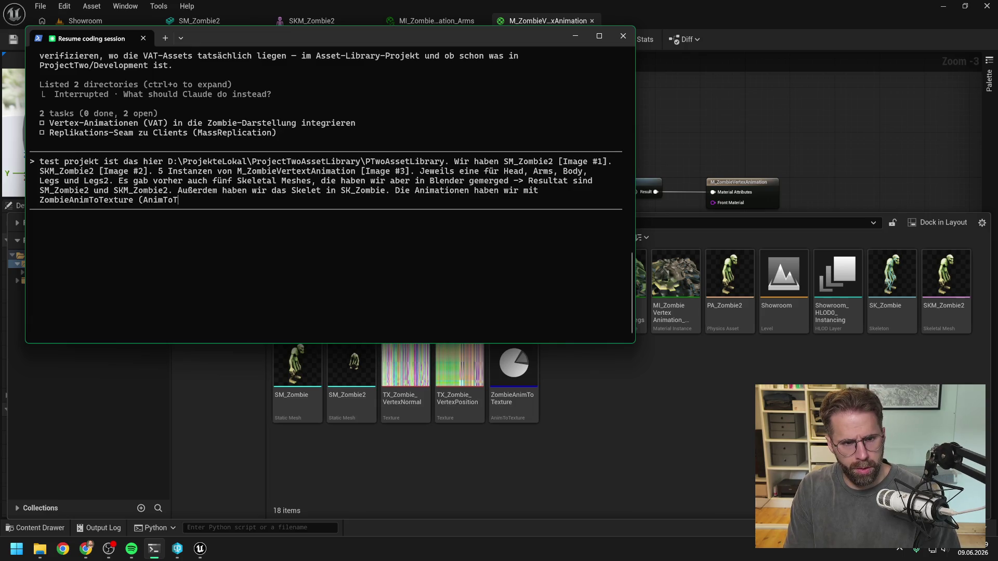
type("extureDa")
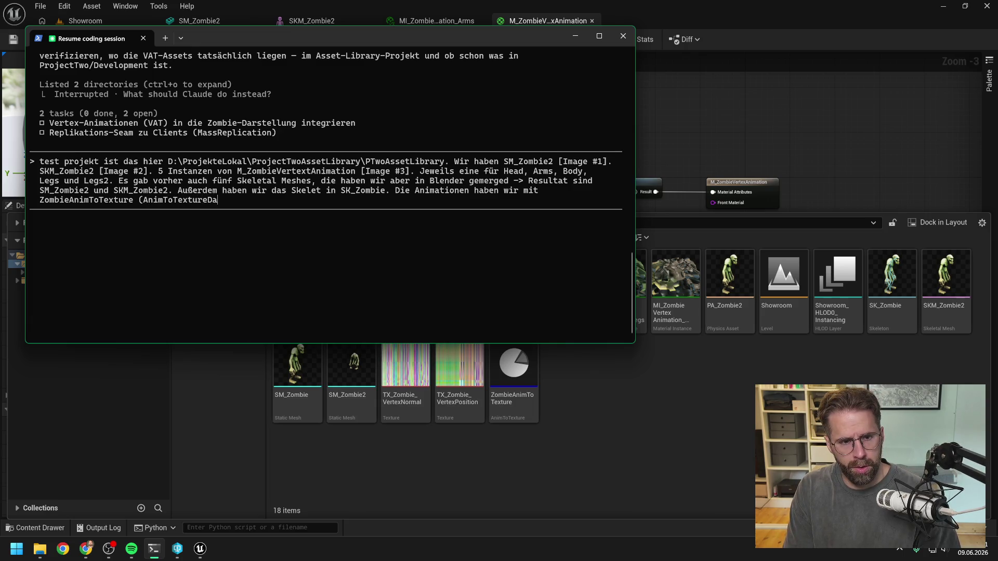
type("taAsset")
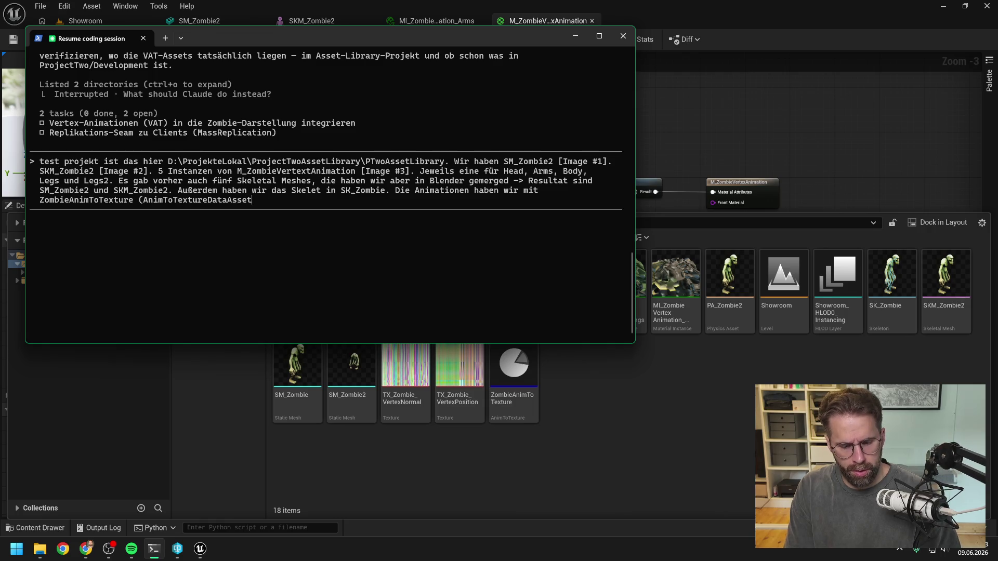
type(") i TX_")
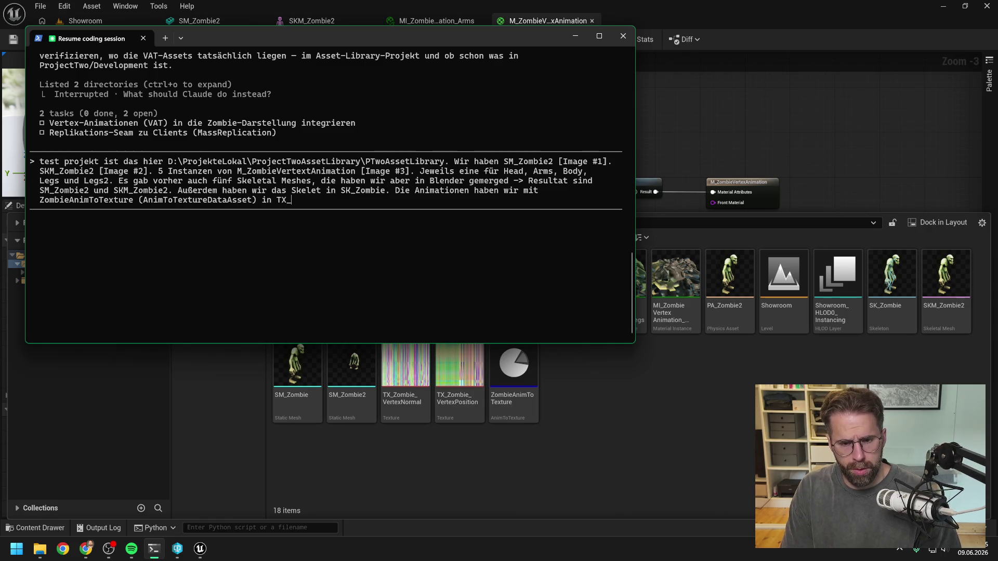
type("ZombieVertext")
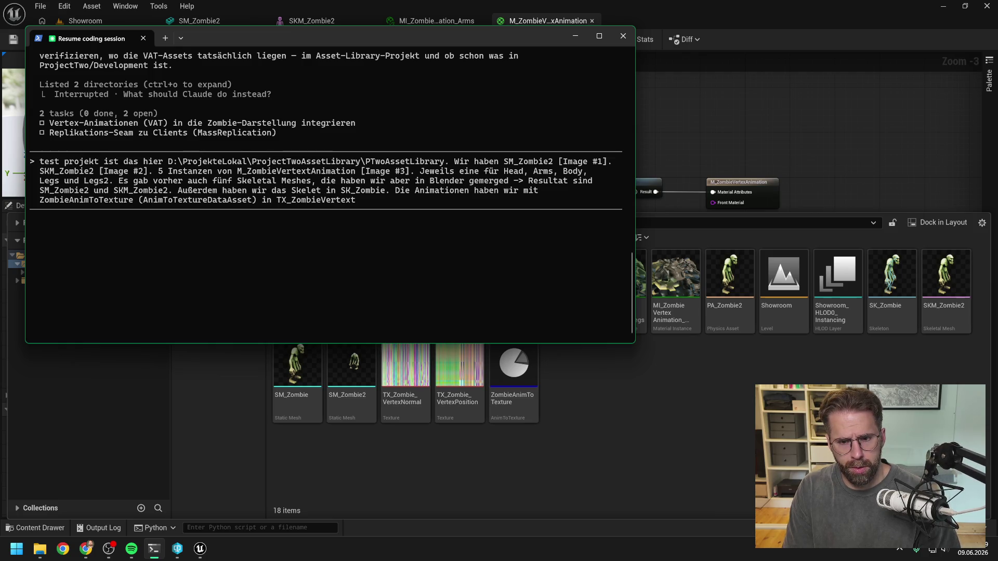
left_click(352, 367)
double_click(513, 363)
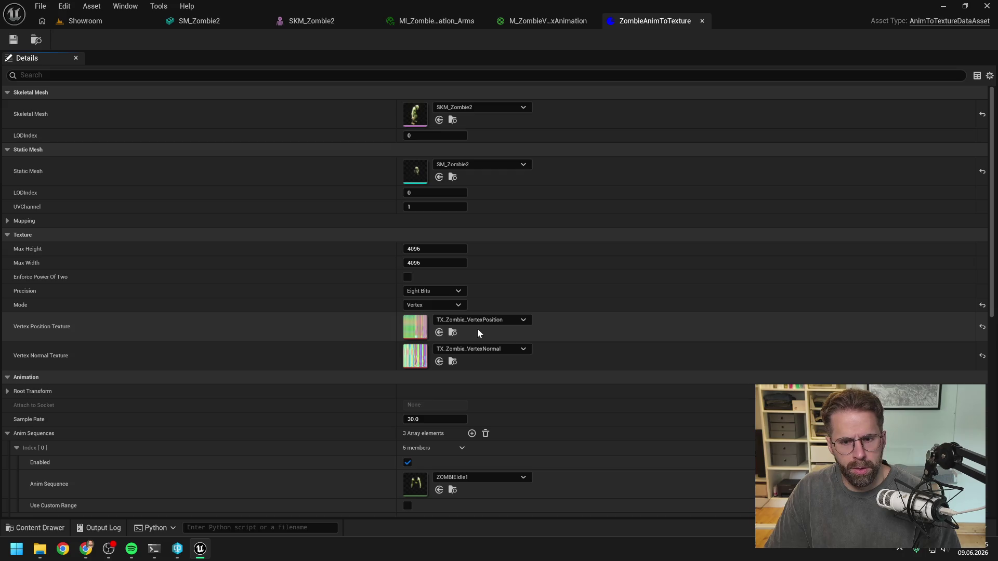
Finish the sentence: animations are baked into TX_ZombieVertexNormal and TX_ZombieVertexPosition
key("ctrl+space")
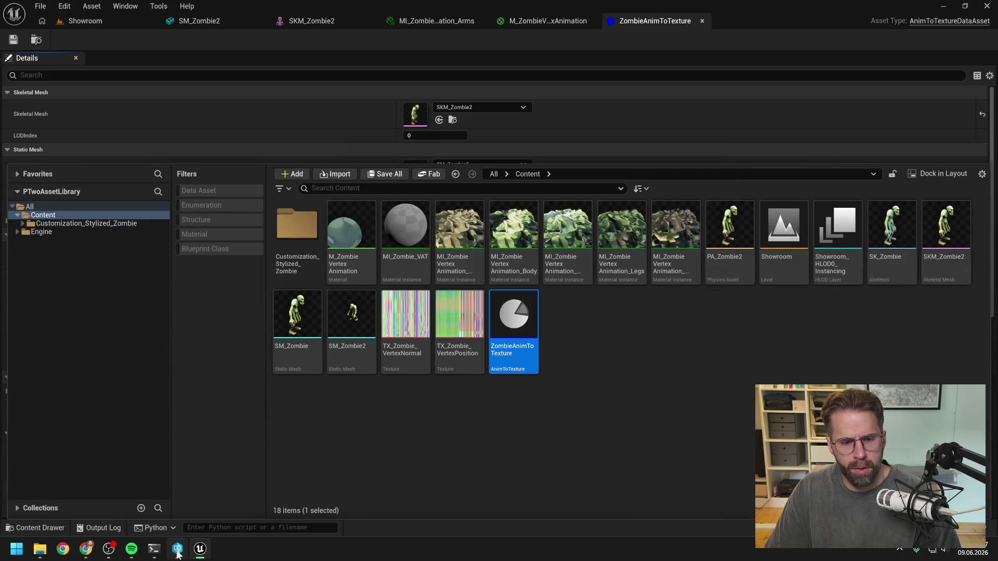
left_click(154, 548)
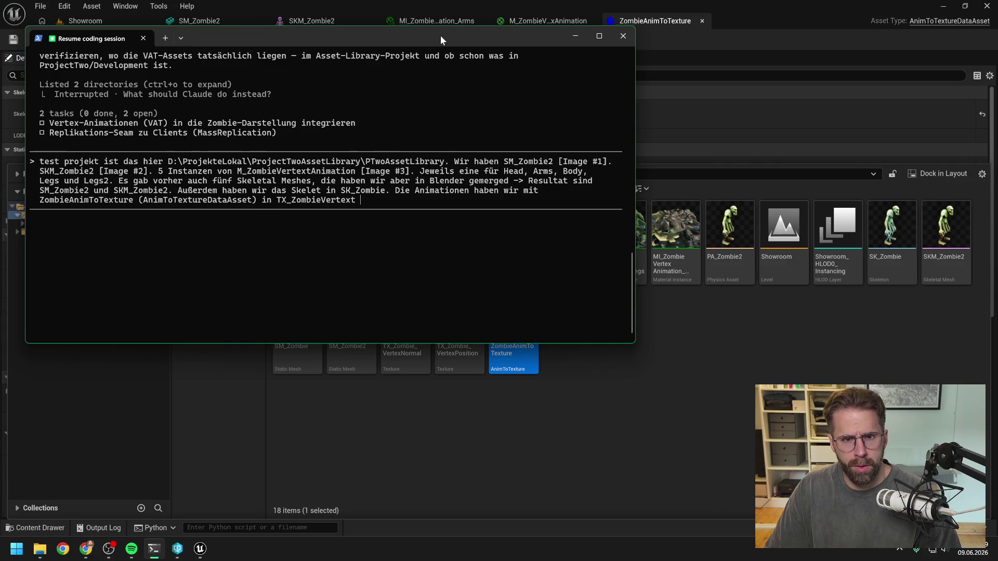
left_click_drag(440, 35, 530, 16)
key("BackSpace")
type("Normal und TX_")
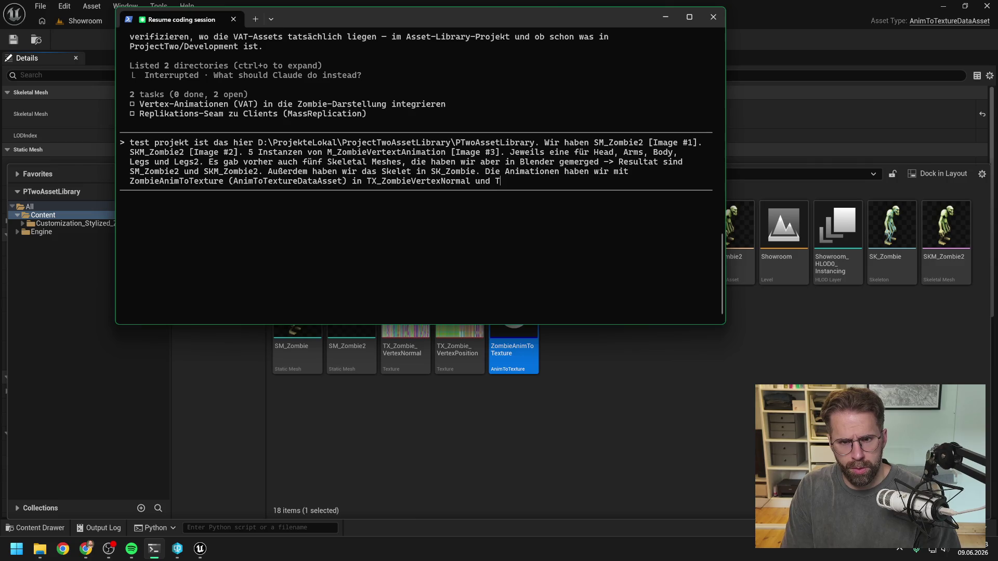
type("ZombieVer")
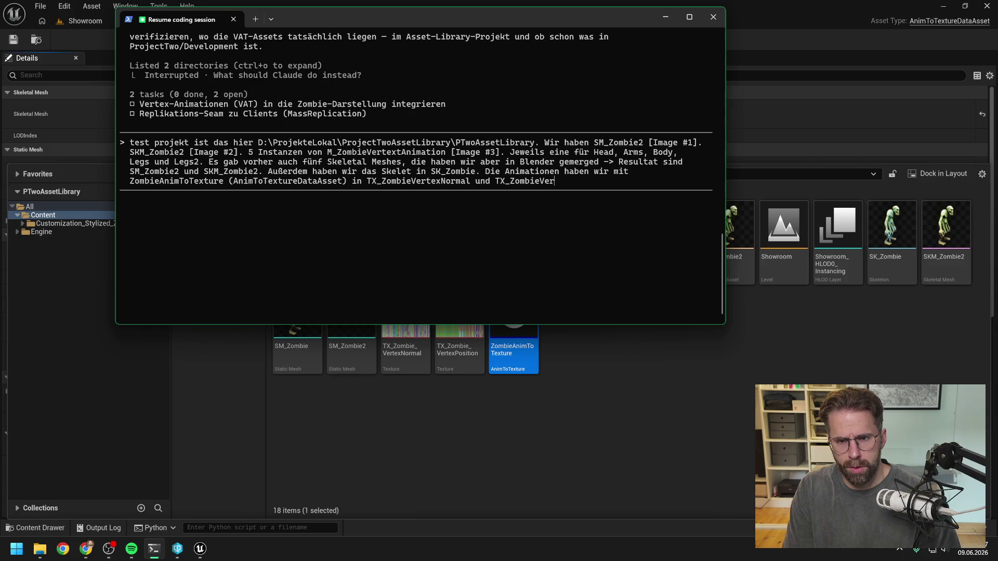
type("texPosition g")
type("ebaked.")
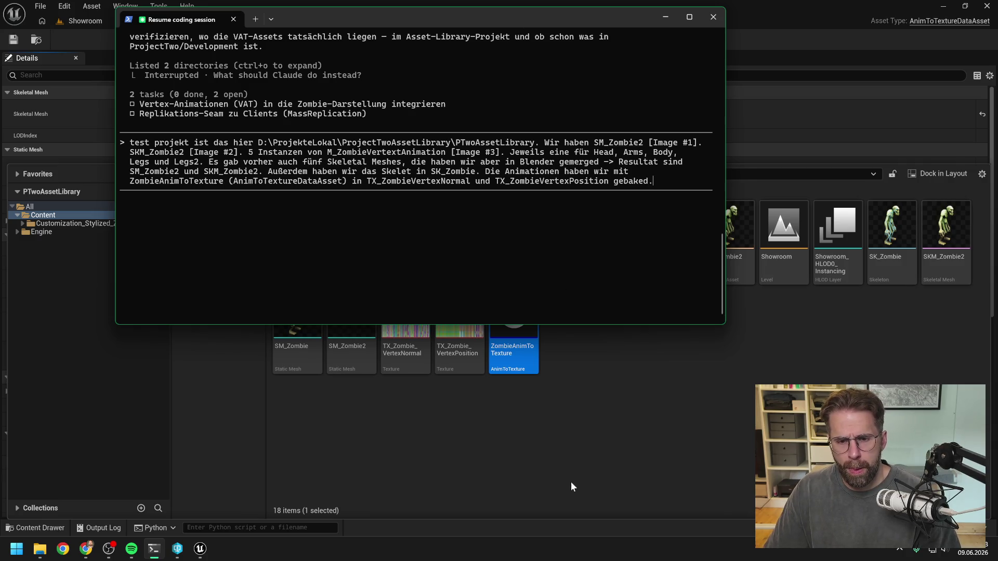
left_click(571, 482)
left_click(517, 326)
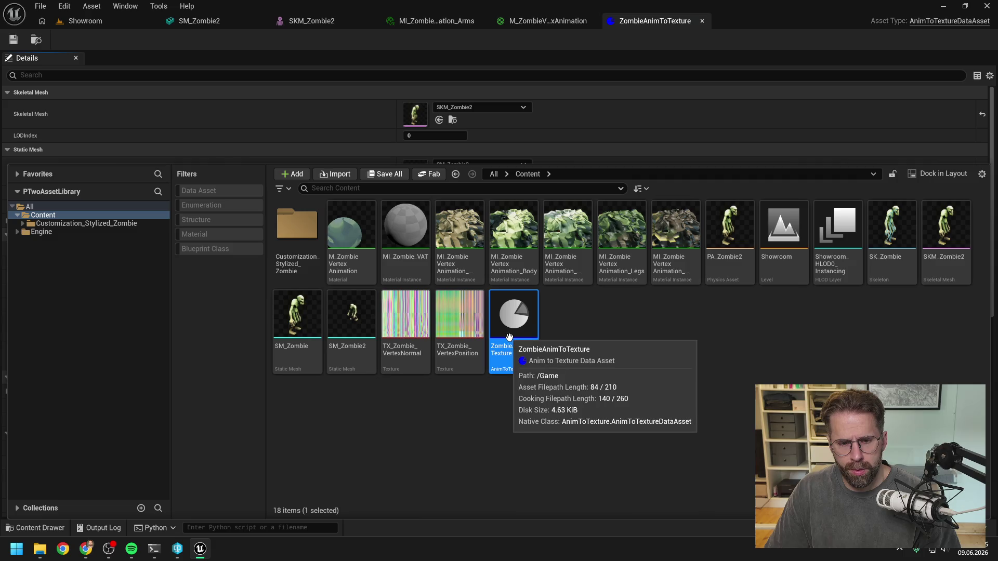
Check the data asset's Anim Sequences and note there are currently three animations: Idle, Walk and Run
left_click(656, 29)
scroll(573, 225, "down", 15)
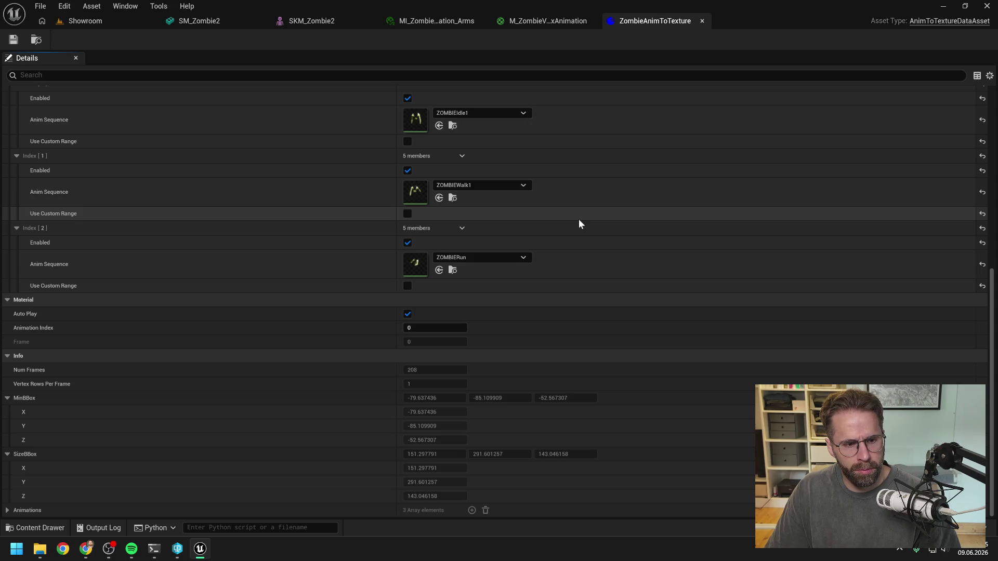
scroll(582, 218, "up", 3)
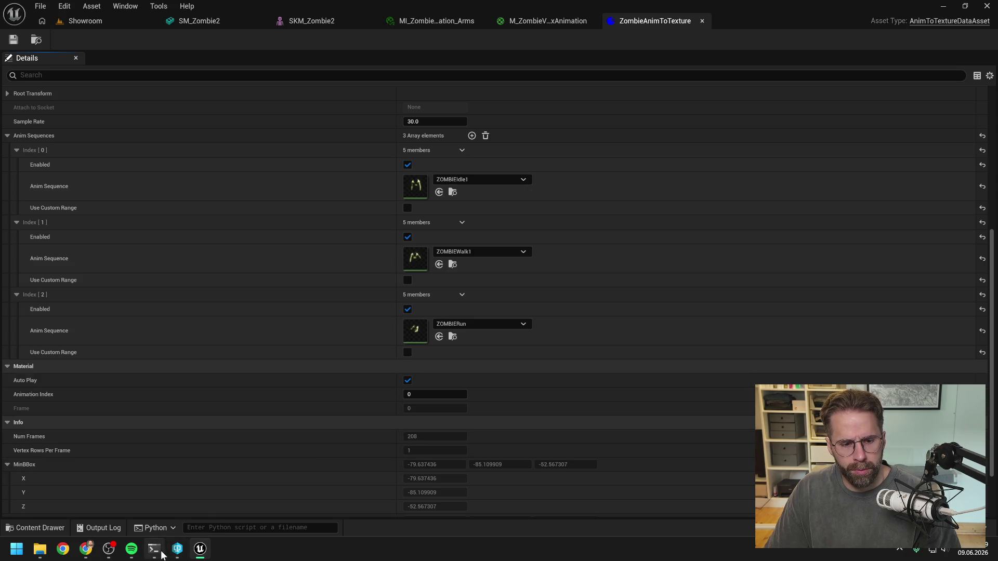
left_click(155, 550)
mouse_move(542, 10)
left_mouse_down()
mouse_move(560, 46)
mouse_move(763, 99)
mouse_move(997, 99)
left_mouse_up()
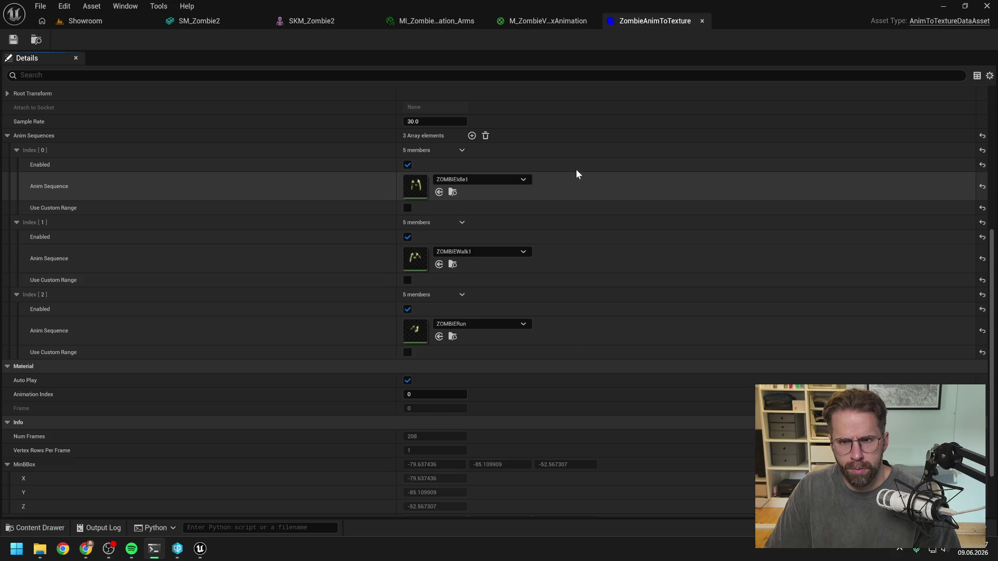
left_click(613, 42)
key("alt+Tab")
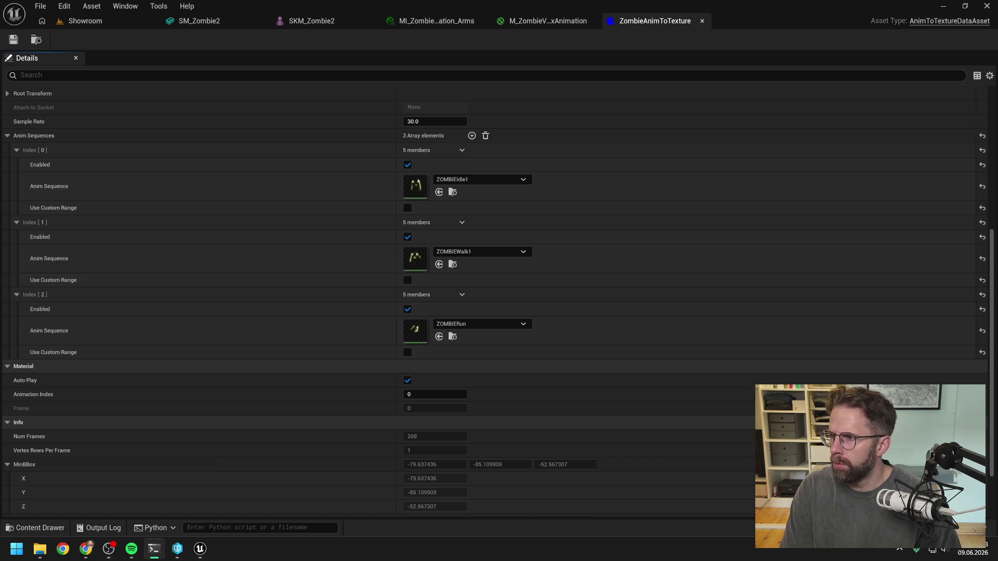
key("alt+Tab")
left_click_drag(669, 101, 395, 110)
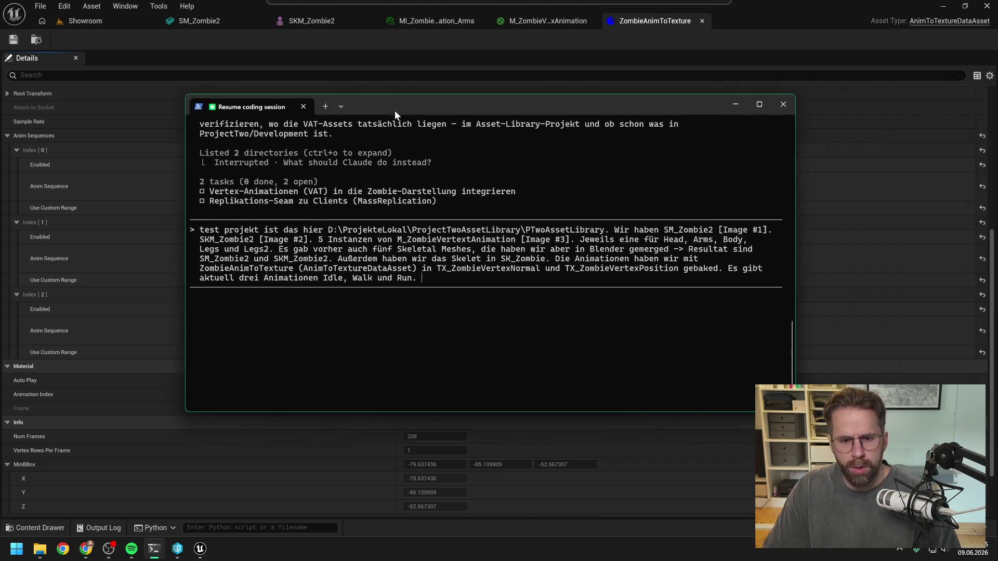
Describe Idle when standing still, Walk when drifting in Idle state, and Run when triggered by sound or vision
type("Idle wenn wir uns gerade gar nicht bewegen. Walkwenn wir im Stat")
key("BackSpace")
key("BackSpace")
key("BackSpace")
key("BackSpace")
key("BackSpace")
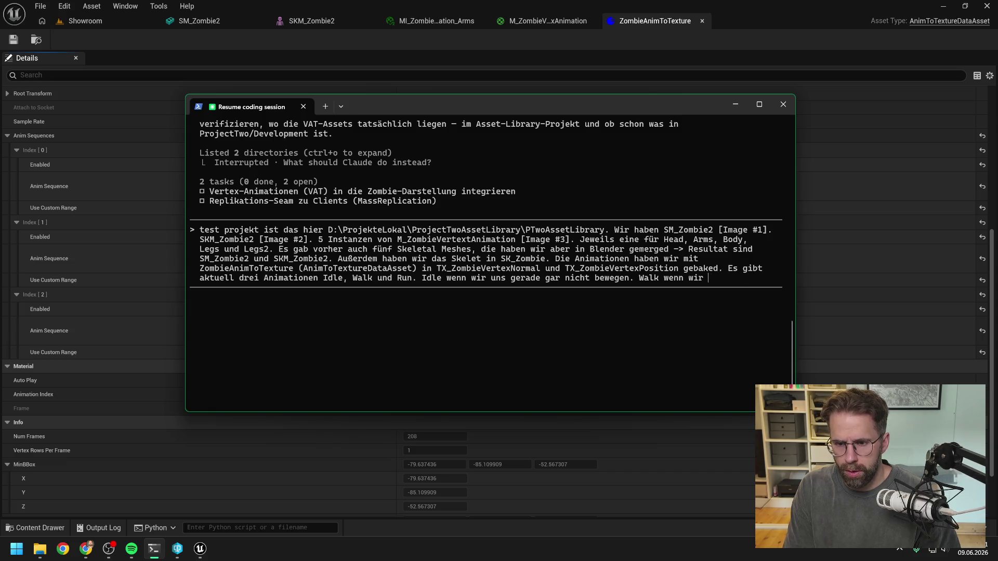
type("im Idle S")
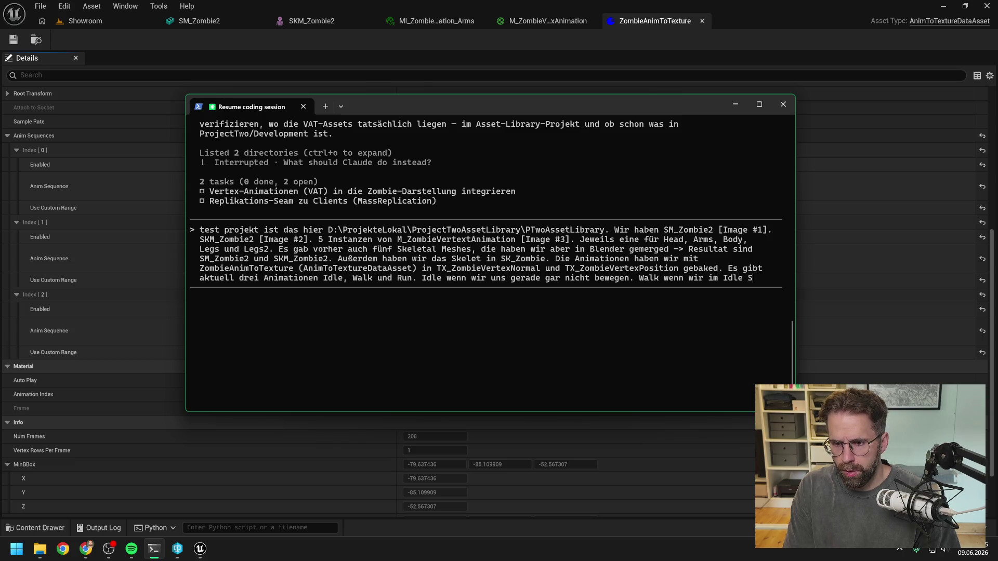
type("tate umher driften.")
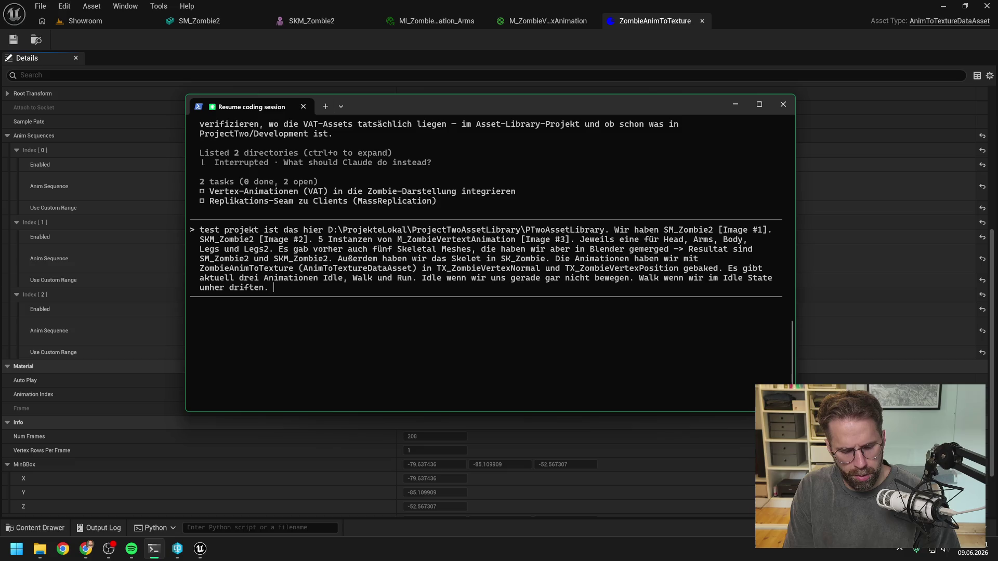
type(" Run wenn wir etwas ")
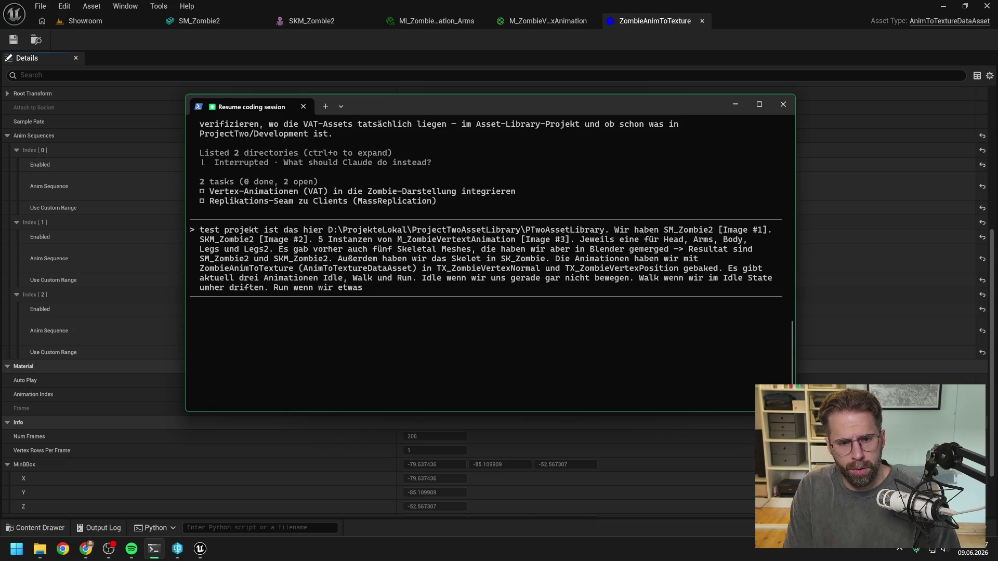
type("wahrnehm")
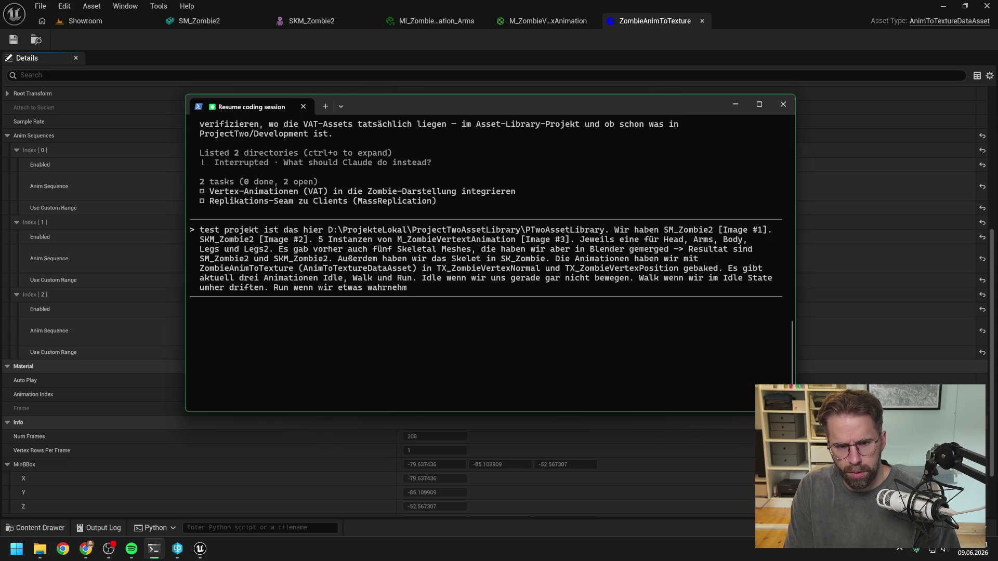
key("BackSpace")
key("BackSpace")
key("BackSpace")
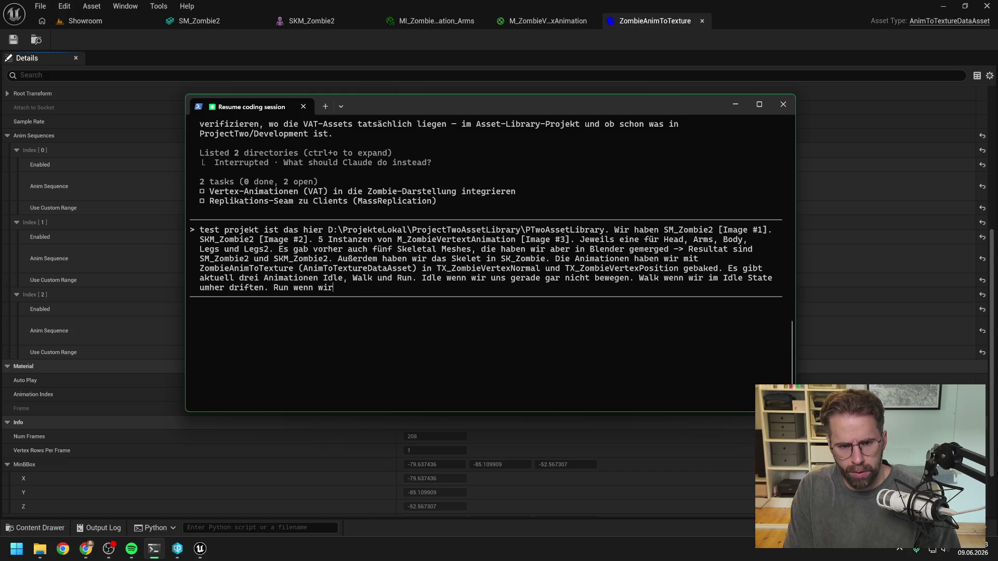
type(" durch")
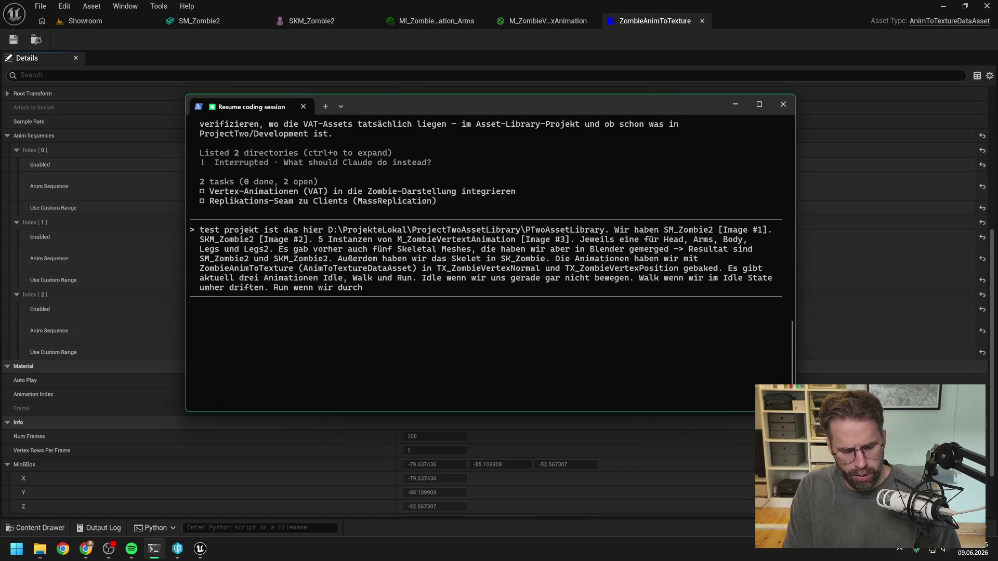
type(" sound ")
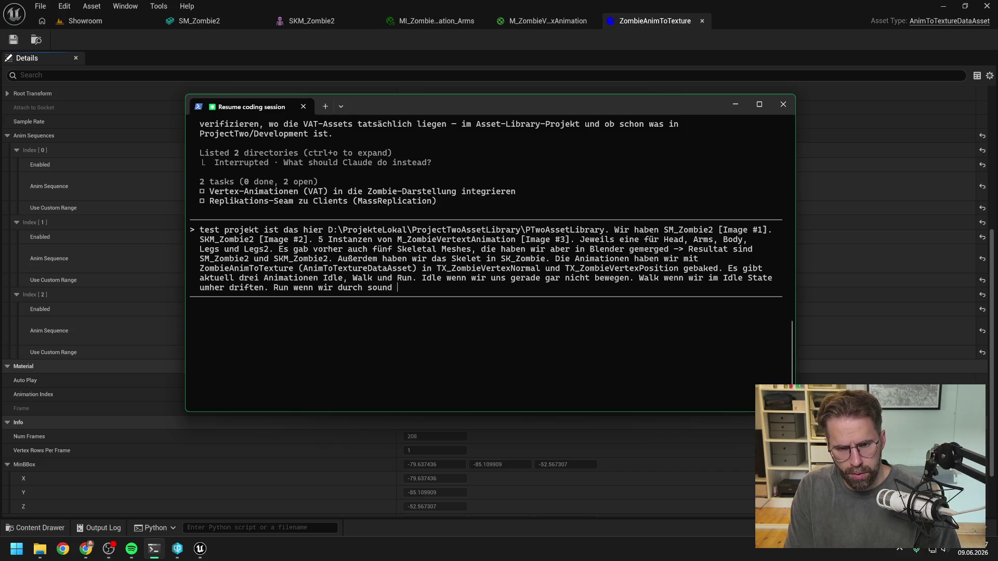
type("oder vision getr")
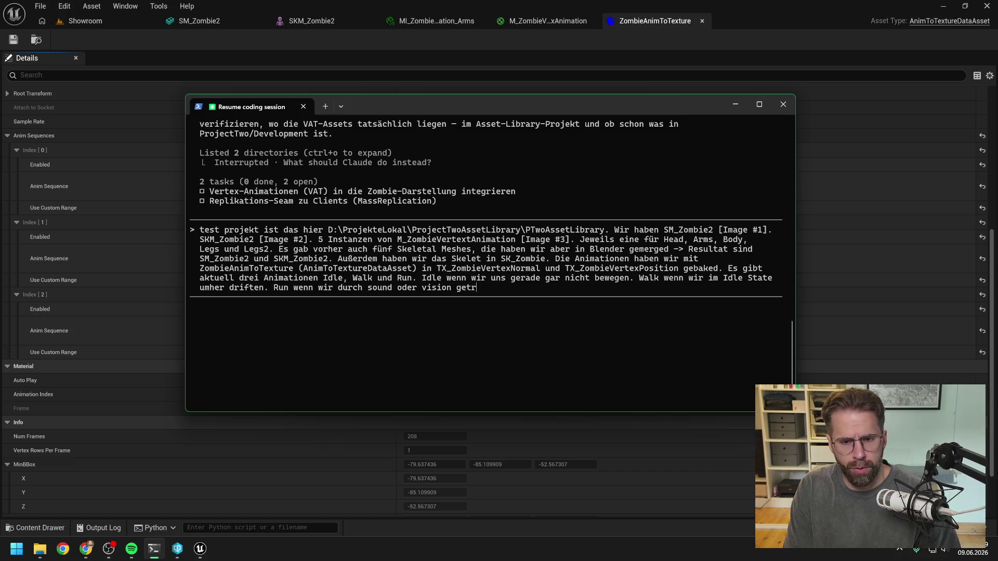
type("iggert werden ")
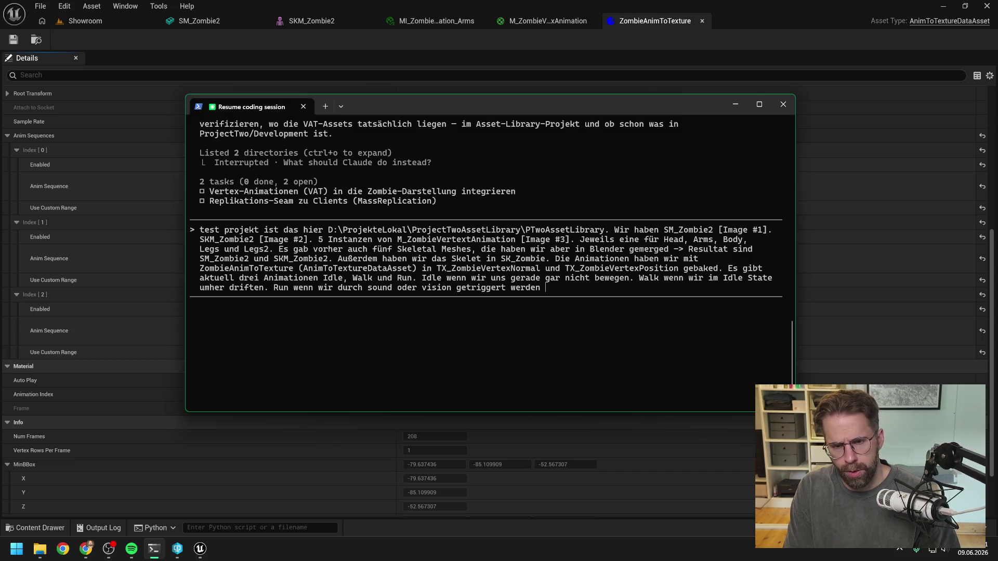
type("und ")
type("d")
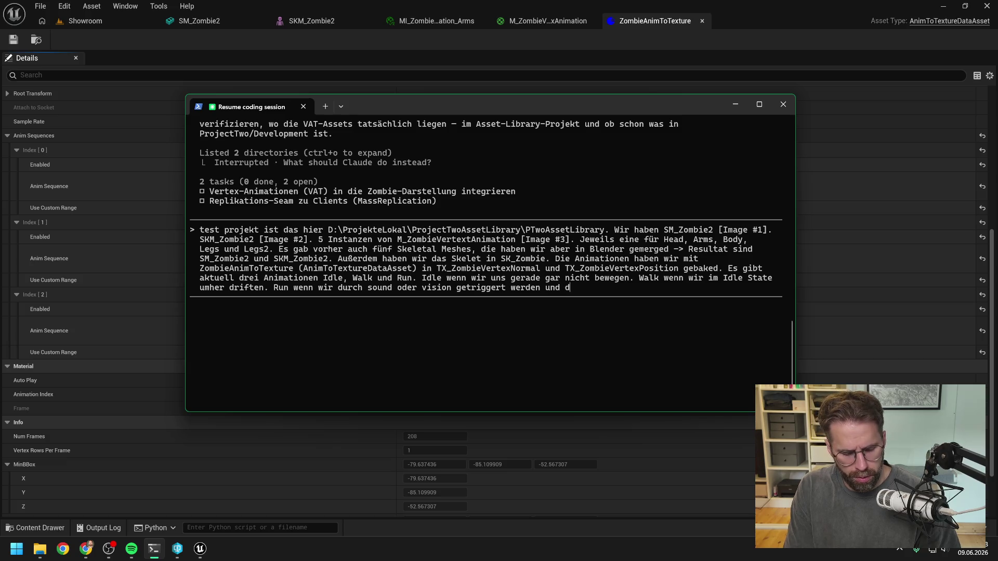
type("ort hin wollen.")
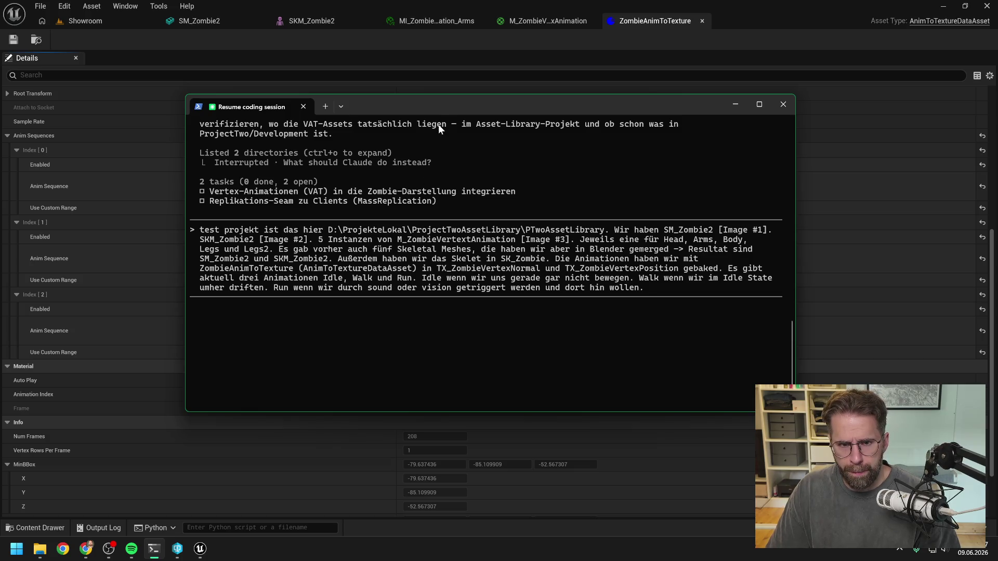
left_click(625, 92)
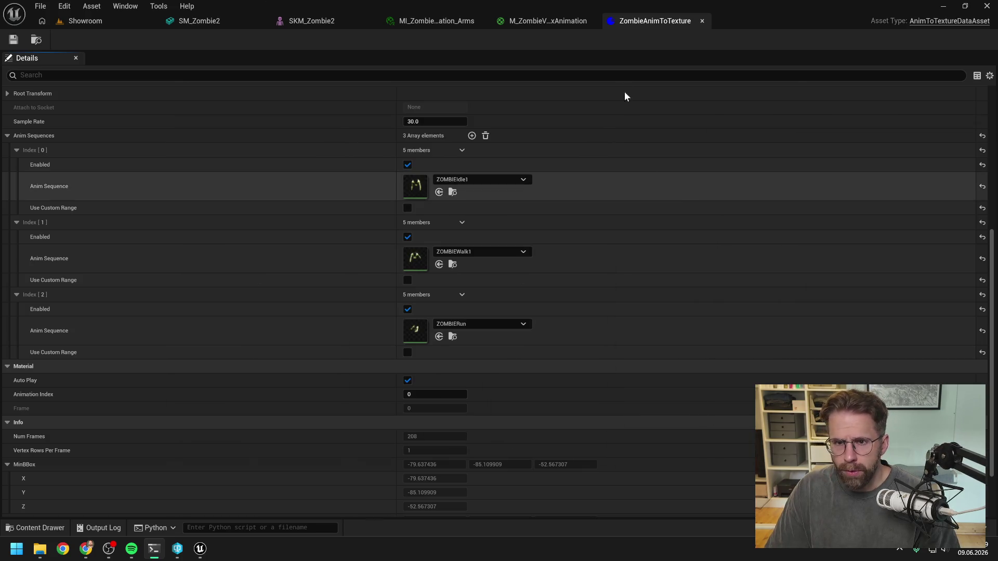
Browse to Customization_Stylized_Zombie > Animations to list its 16 animation sequences
key("ctrl+space")
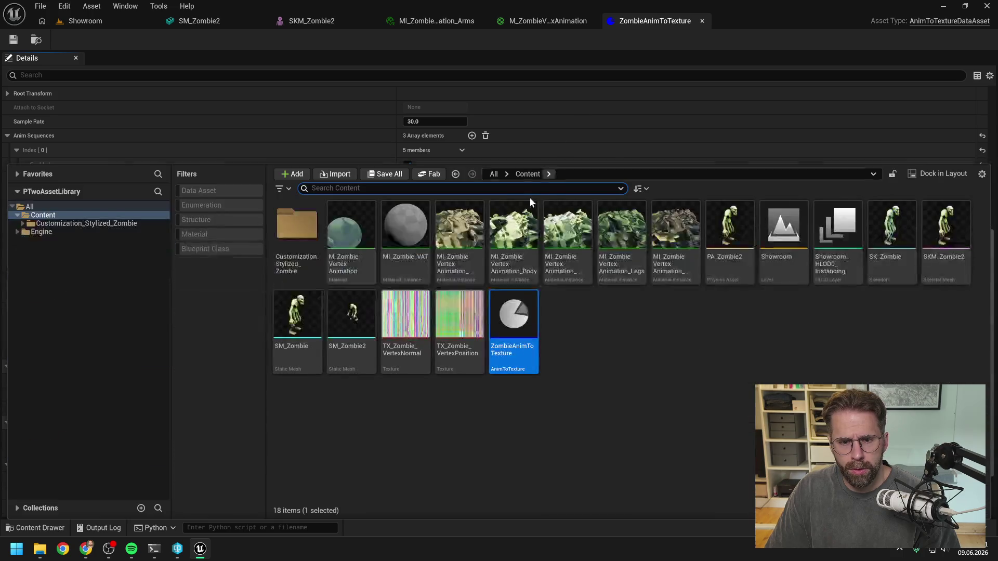
double_click(290, 238)
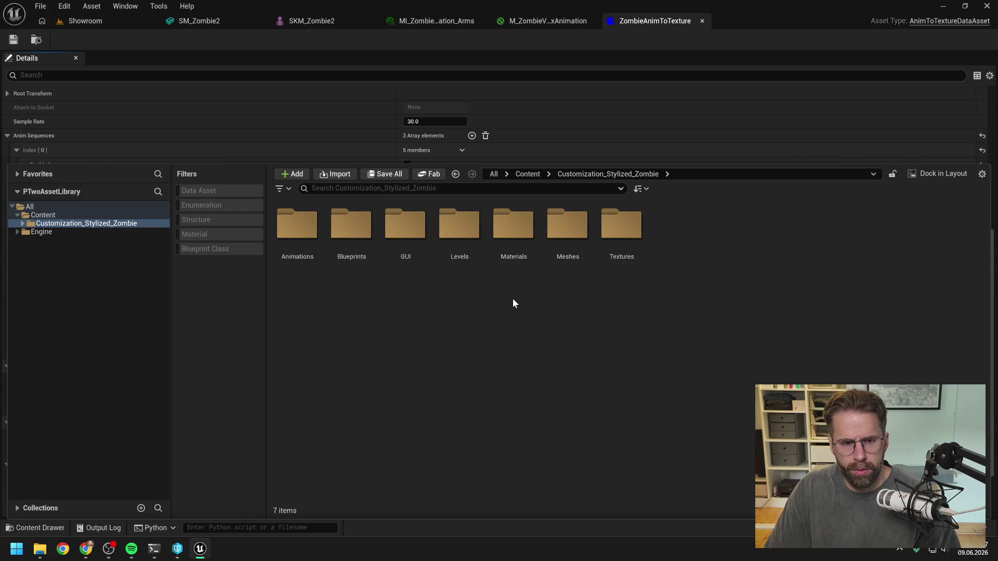
double_click(297, 225)
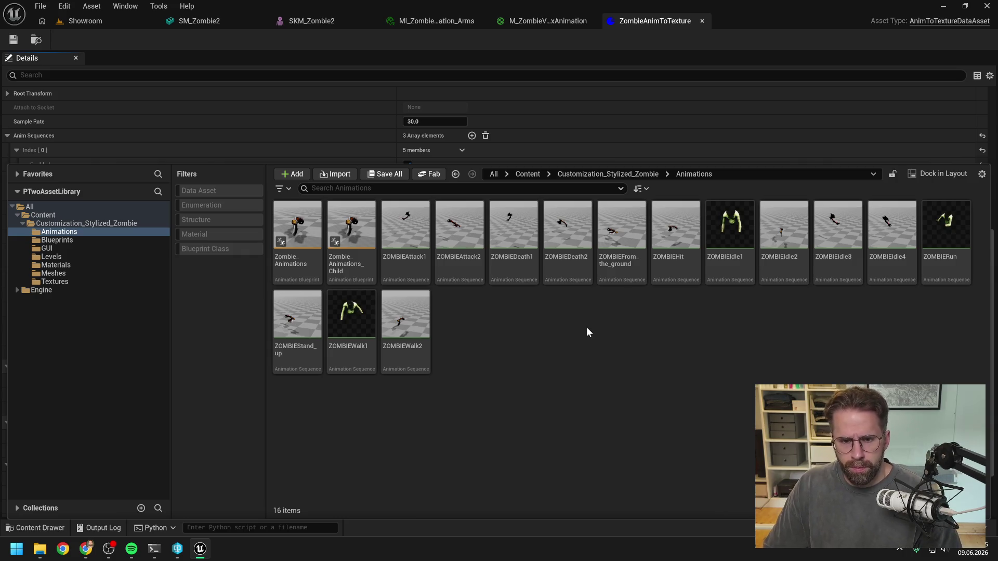
mouse_move(403, 265)
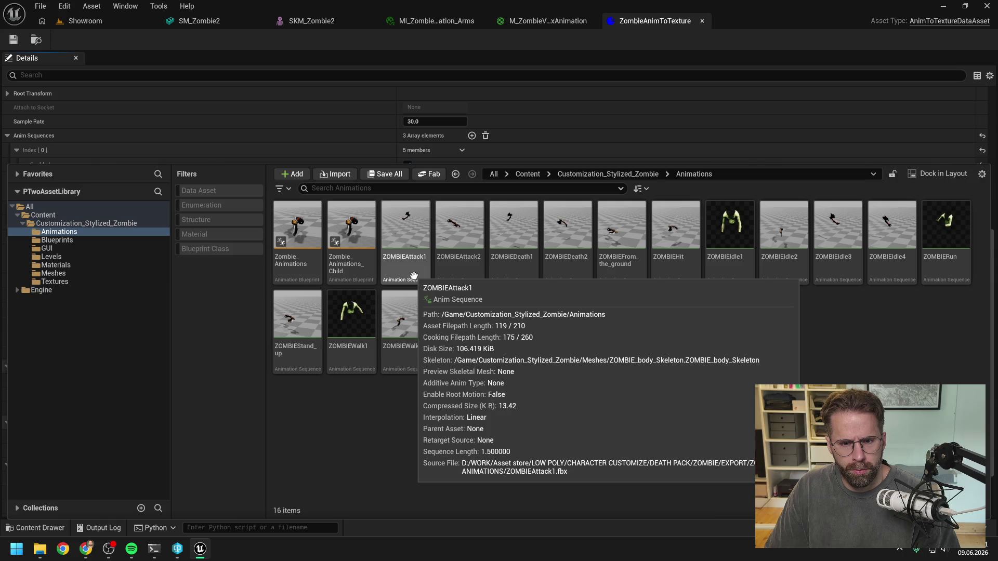
Preview the ZOMBIEAttack1 and ZOMBIEAttack2 animations from the Content Drawer
double_click(414, 276)
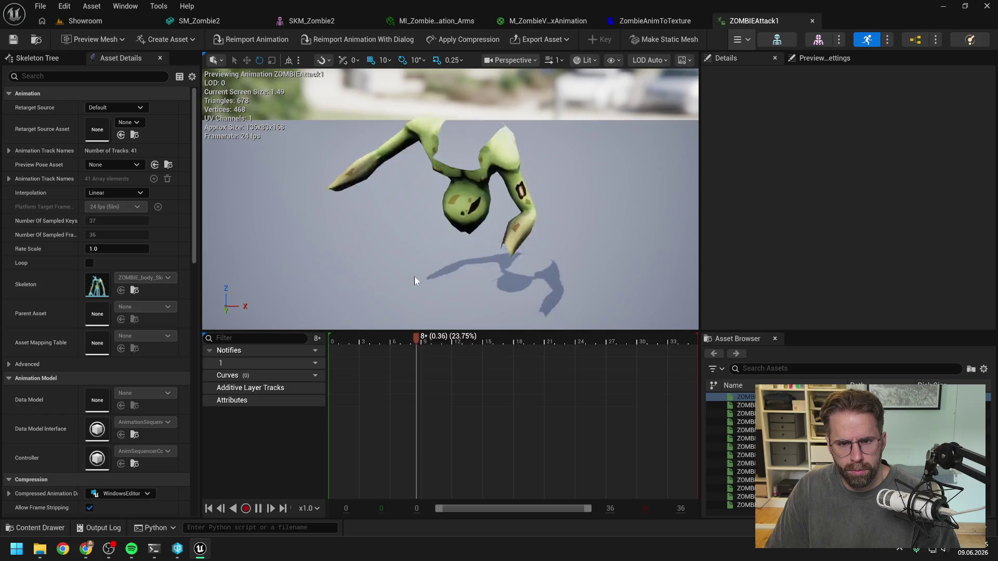
key("ctrl+space")
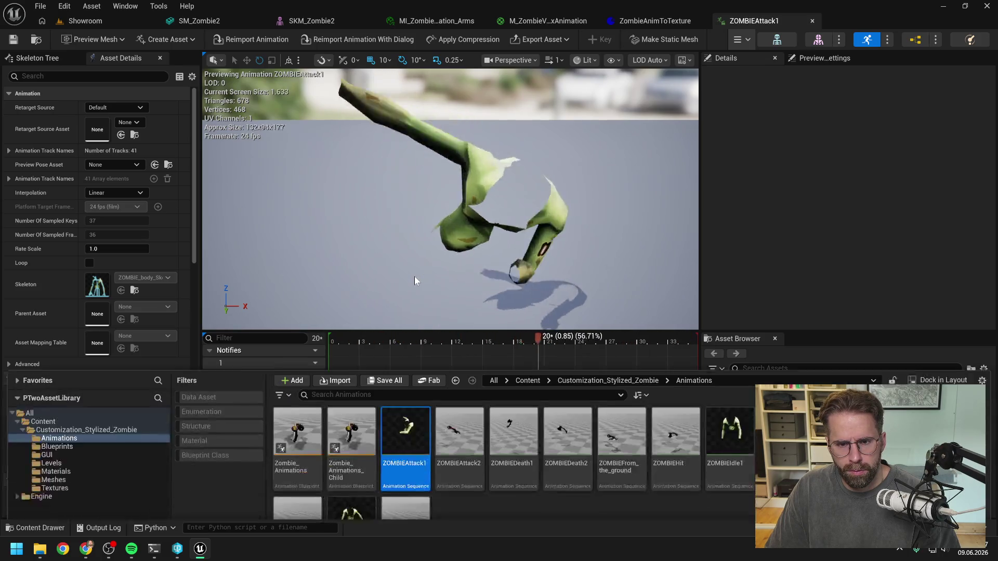
double_click(470, 397)
mouse_move(470, 398)
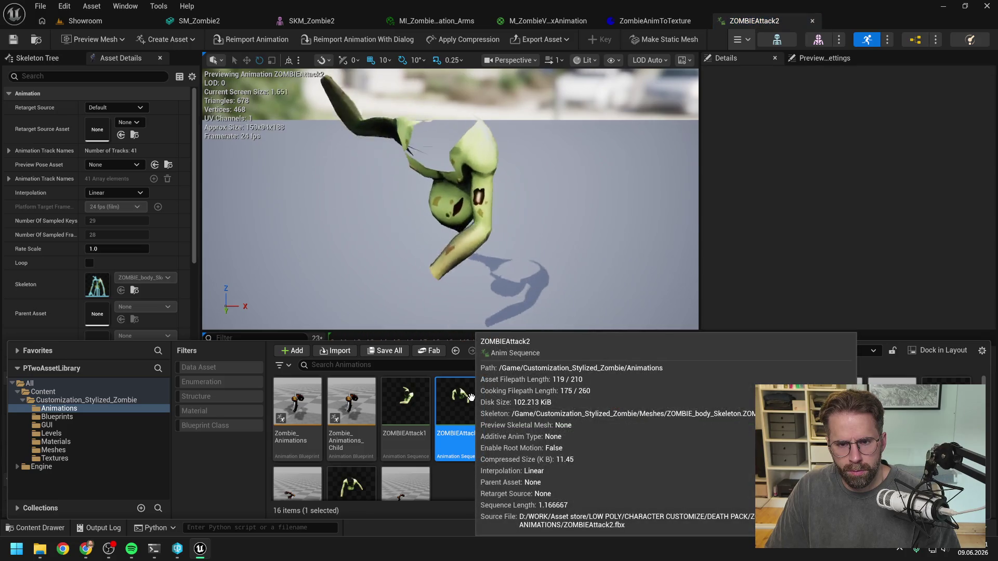
left_click(547, 479)
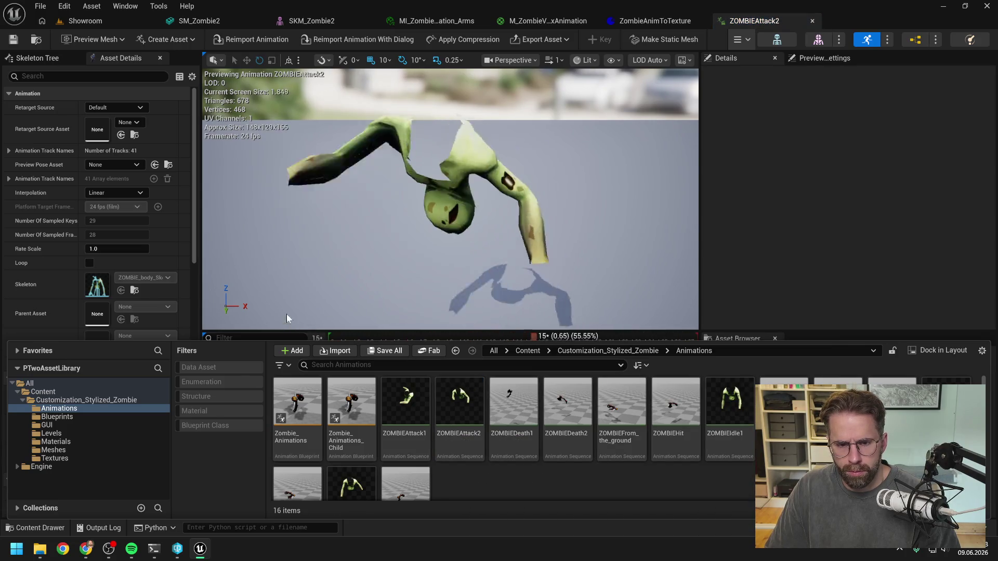
left_click(306, 270)
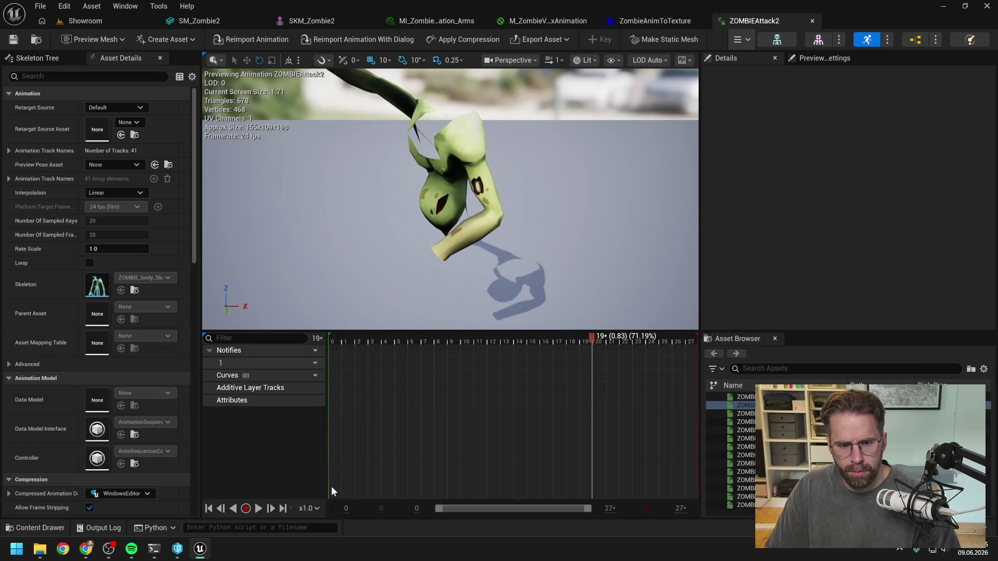
Reopen ZOMBIEAttack1 in its own editor, then return to the M_ZombieVertexAnimation material graph
key("ctrl+space")
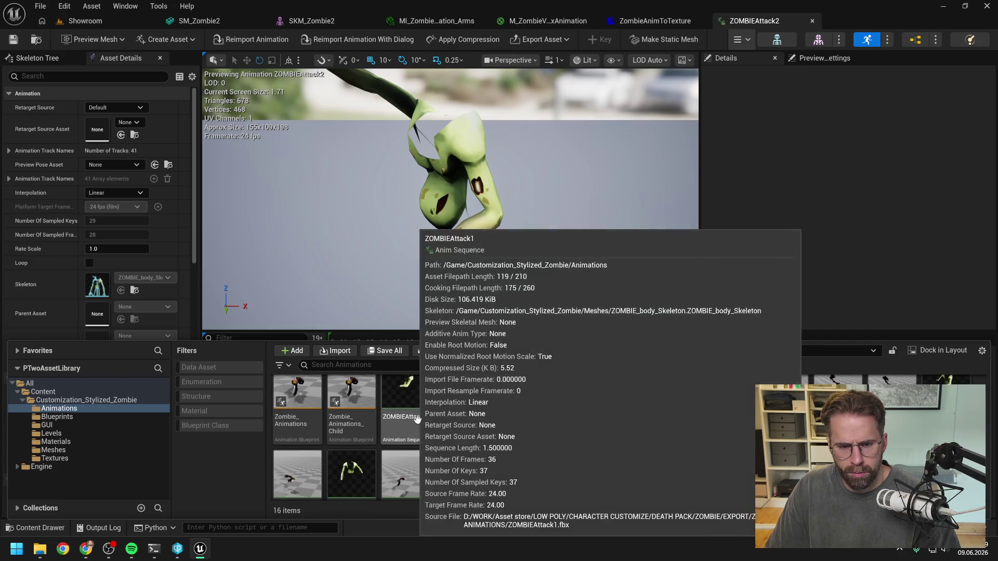
scroll(474, 442, "down", 2)
scroll(479, 447, "up", 2)
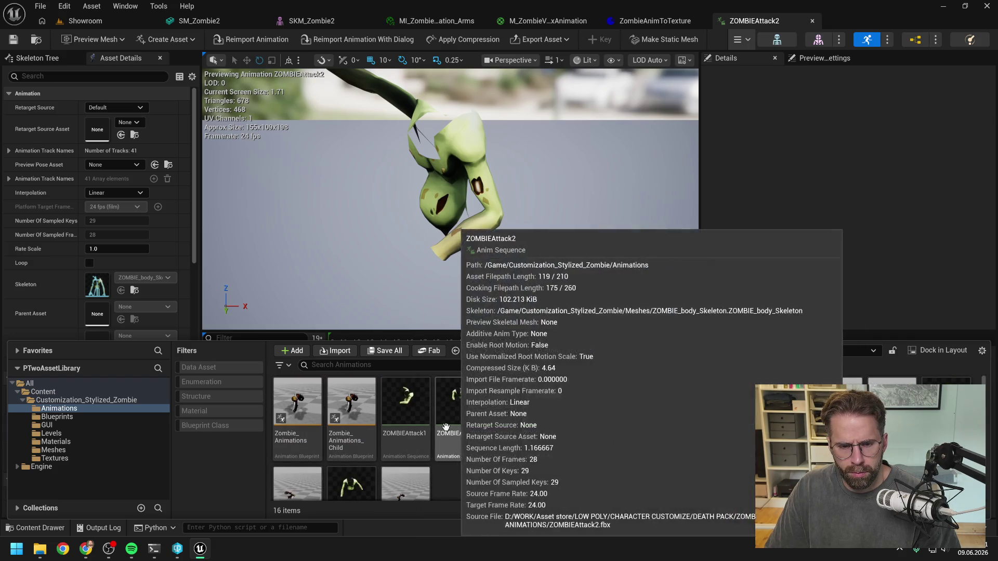
double_click(406, 405)
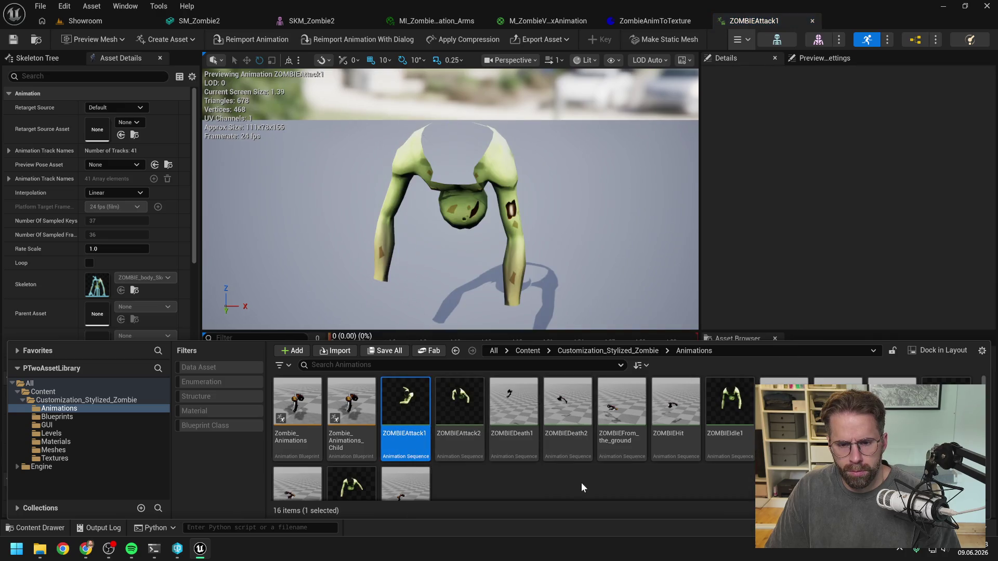
left_click(580, 482)
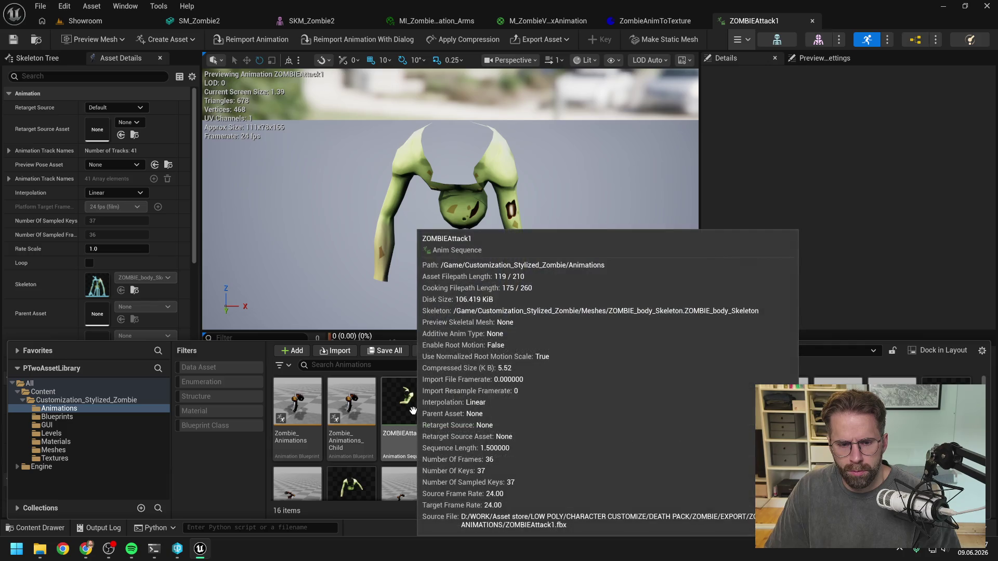
left_click(790, 236)
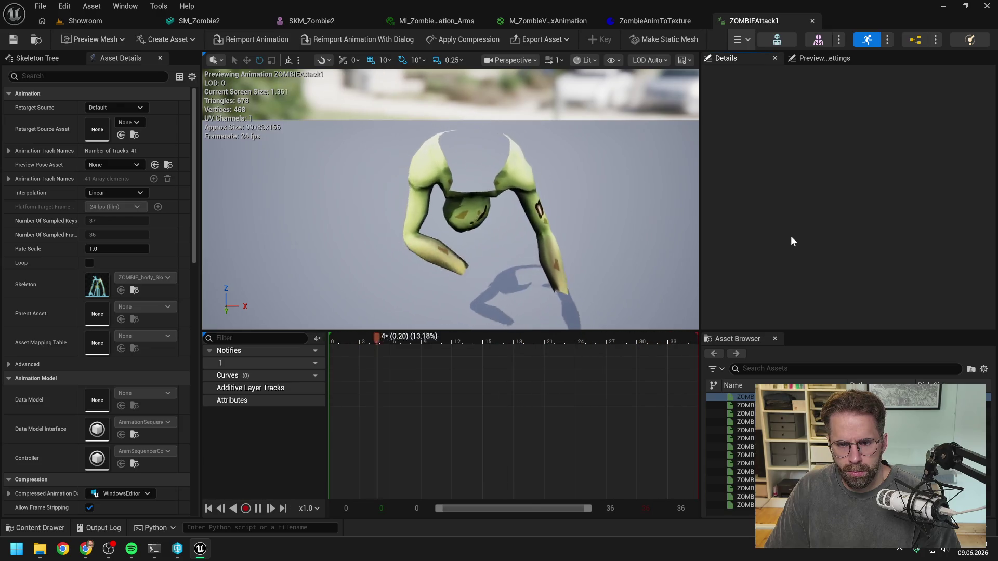
left_click(539, 22)
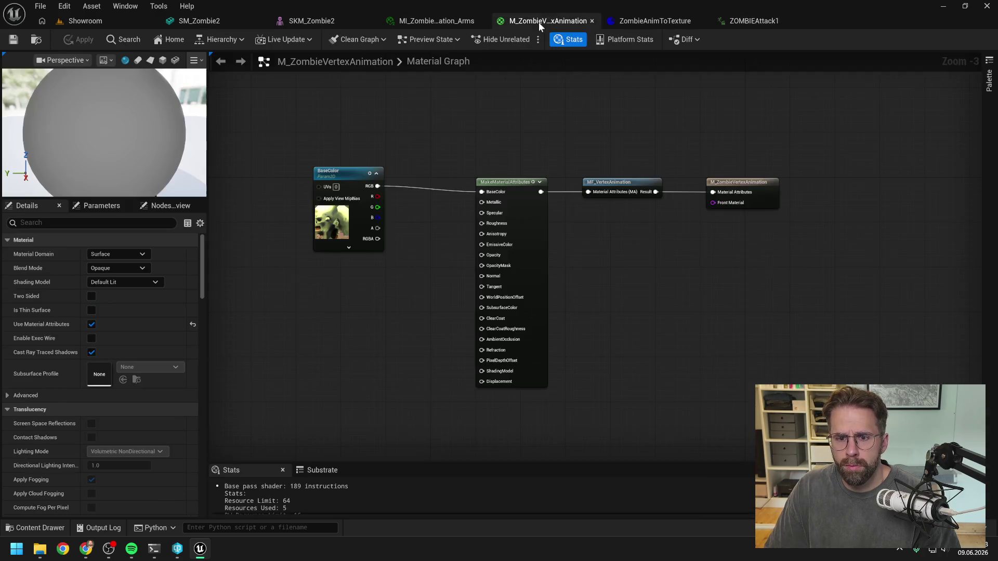
Add a fourth bake slot in ZombieAnimToTexture, assign ZOMBIEAttack1, and save the asset
left_click(666, 21)
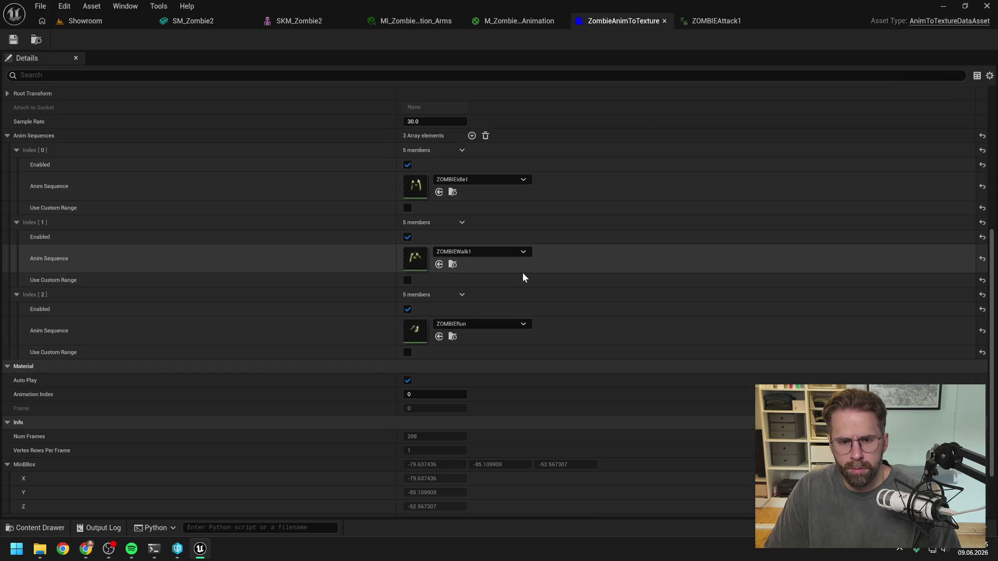
scroll(489, 297, "up", 2)
left_click(472, 185)
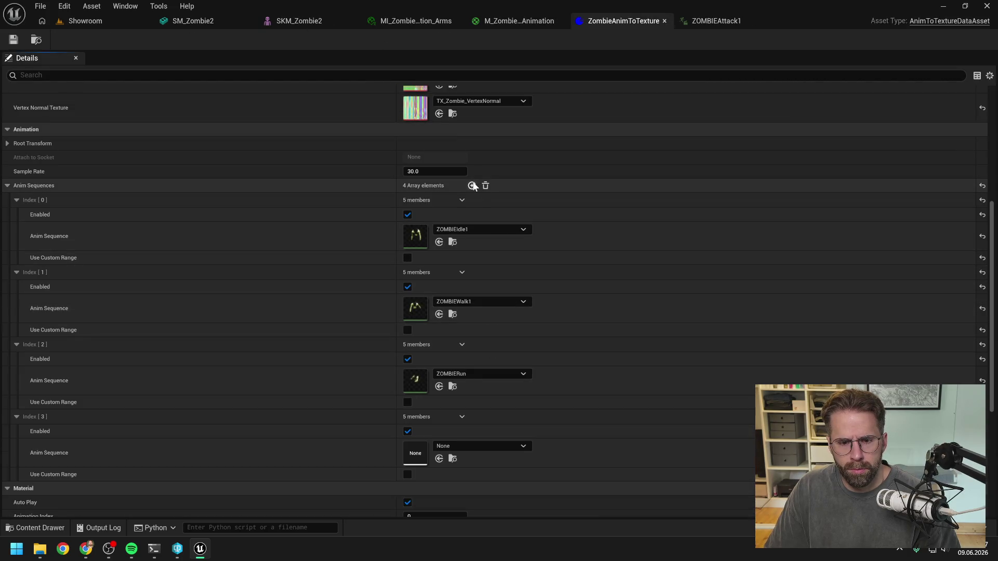
scroll(504, 338, "down", 1)
left_click(480, 429)
type("atta")
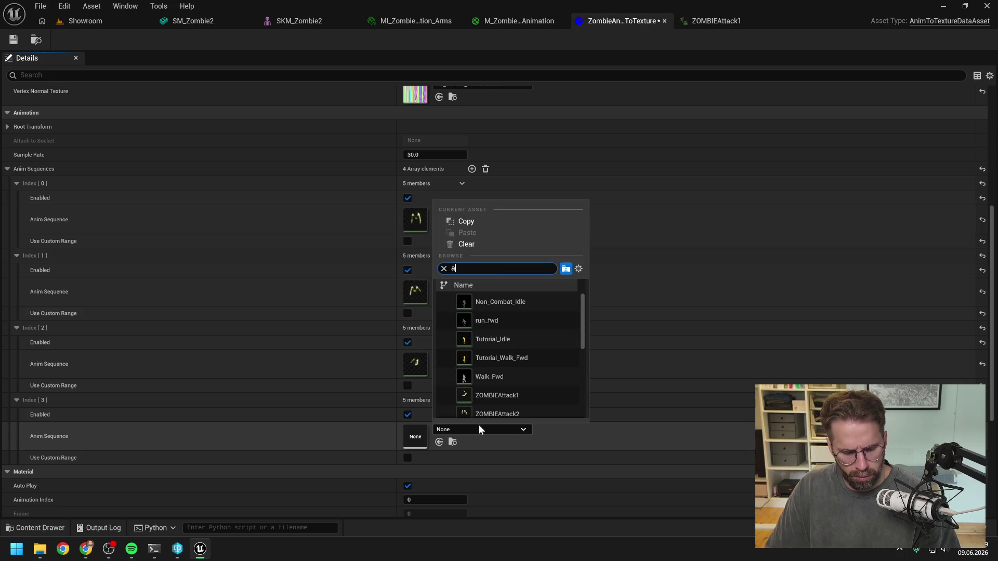
left_click(497, 302)
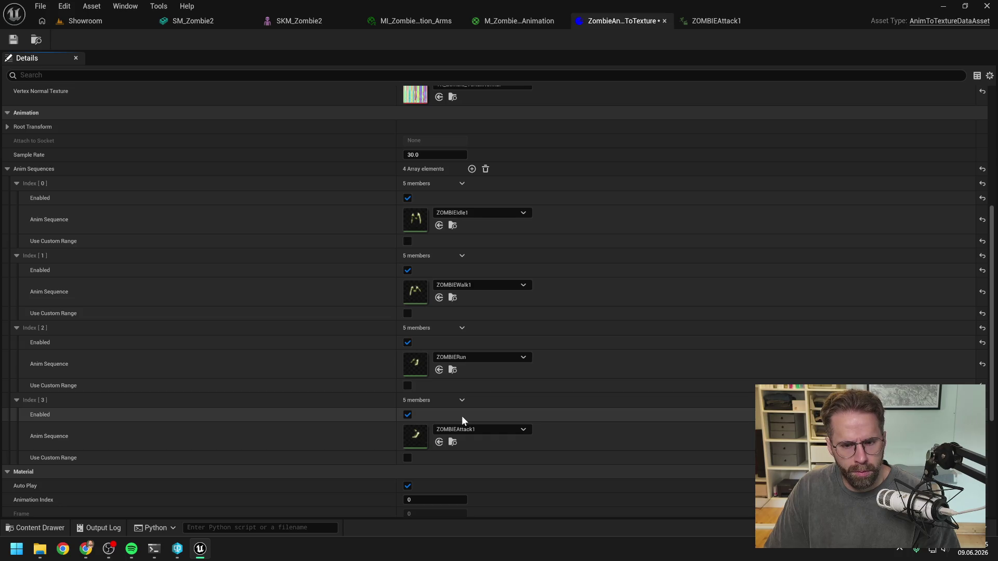
left_click(13, 40)
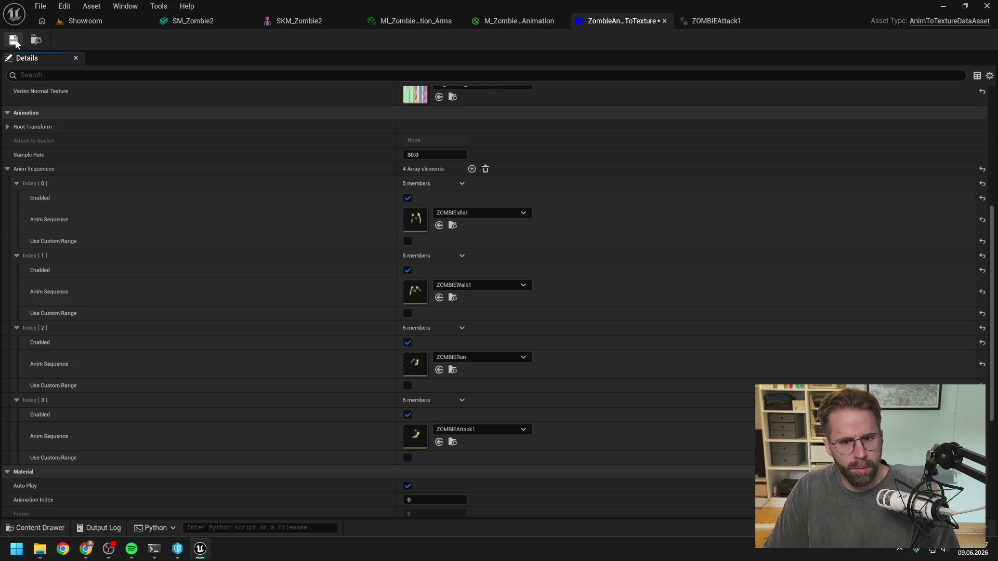
scroll(564, 285, "down", 5)
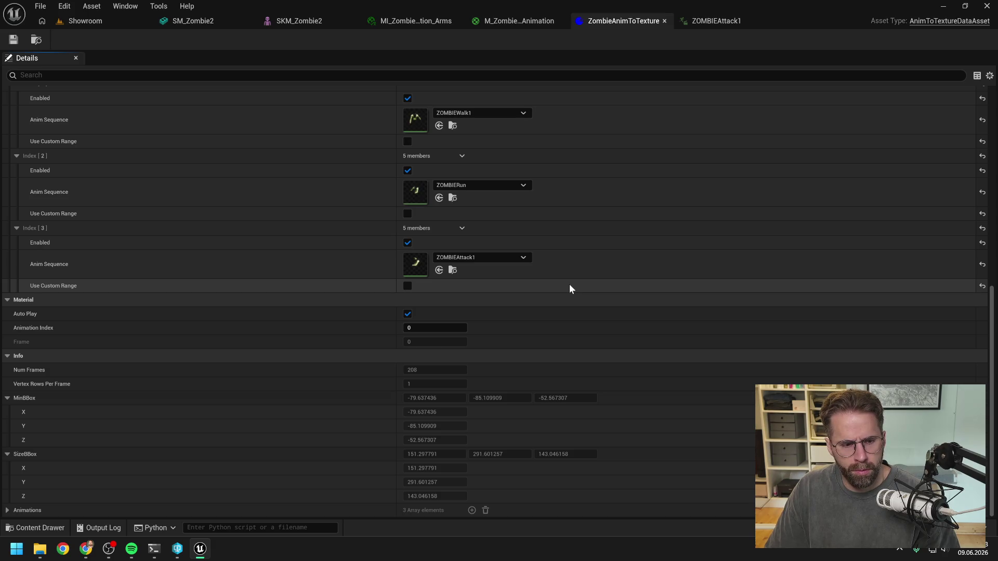
Run Animation To Texture on ZombieAnimToTexture from the Content folder, then return to its details
key("ctrl+space")
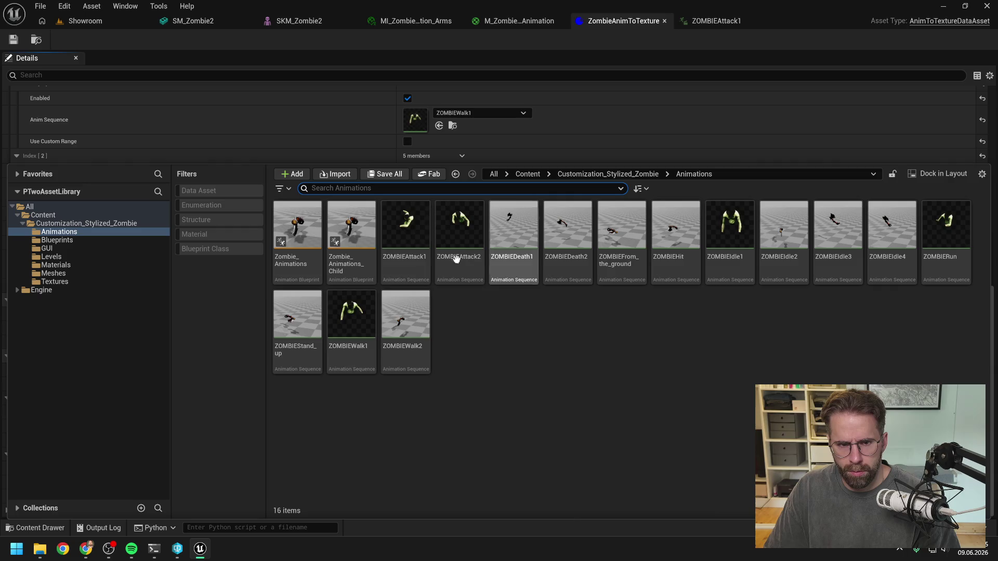
left_click(66, 216)
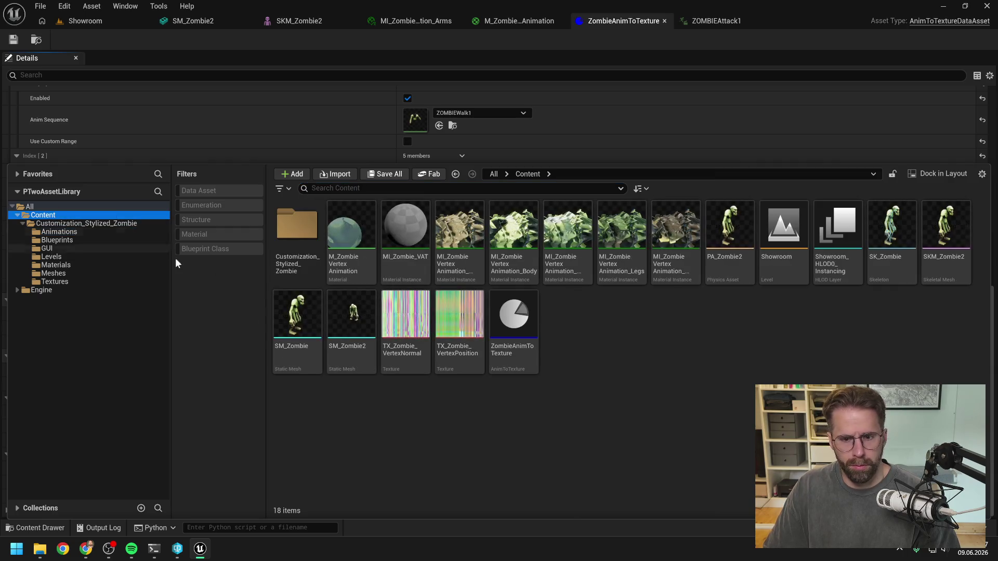
right_click(522, 323)
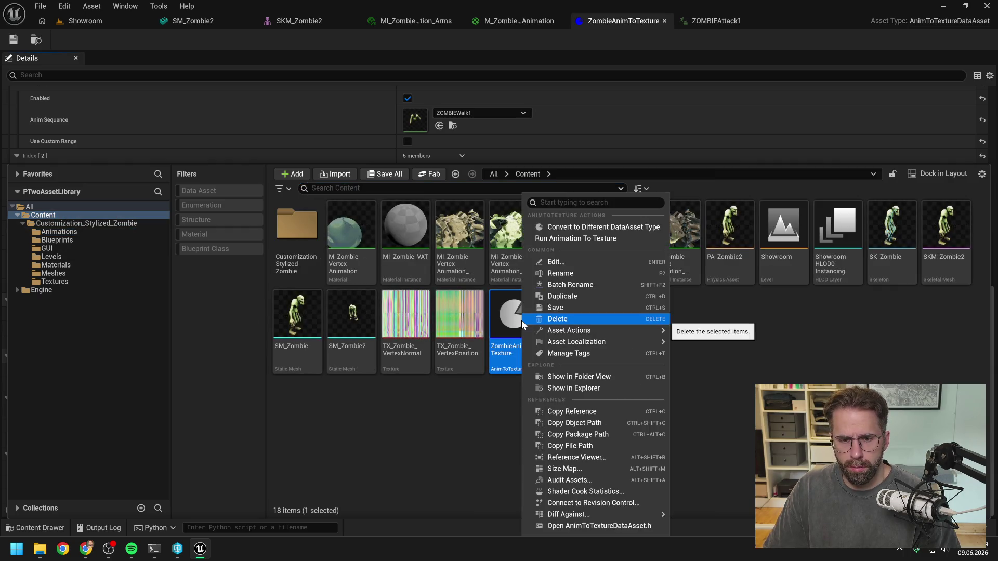
left_click(580, 238)
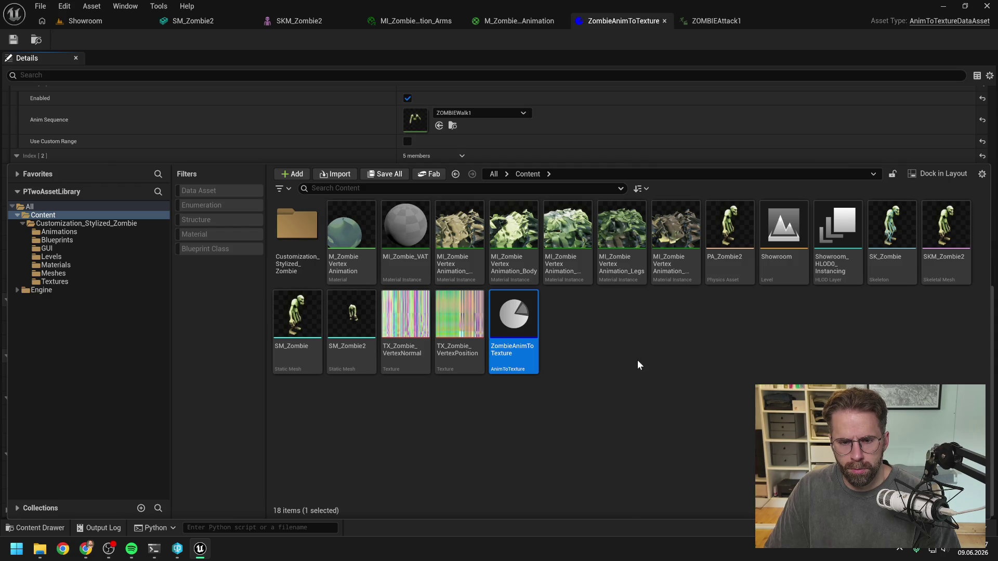
mouse_move(521, 322)
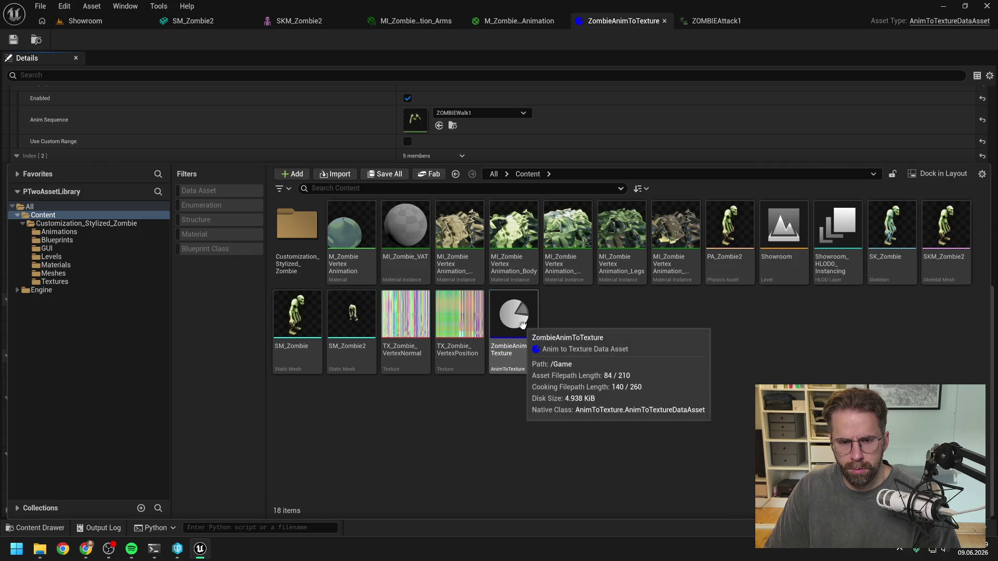
left_click(631, 15)
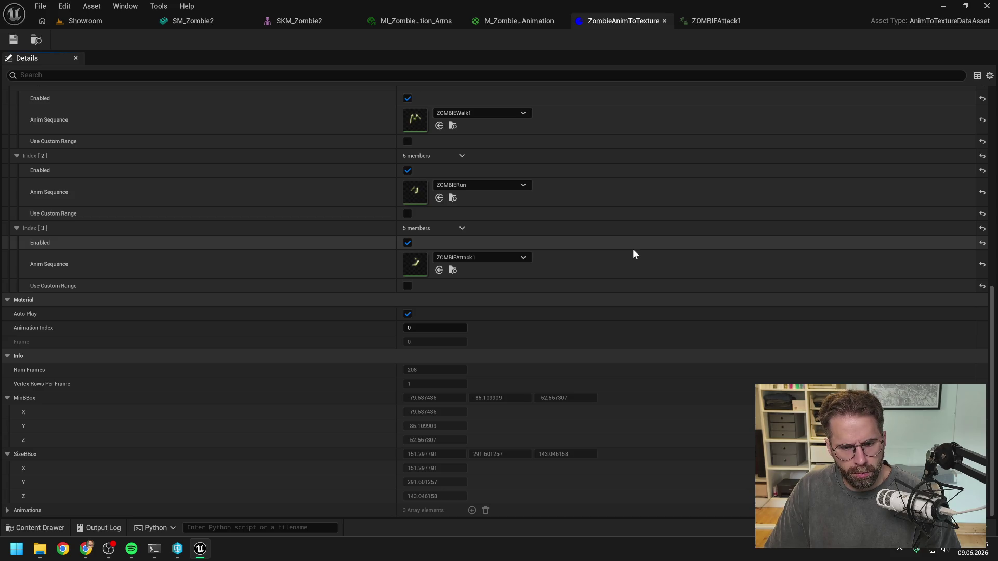
Expand Animations and indices [1] and [2] to confirm frame ranges 0–98, 99–177 and 178–207
left_click(7, 510)
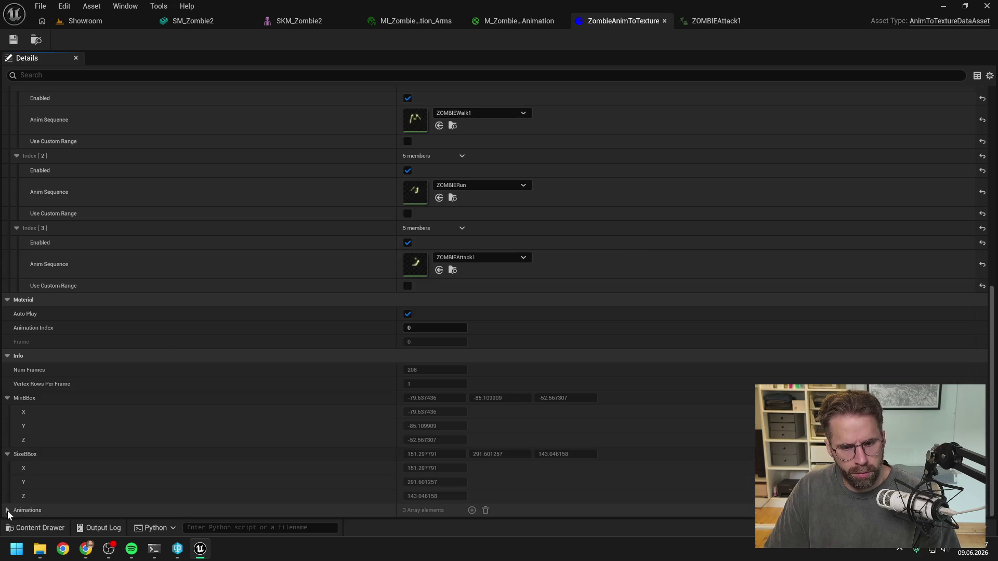
scroll(198, 395, "down", 3)
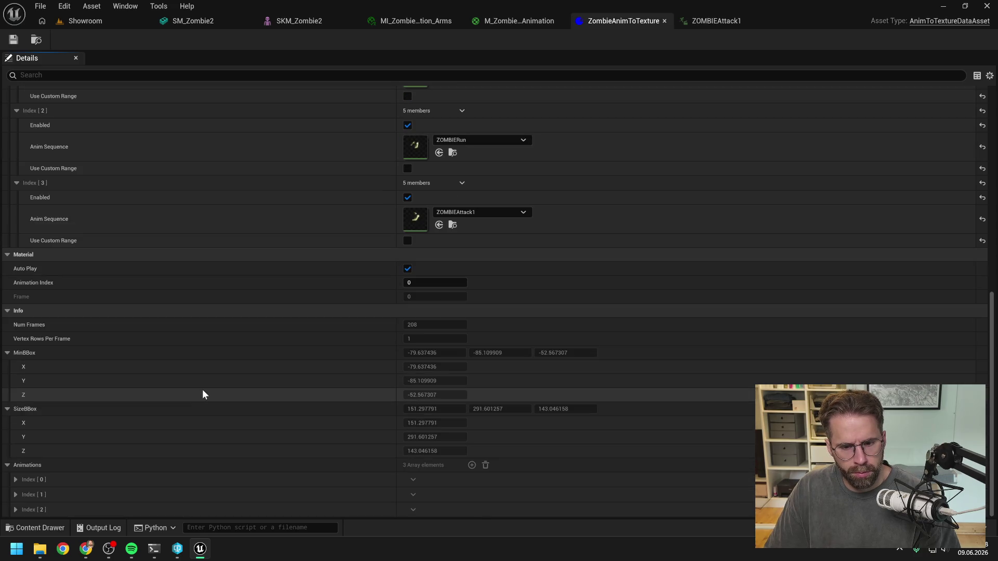
scroll(157, 394, "down", 2)
left_click(15, 494)
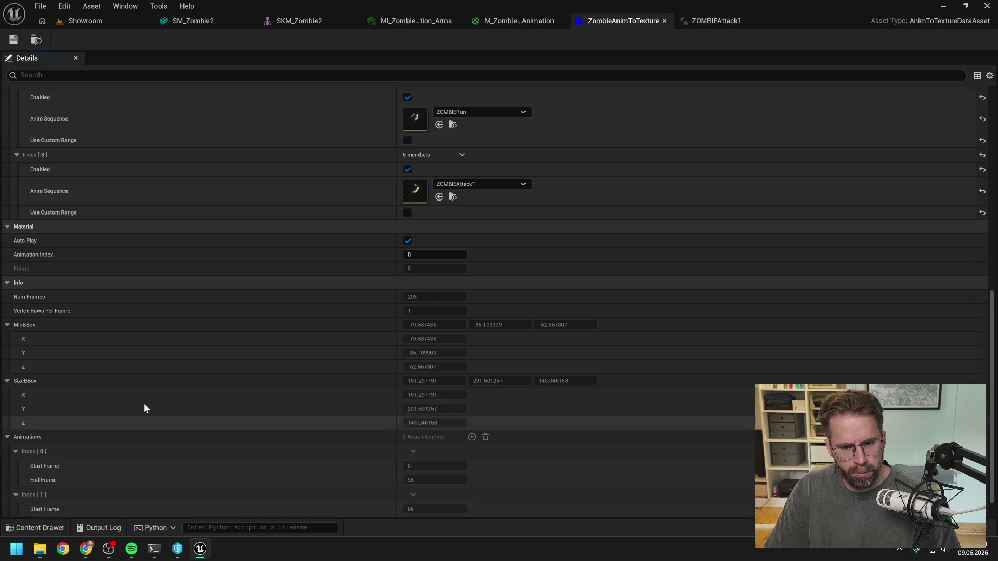
scroll(141, 411, "down", 2)
left_click(16, 509)
scroll(179, 390, "down", 1)
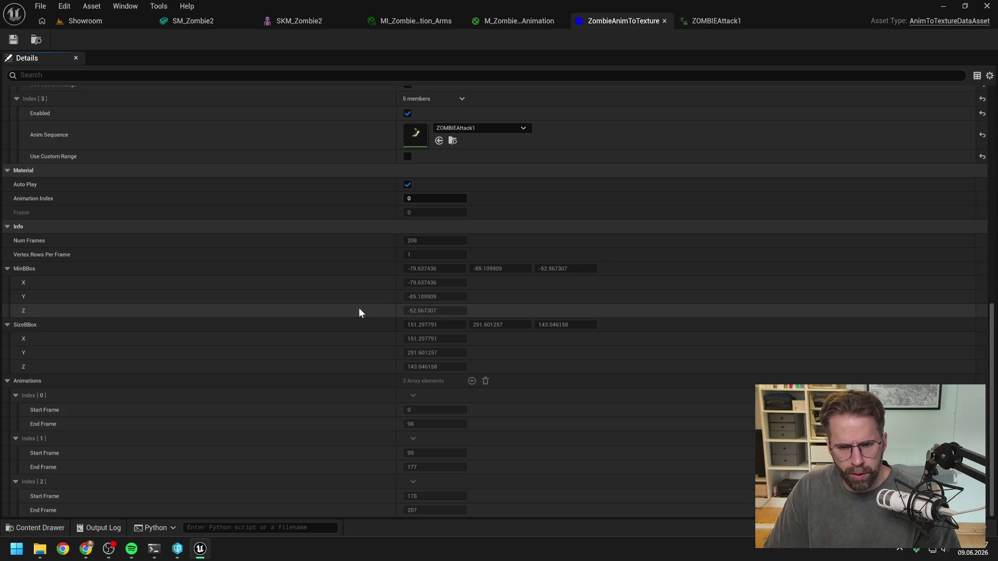
scroll(359, 311, "up", 3)
scroll(359, 310, "down", 3)
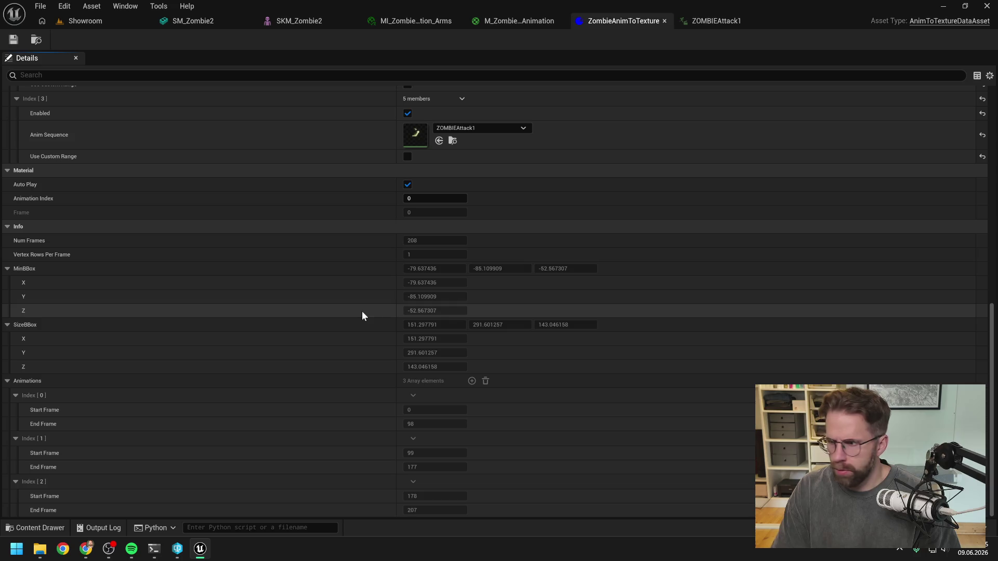
key("alt+Tab")
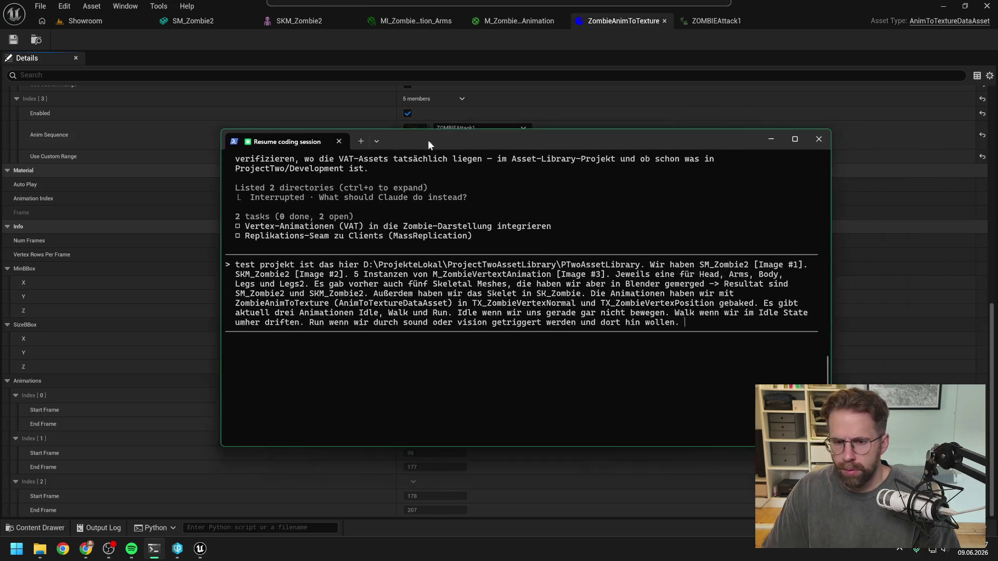
Paste Image #4 and write that ZombieAttack1 was added to the asset as the fourth, attack animation
key("ctrl+v")
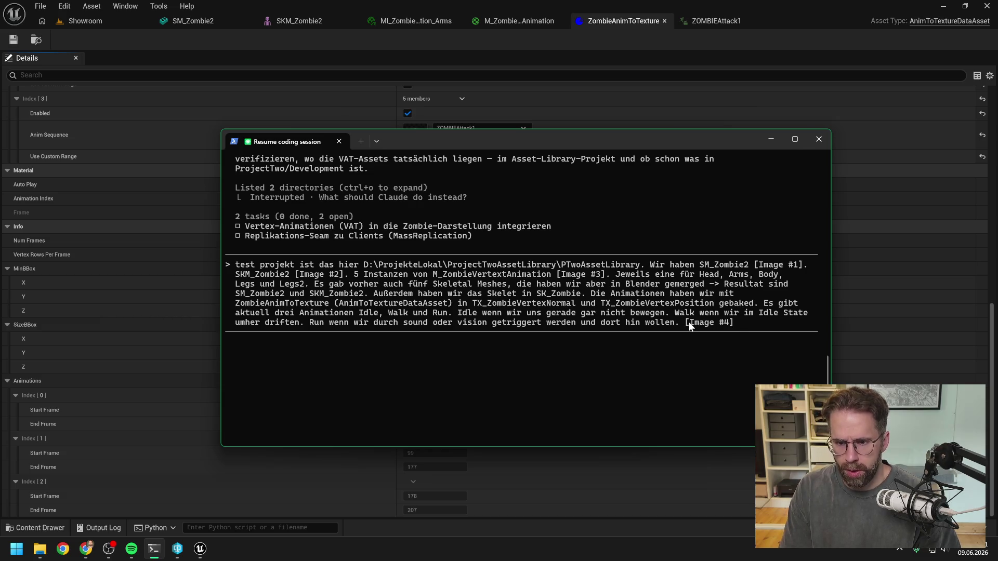
type(". I")
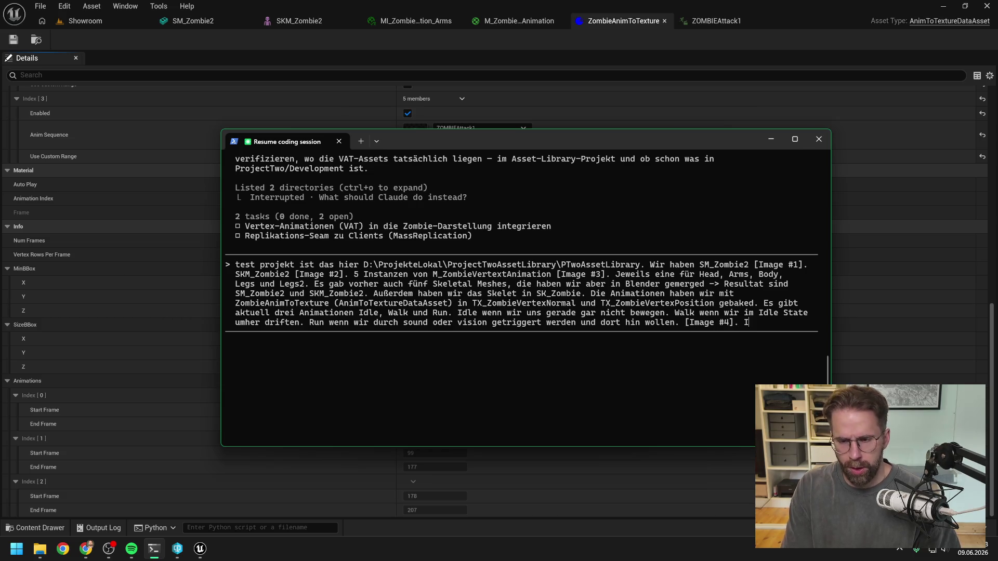
type("ch habe außerdem")
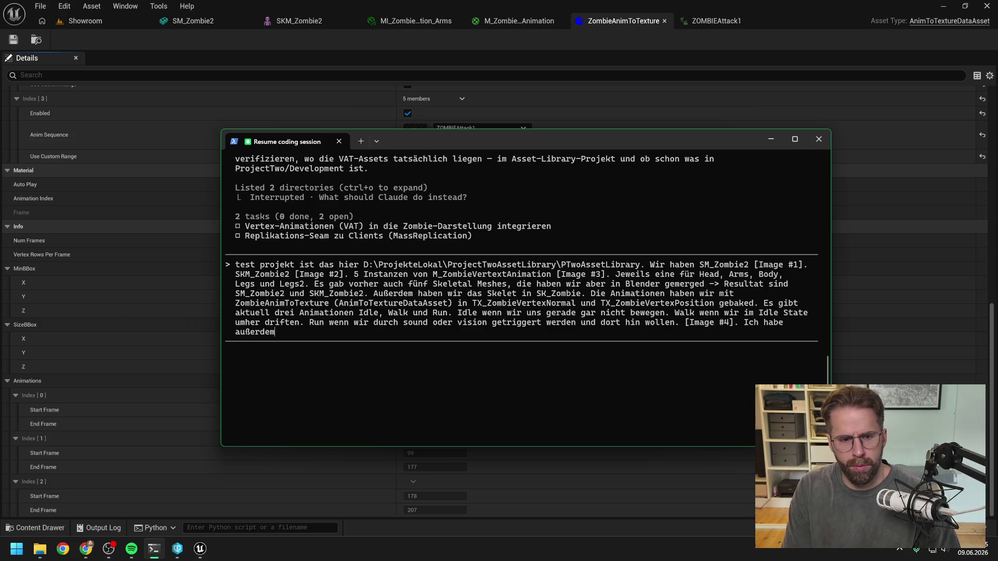
type(" b")
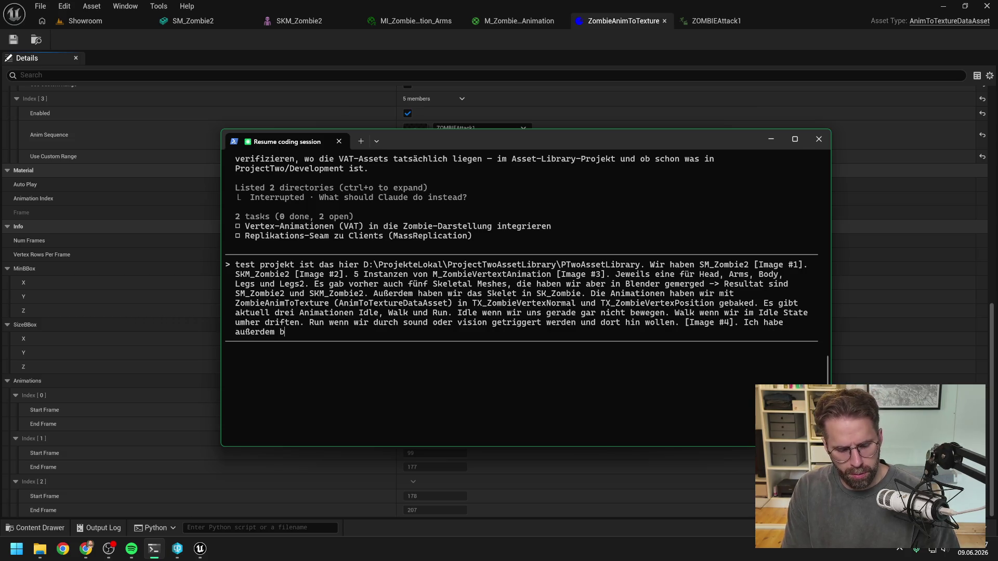
type("ereits als vierte")
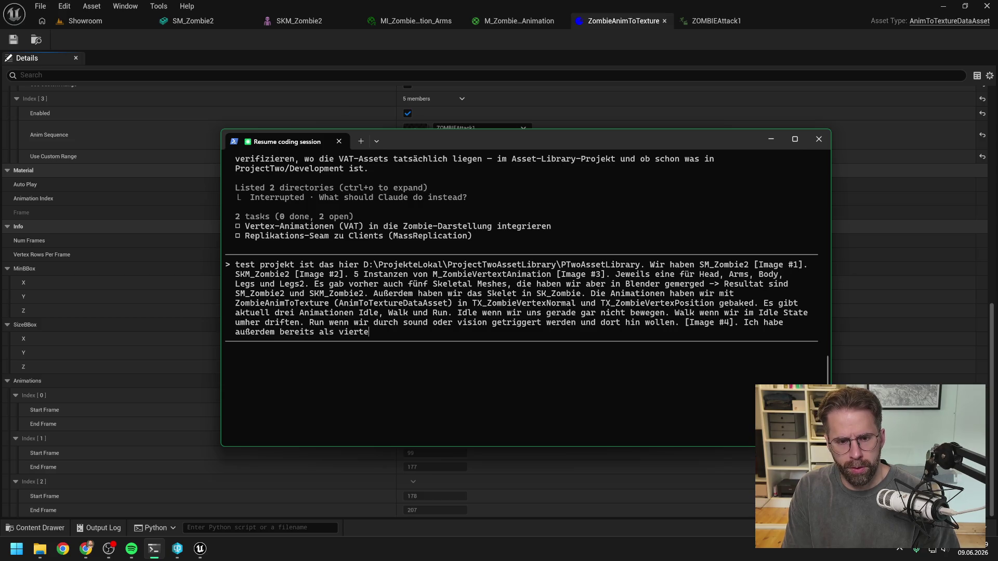
type(" Animation Z")
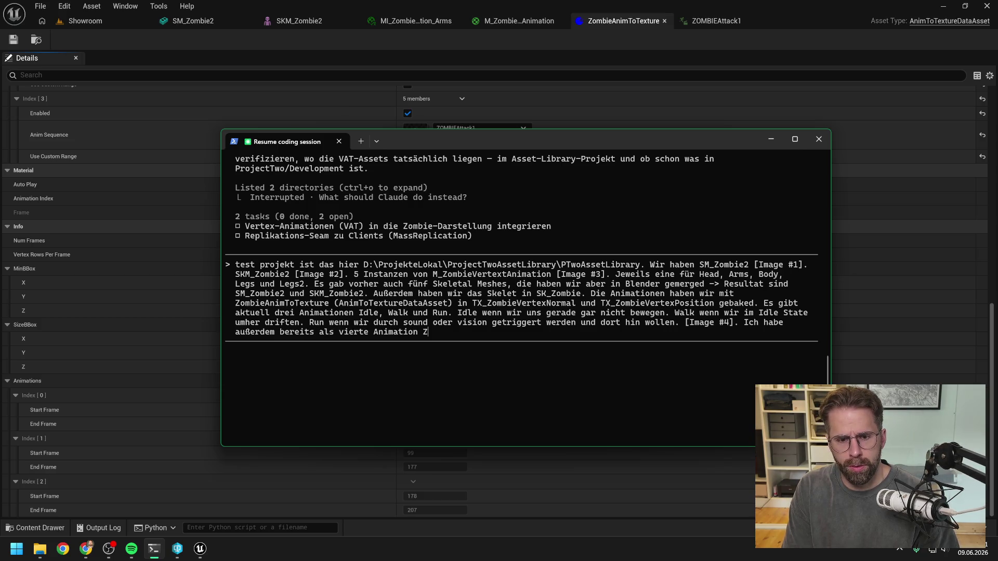
type("ombieAttack1 ")
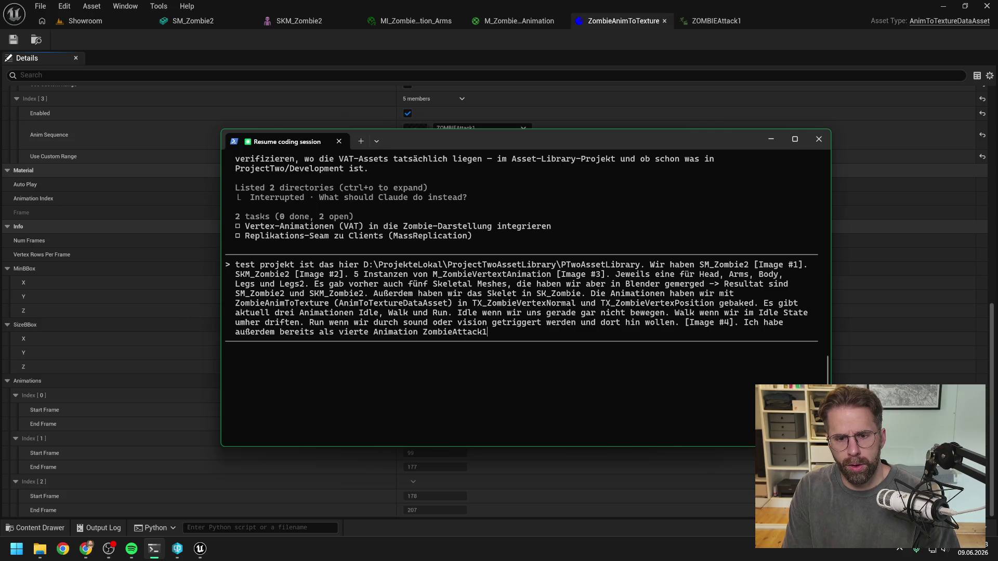
type("für do")
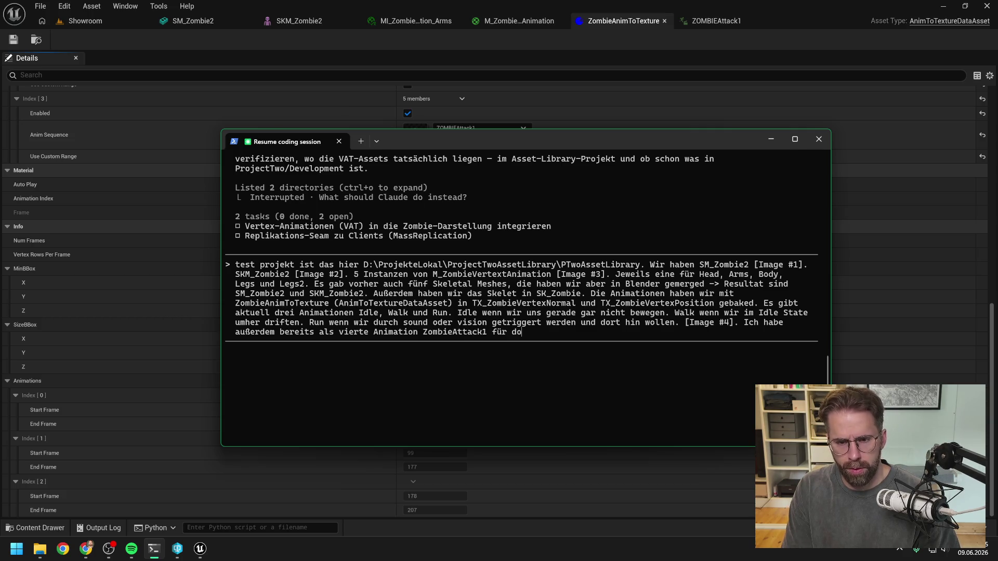
key("BackSpace")
type("ie Atta")
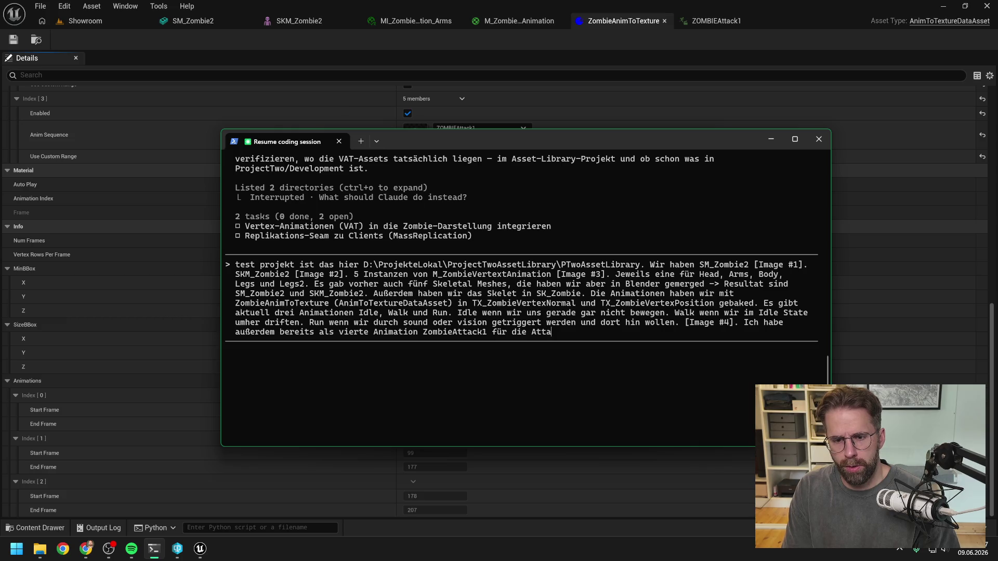
type("ck Animation (")
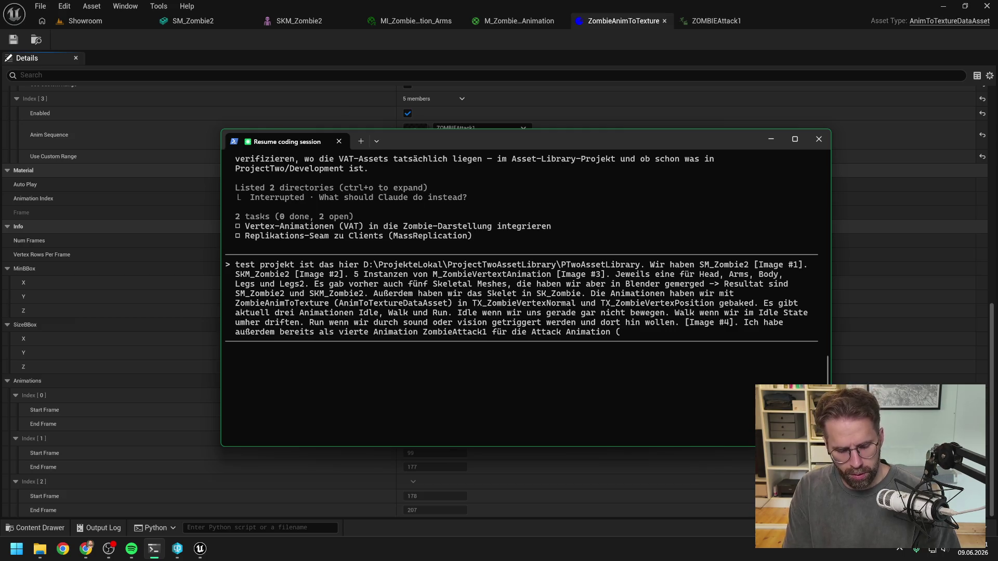
type("ausholen,")
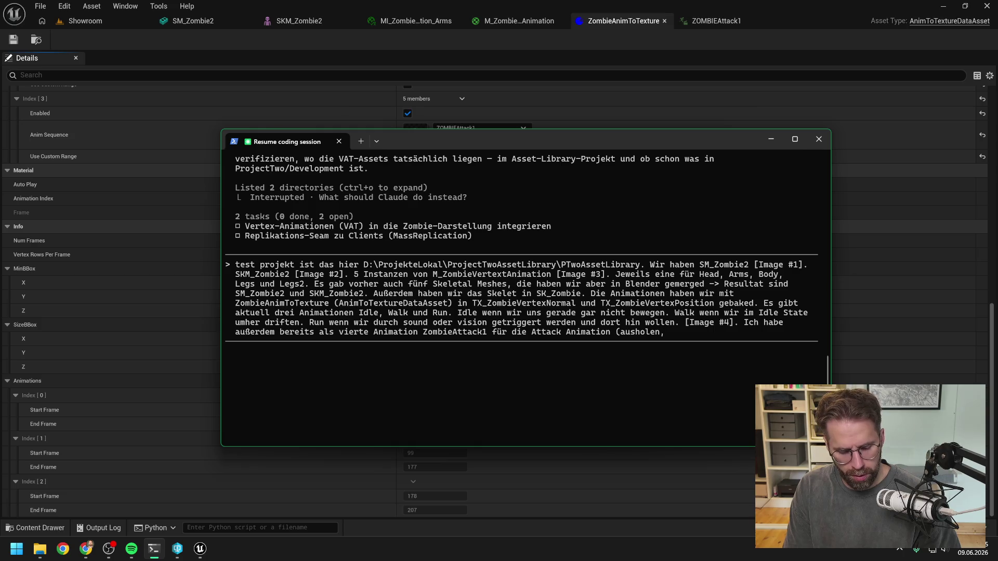
type(" zu")
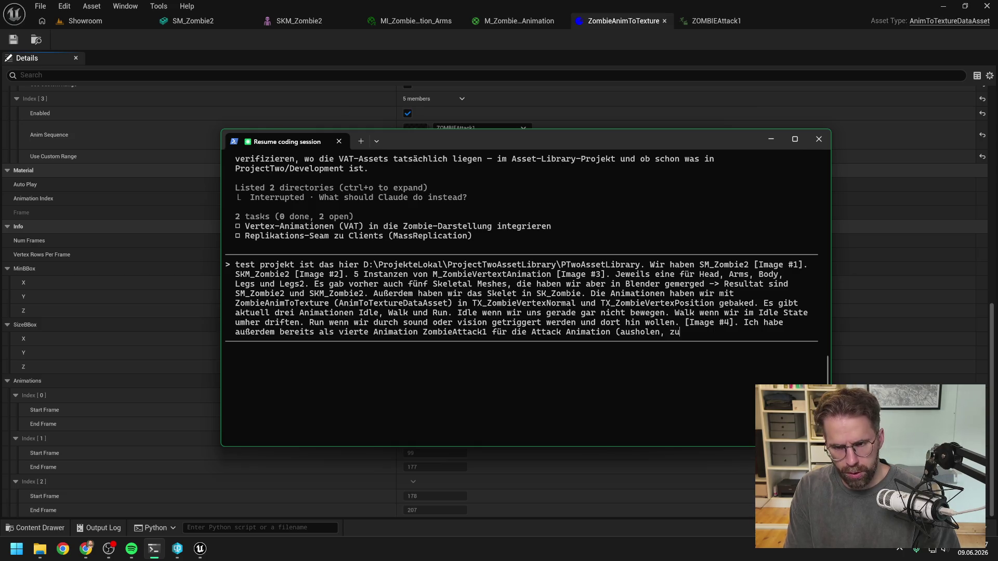
type("schlagen, und ")
type("recover ")
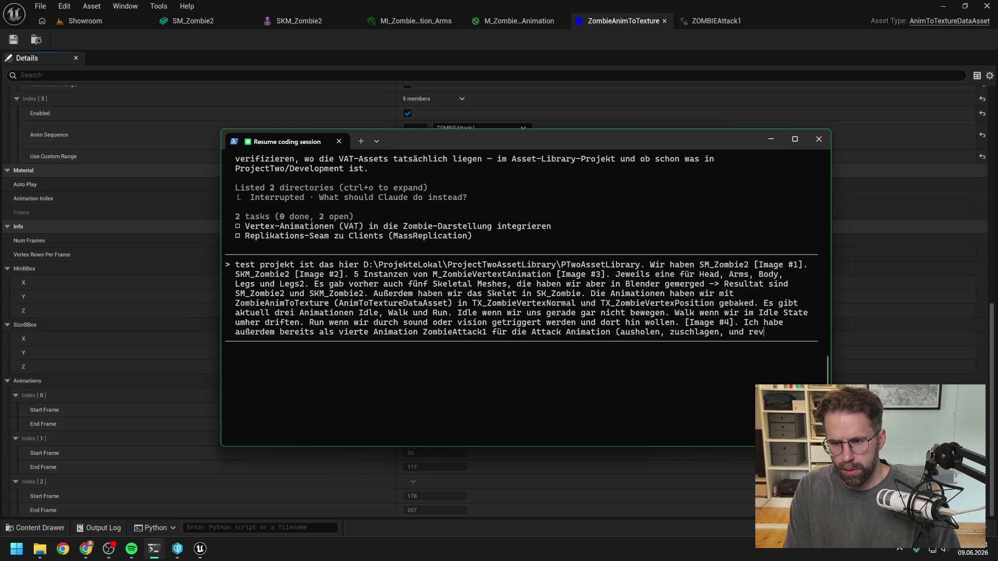
type("ist alles in eine")
type("r animation)")
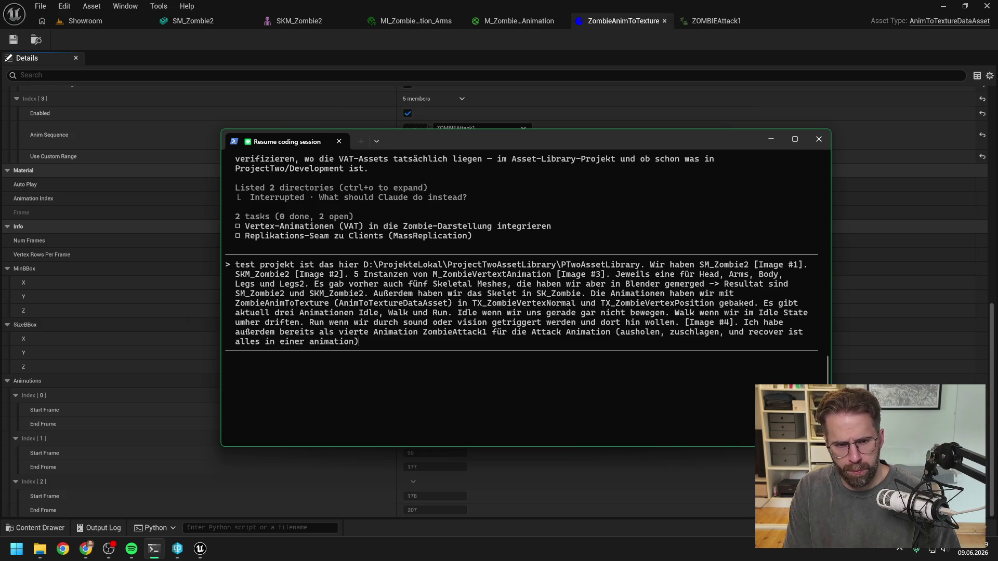
type("ins asset ")
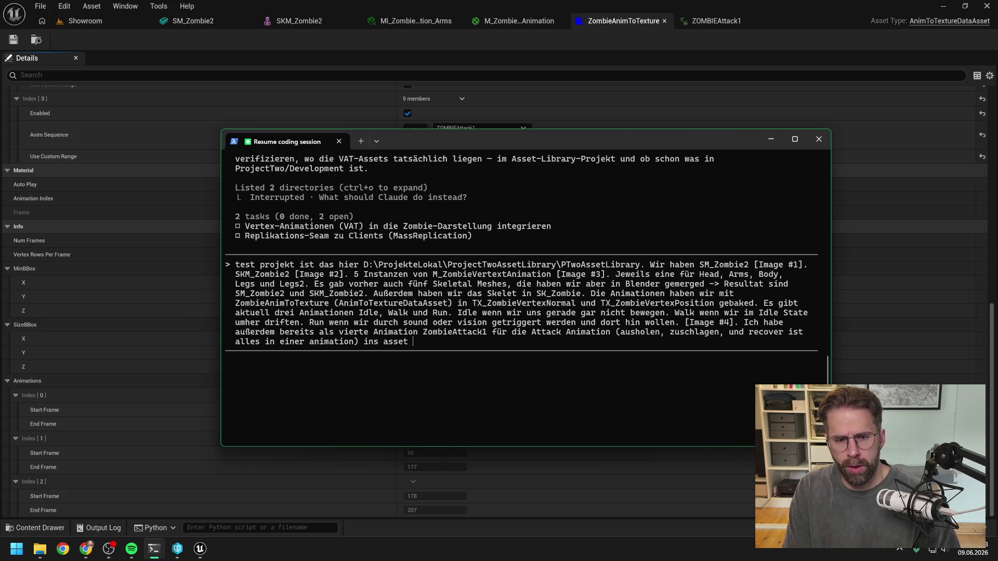
type("gelegt")
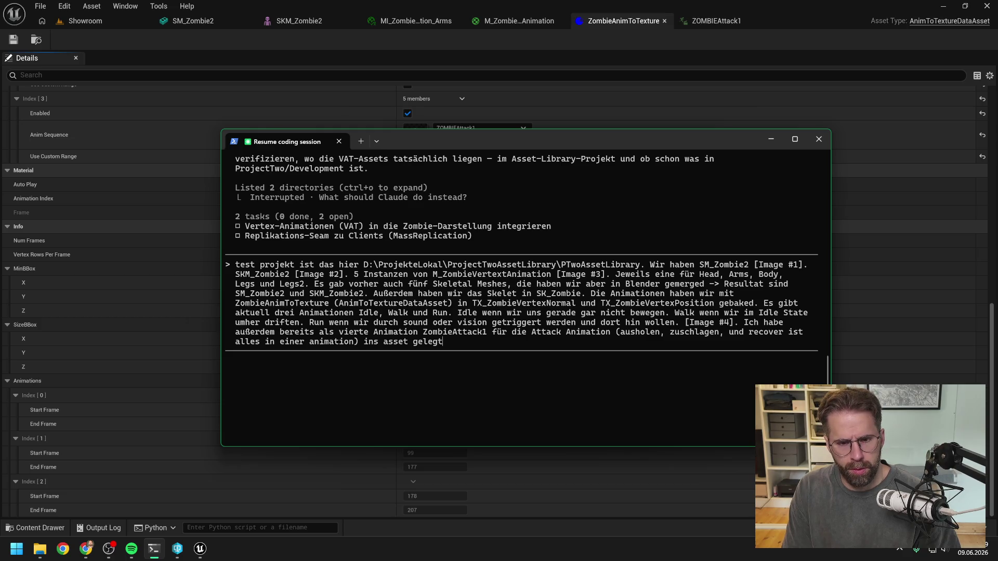
type("Wenn ich nun im blueprint")
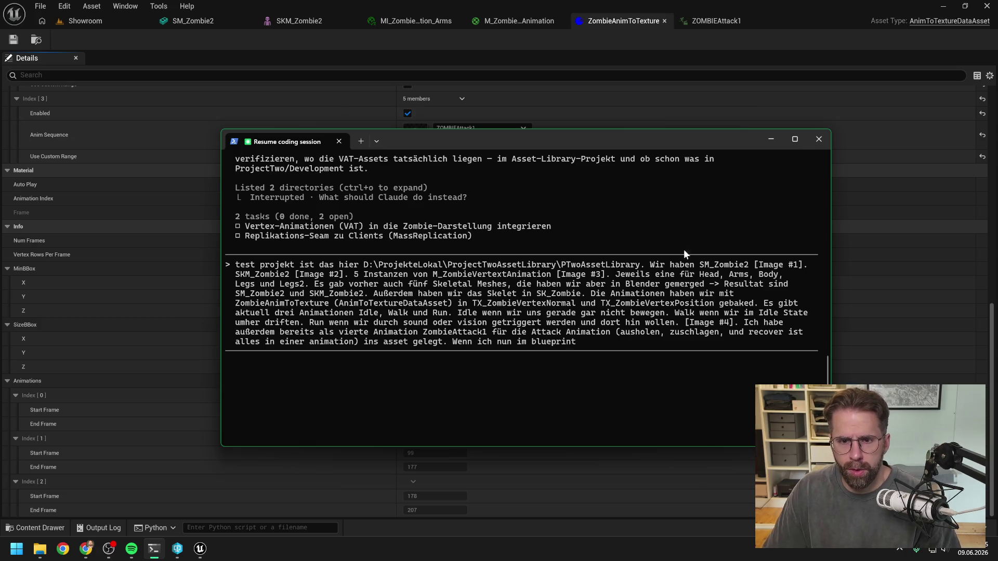
left_click(707, 114)
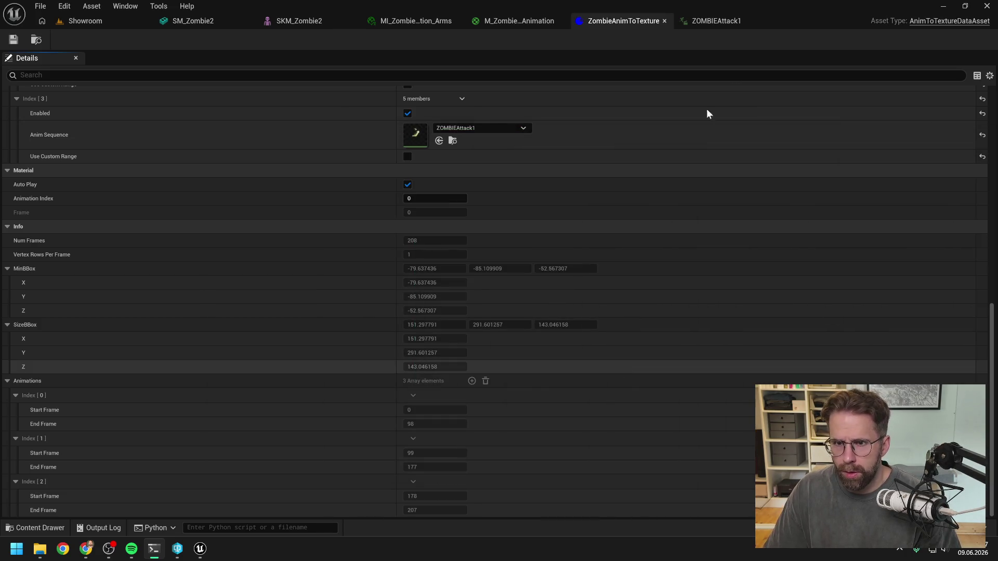
key("ctrl+space")
right_click(515, 337)
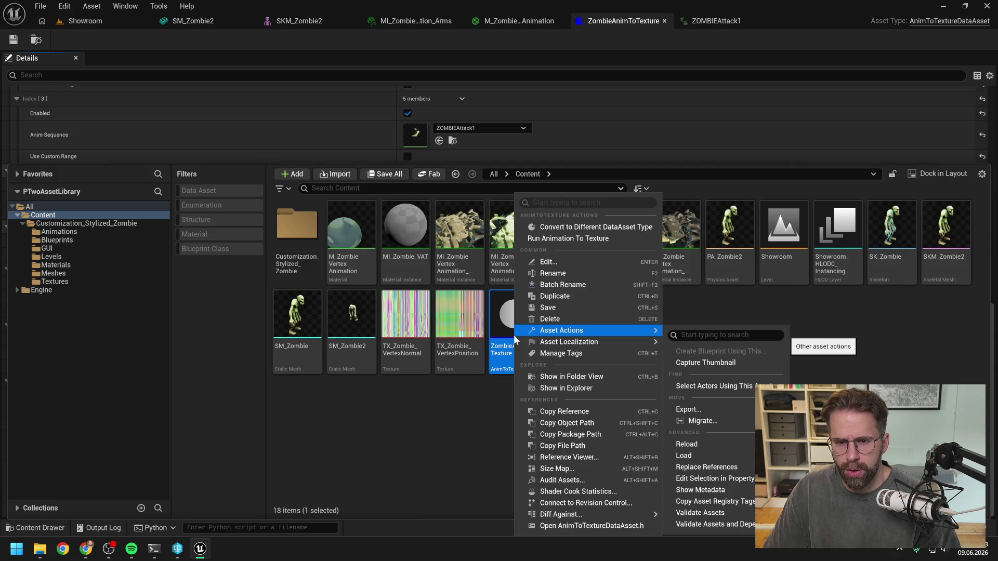
key("alt+Tab")
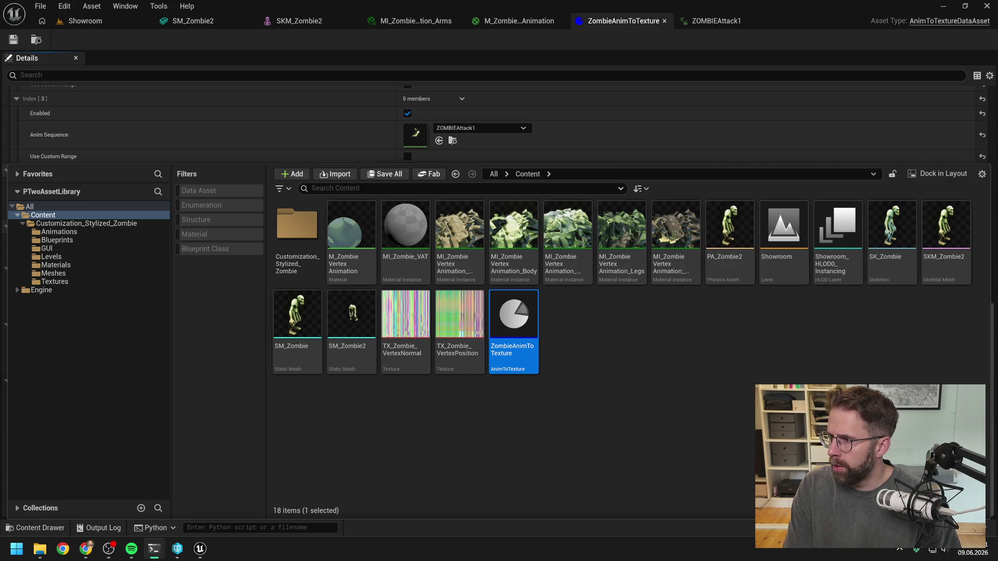
right_click(503, 319)
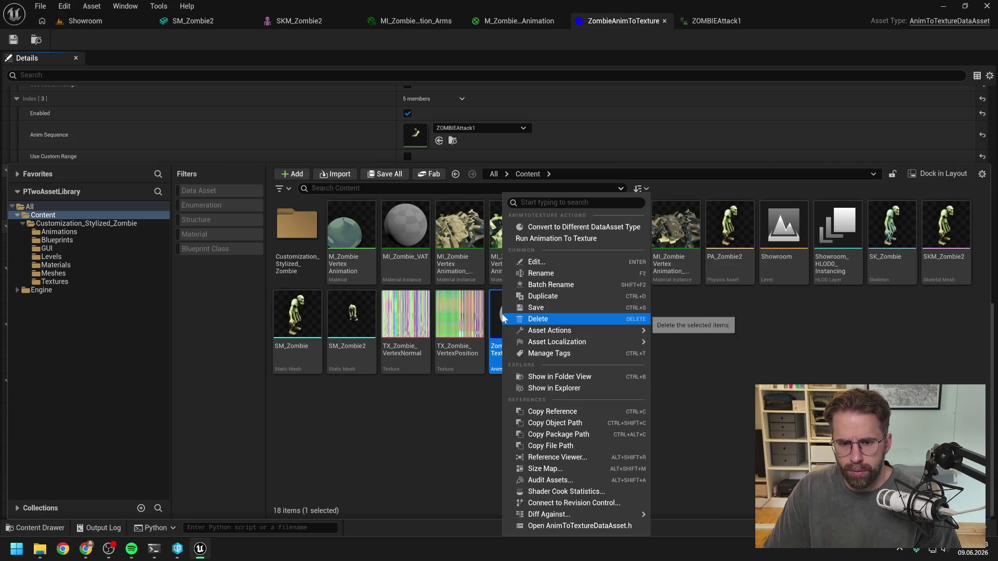
left_click(154, 549)
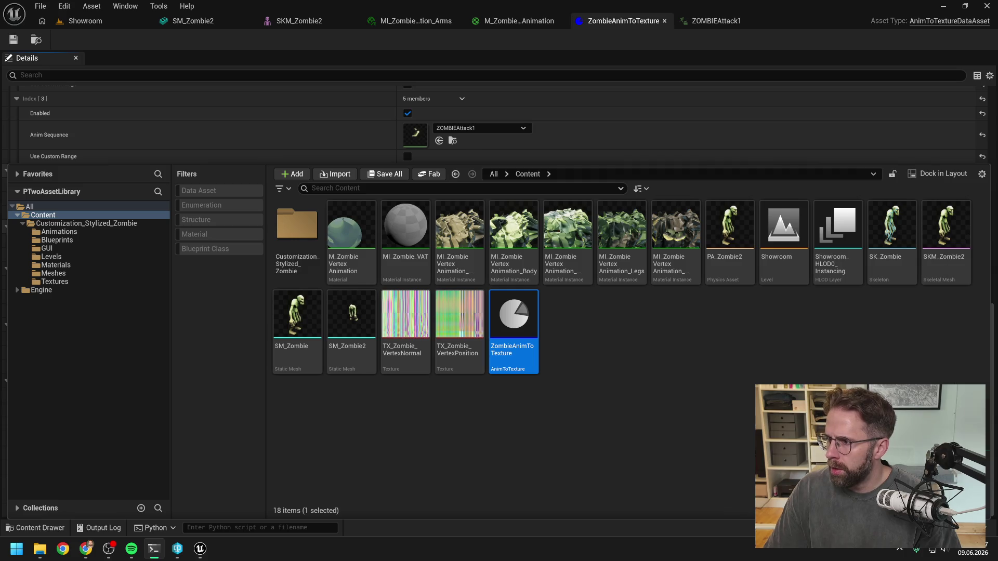
Finish the prompt saying the first bake worked but rebaking now seems blocked, and submit it
key("alt+Tab")
type("Beim erstmaligen Anlegen ging es direkt")
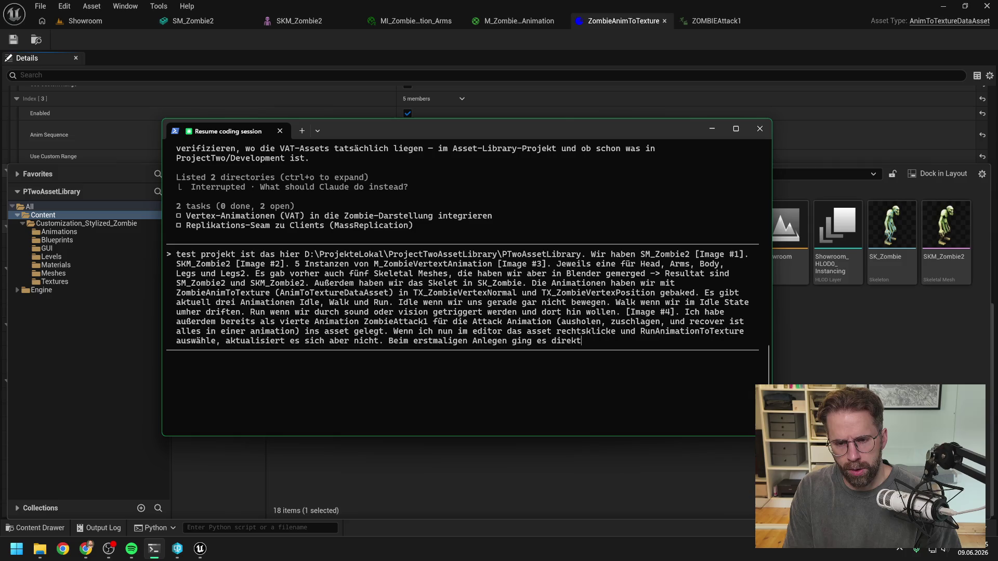
type(". Nun wo sc")
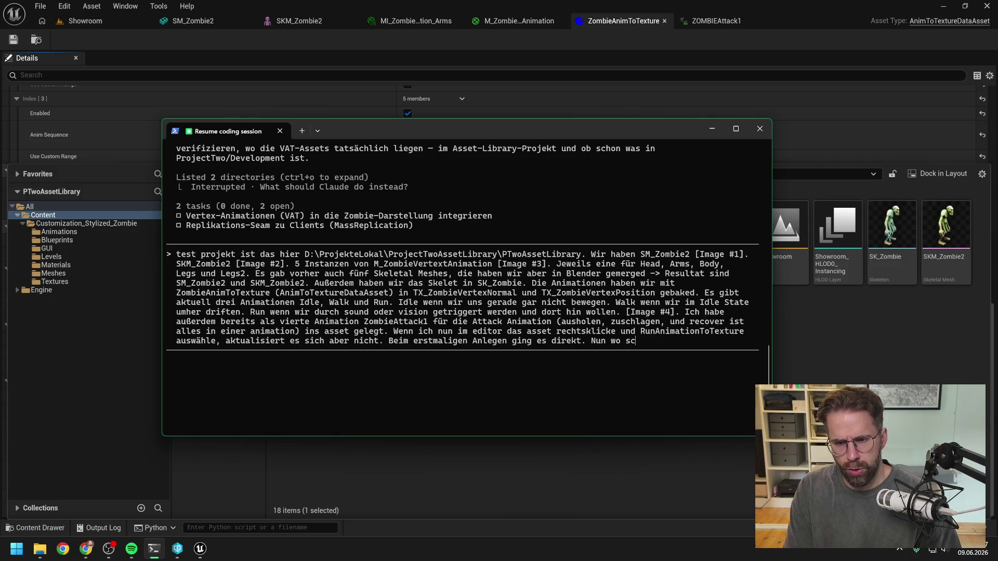
type("hon etwas drin ist")
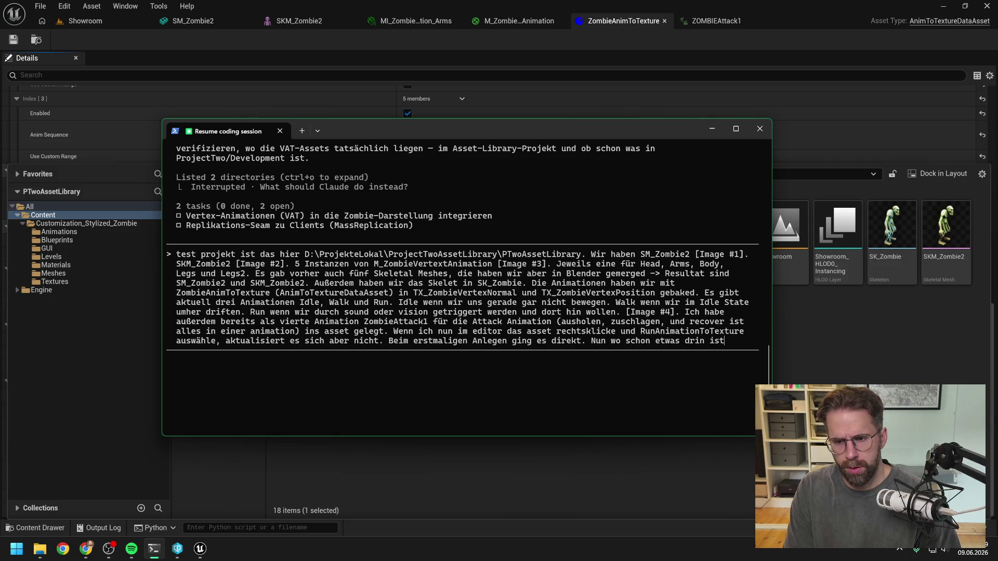
type(", scheint e")
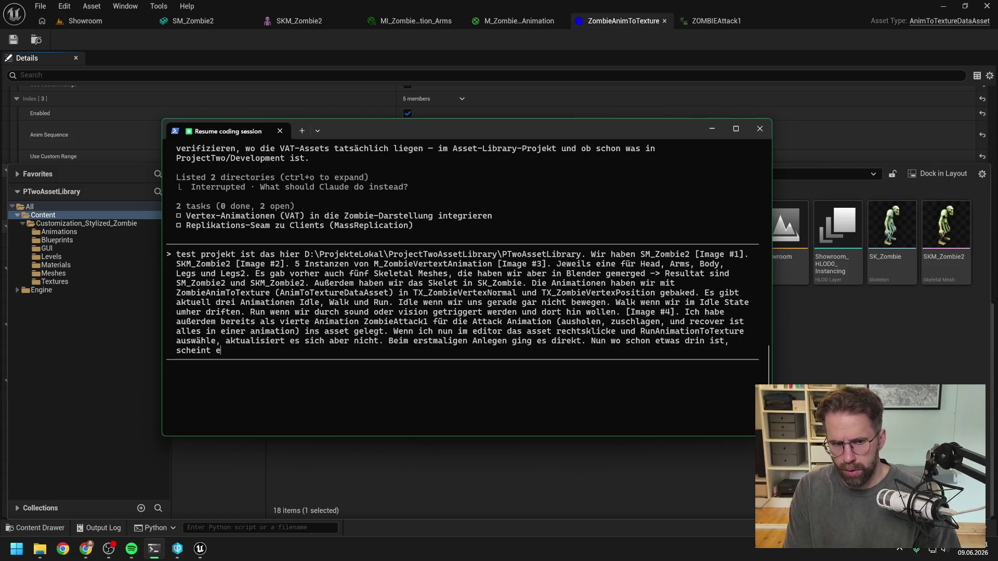
type("s blo")
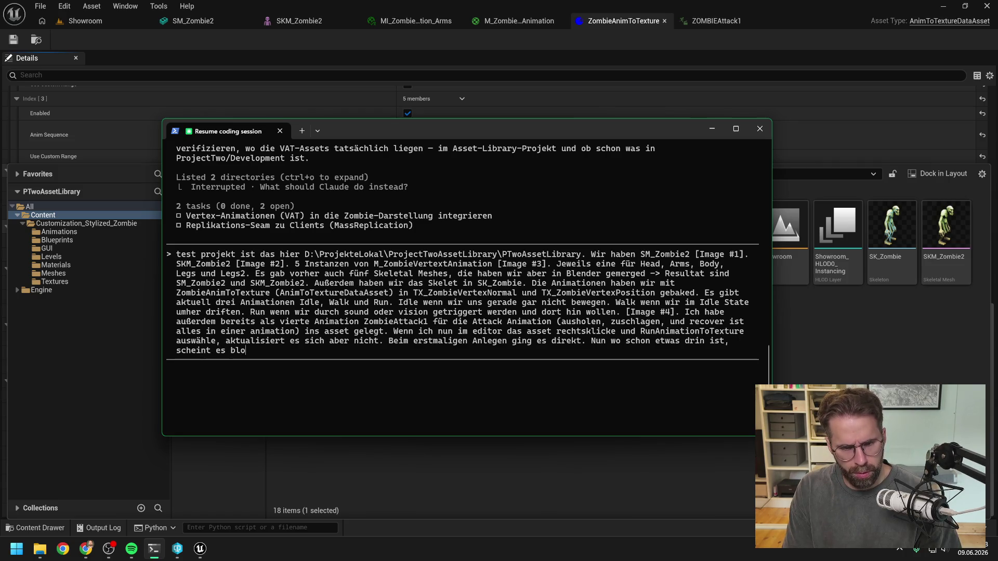
type("ckiert zu werden.")
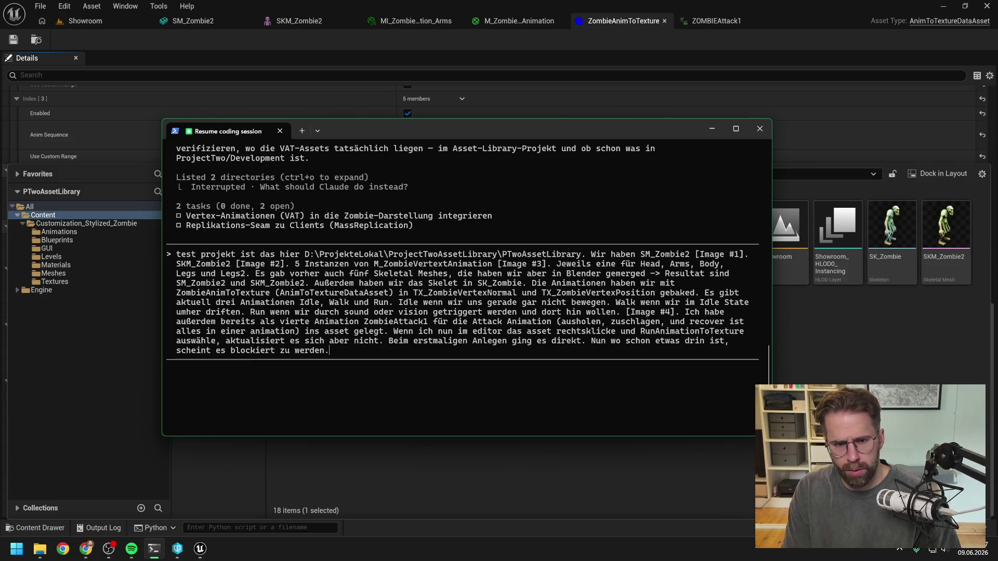
key("BackSpace")
key("BackSpace")
key("BackSpace")
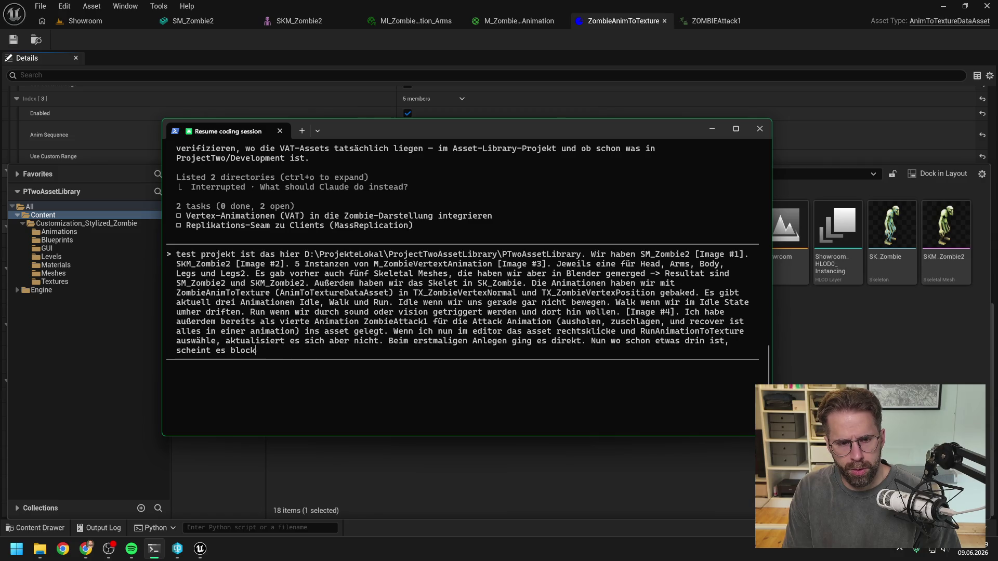
type("das rebaken")
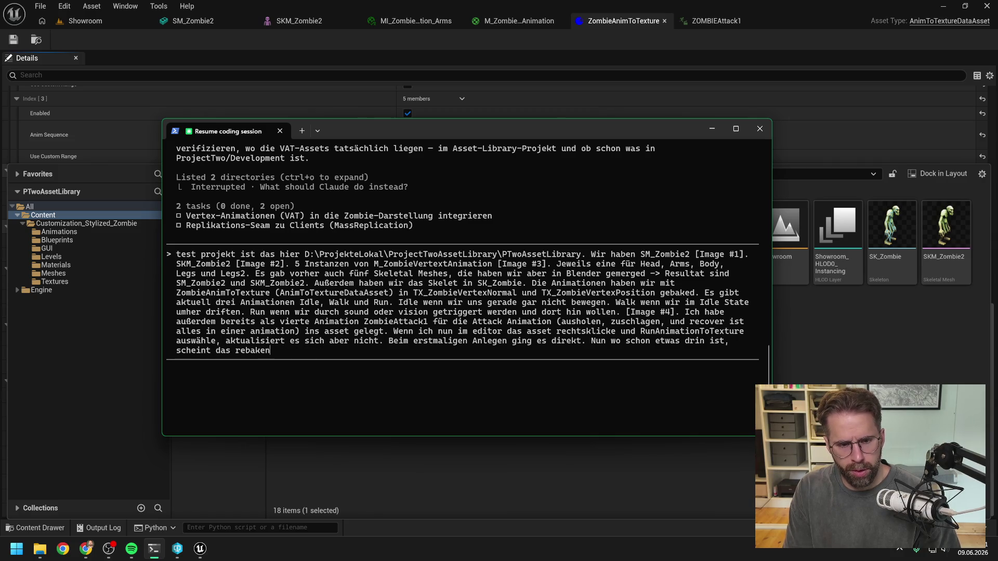
type(" blocki")
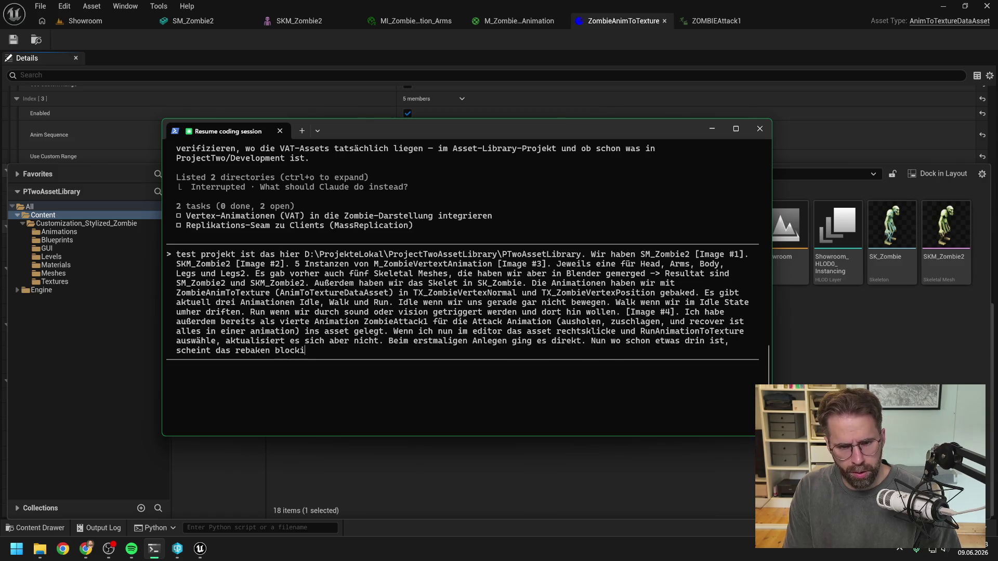
type("ert zu werden.")
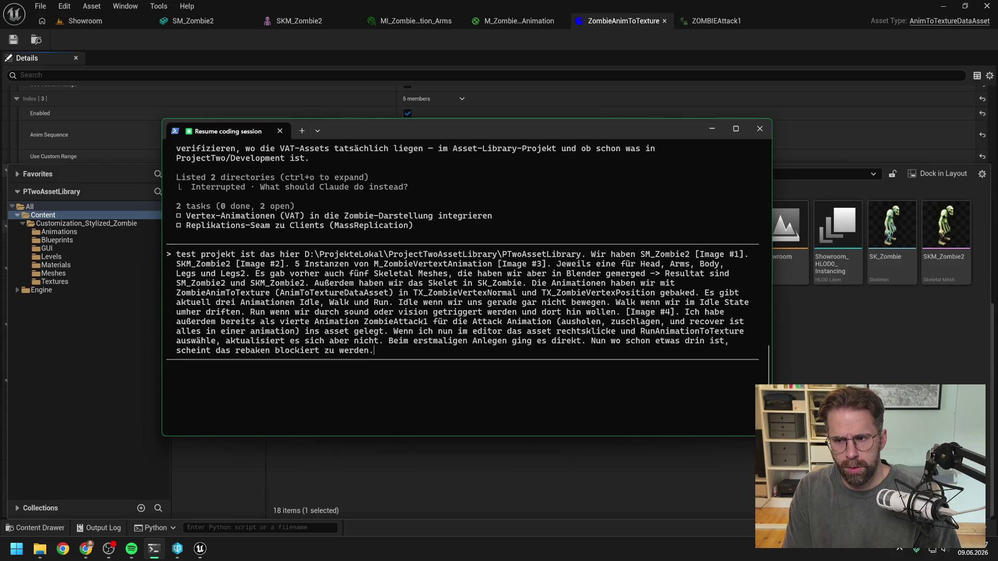
key("Return")
key("alt+Tab")
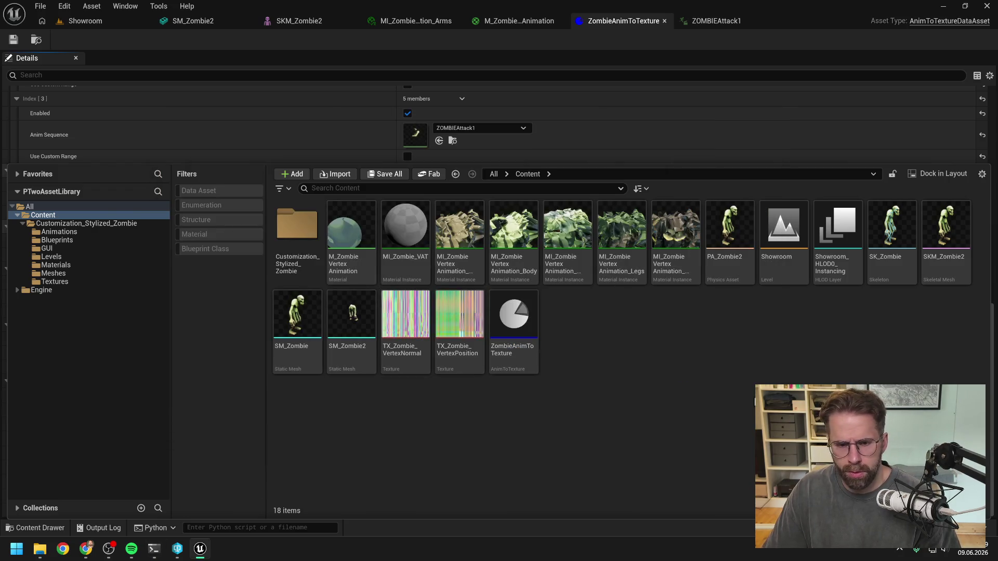
Clear the Output Log before rebaking
right_click(520, 338)
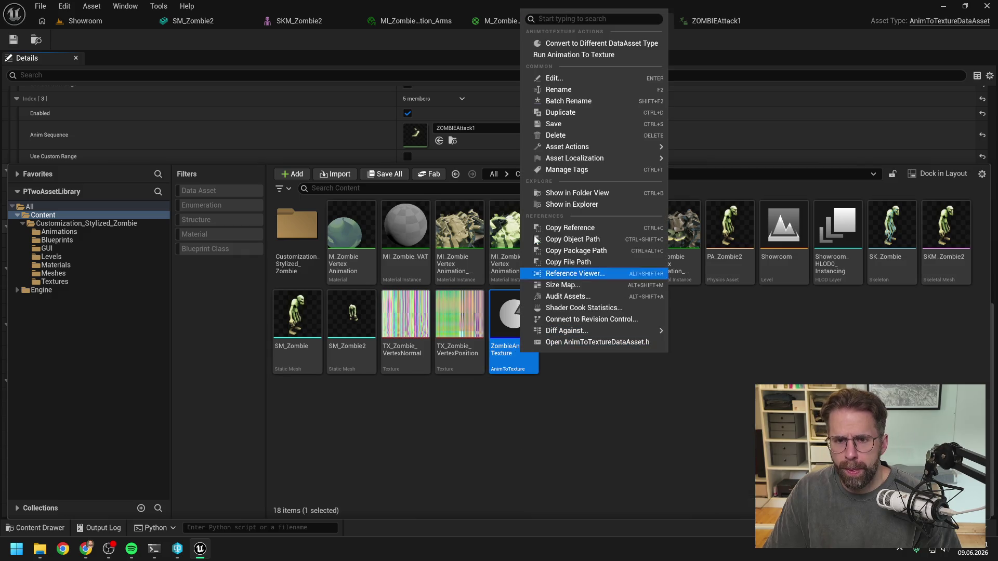
left_click(115, 529)
right_click(240, 399)
left_click(289, 410)
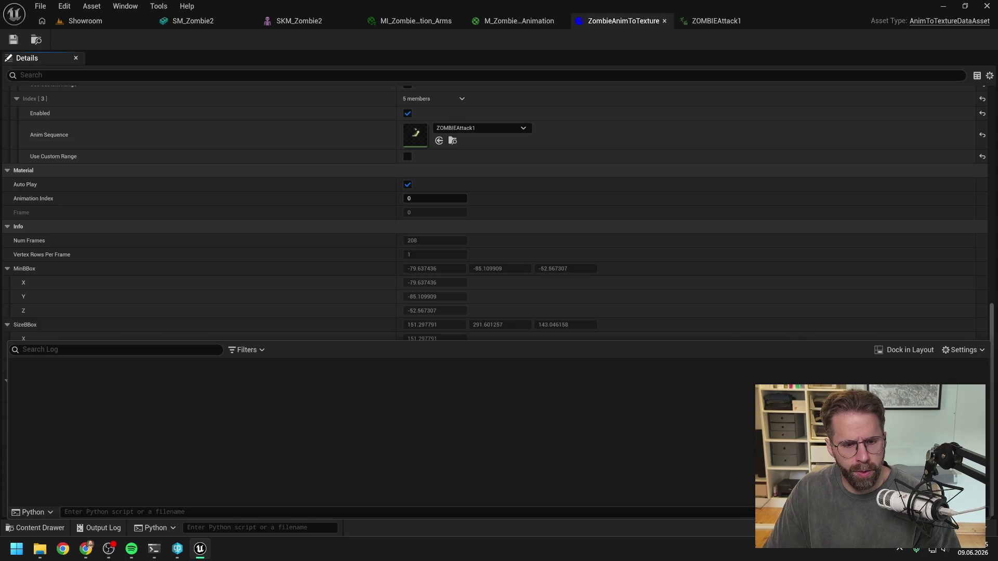
Rerun Run Animation To Texture on ZombieAnimToTexture and check the warning in the Output Log
left_click(35, 528)
right_click(515, 327)
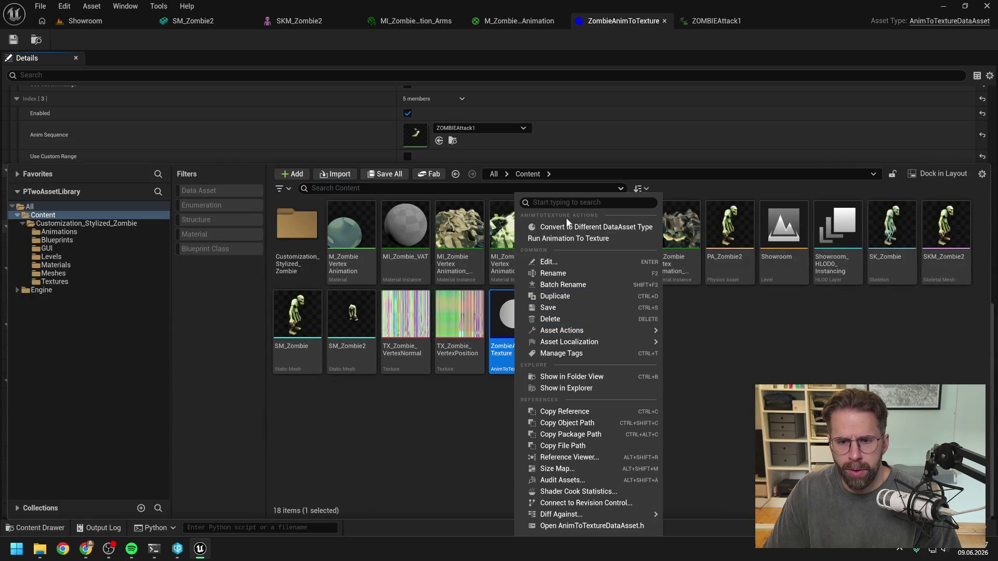
left_click(568, 238)
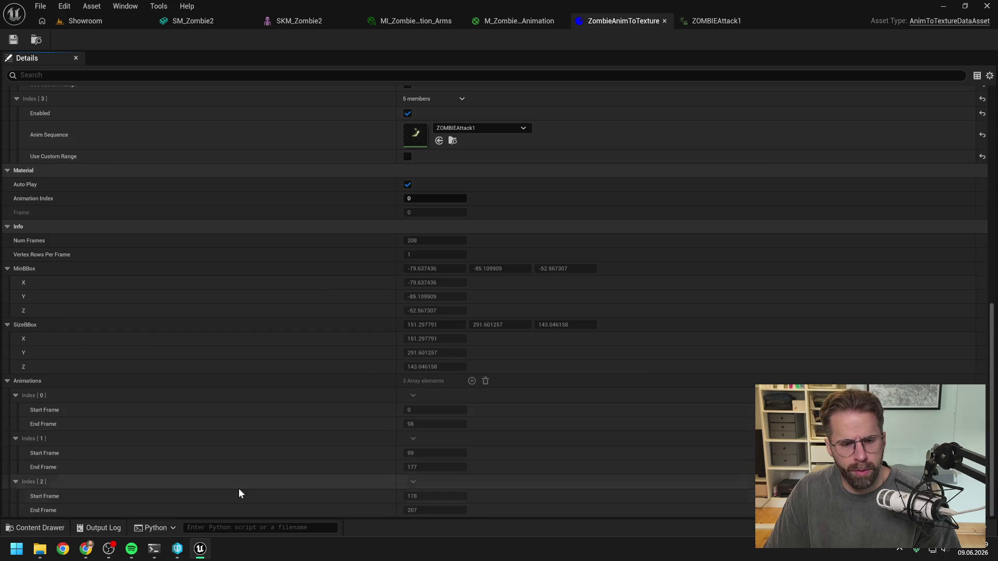
left_click(99, 528)
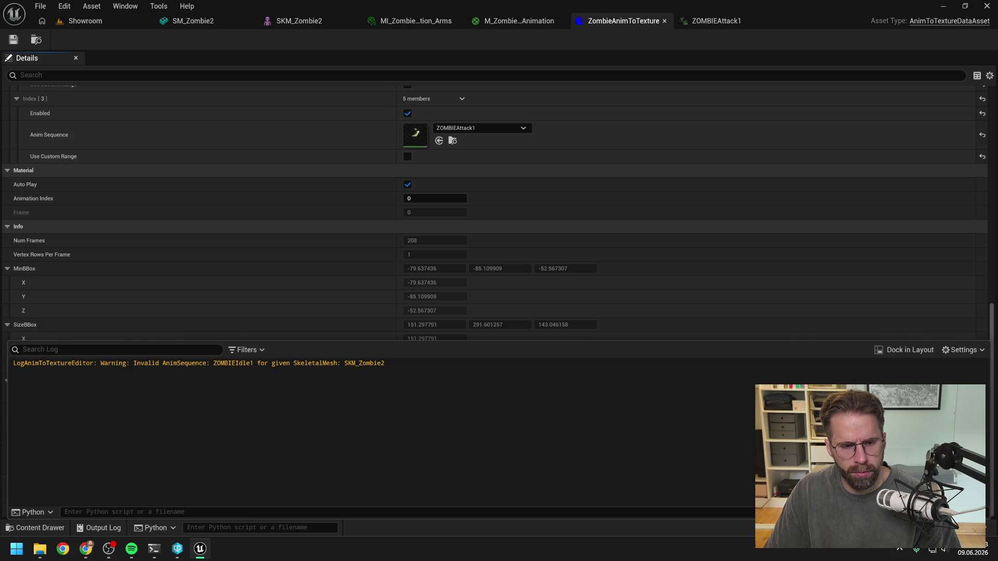
left_click(585, 46)
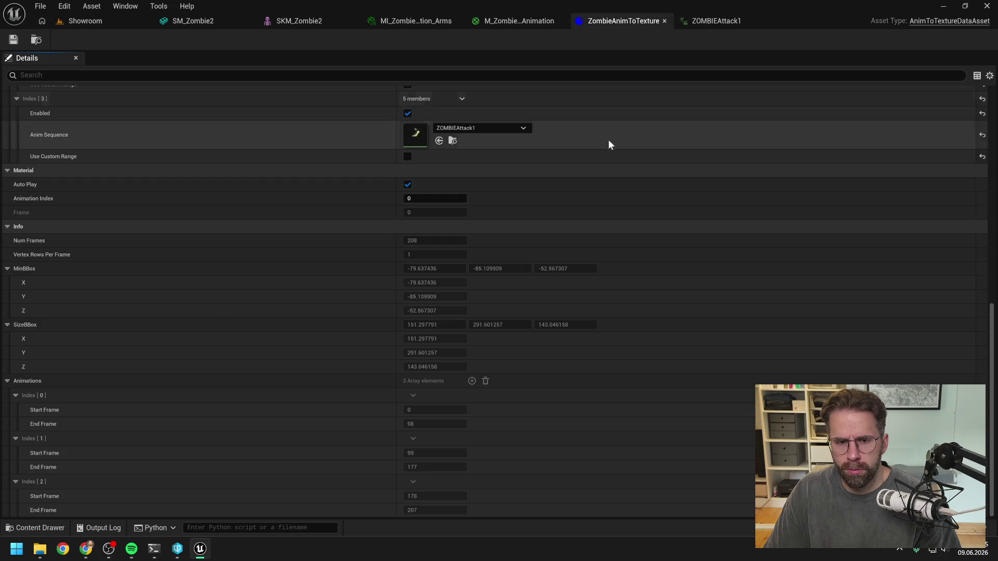
Return to the Showroom level with the two animated zombie actors
scroll(622, 167, "up", 5)
scroll(629, 176, "up", 3)
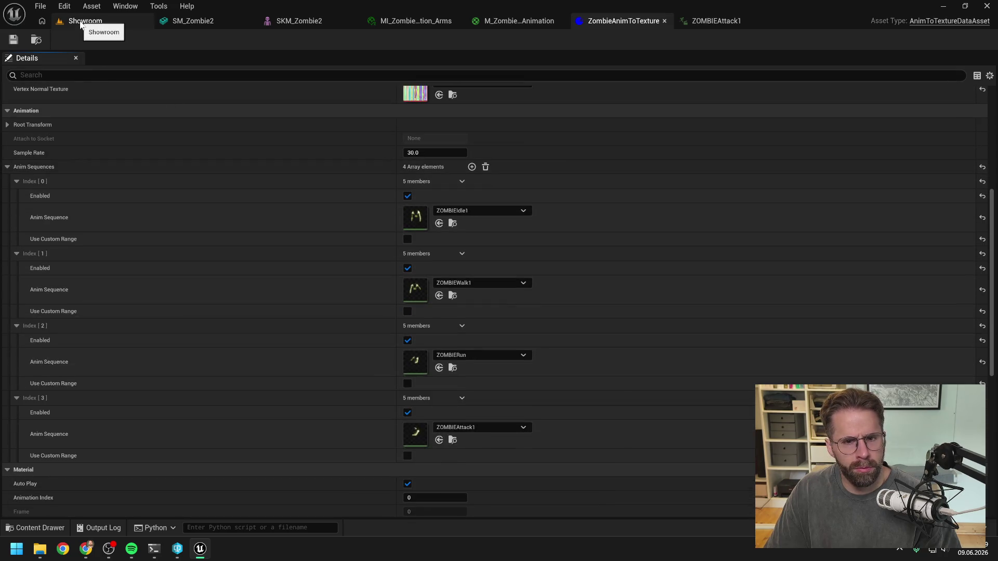
scroll(468, 166, "up", 3)
scroll(520, 174, "up", 4)
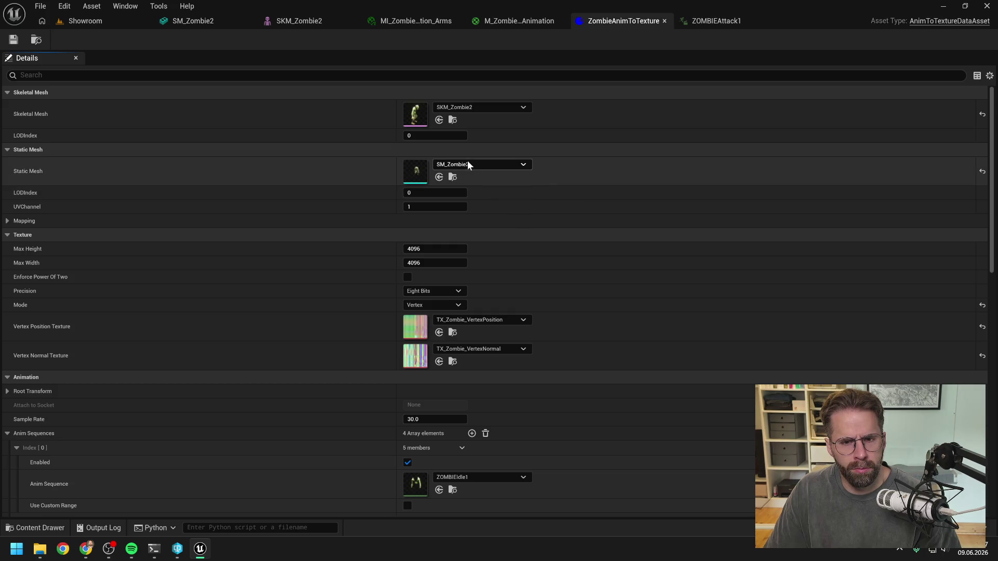
left_click(106, 24)
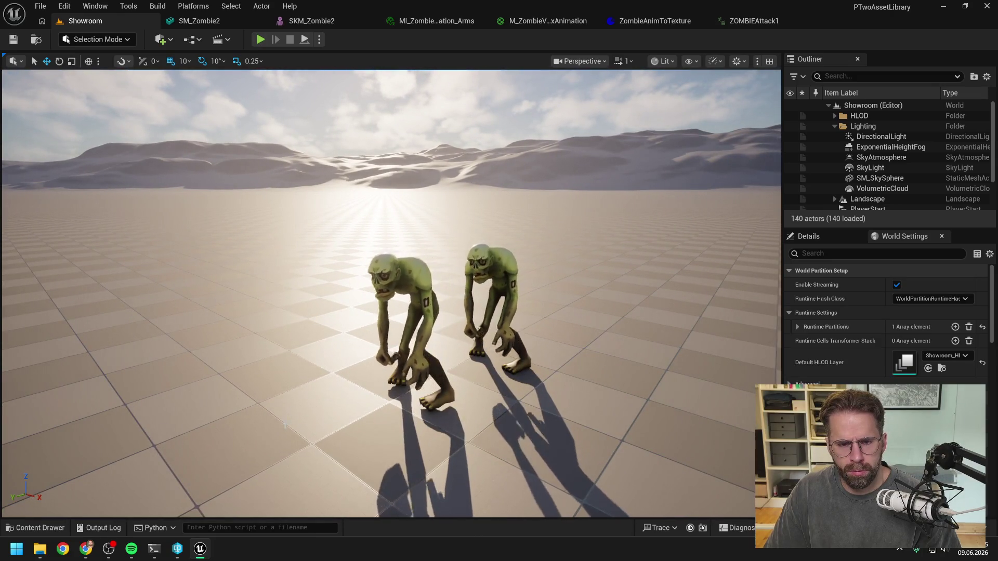
key("alt+Tab")
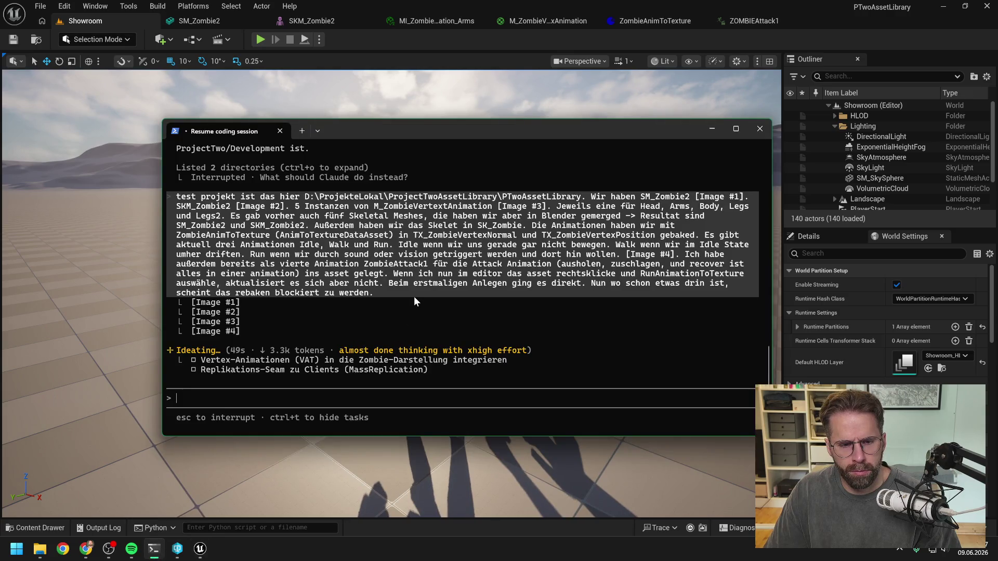
key("alt+Tab")
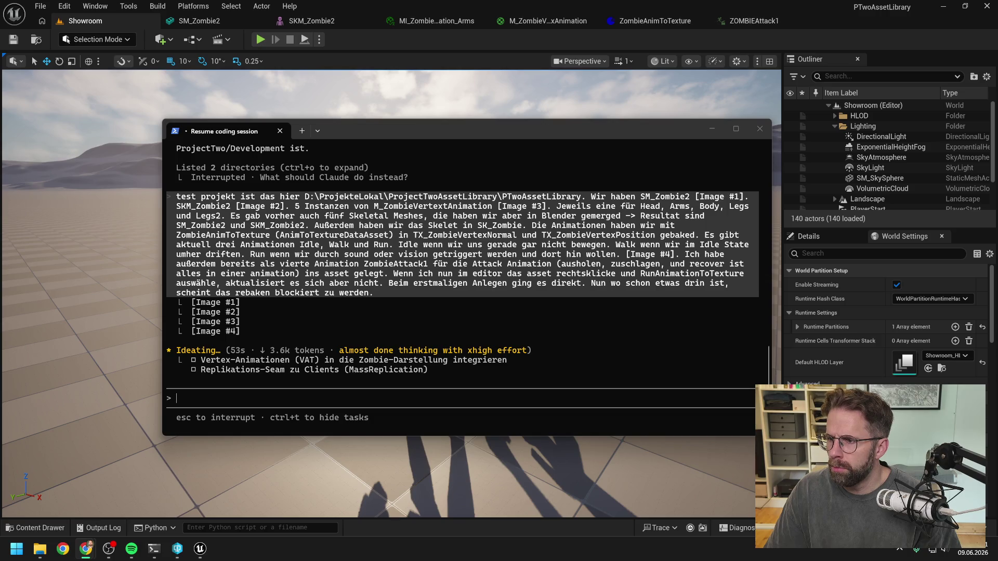
left_click(476, 42)
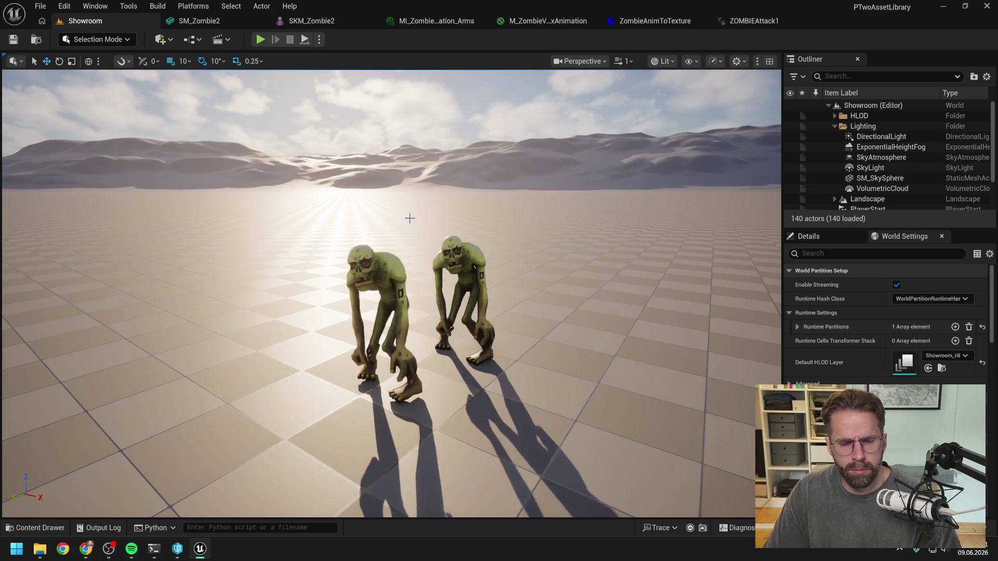
Restore the Resume coding session terminal over the Showroom viewport and focus it
left_click(154, 550)
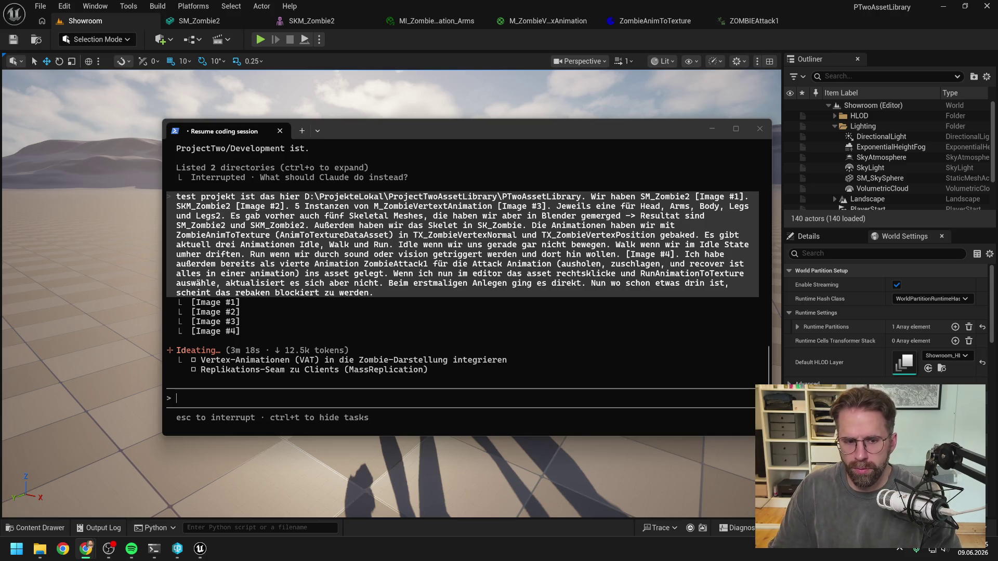
left_click(601, 128)
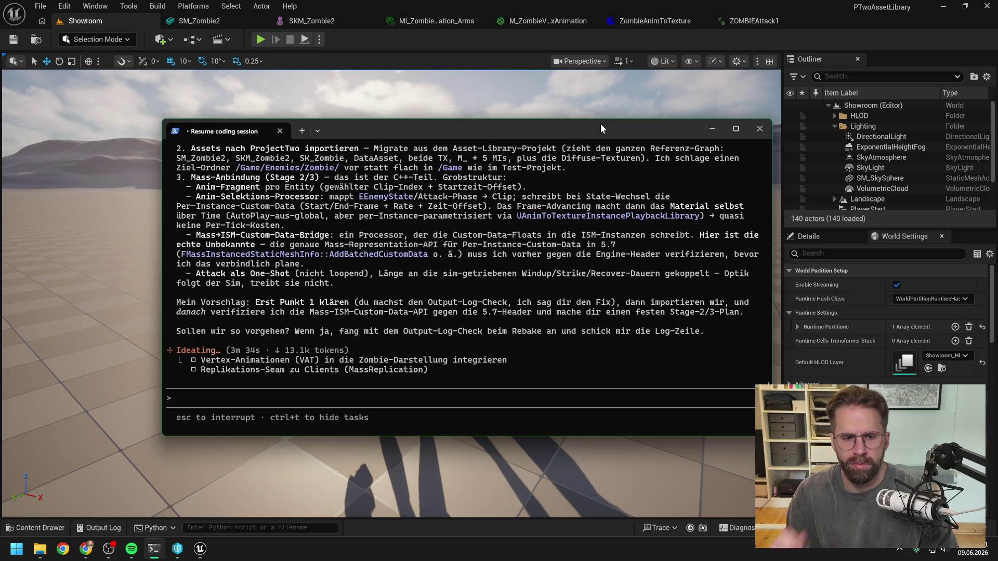
Read Claude's answer blaming read-only target textures or ZOMBIEAttack1's incompatible skeleton for the failed rebake
scroll(522, 247, "up", 10)
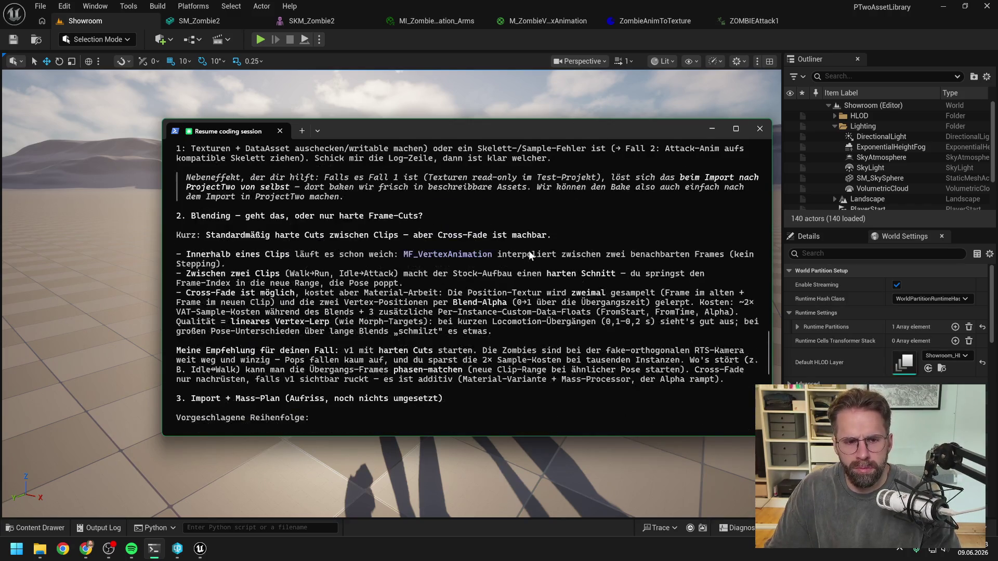
scroll(529, 253, "up", 15)
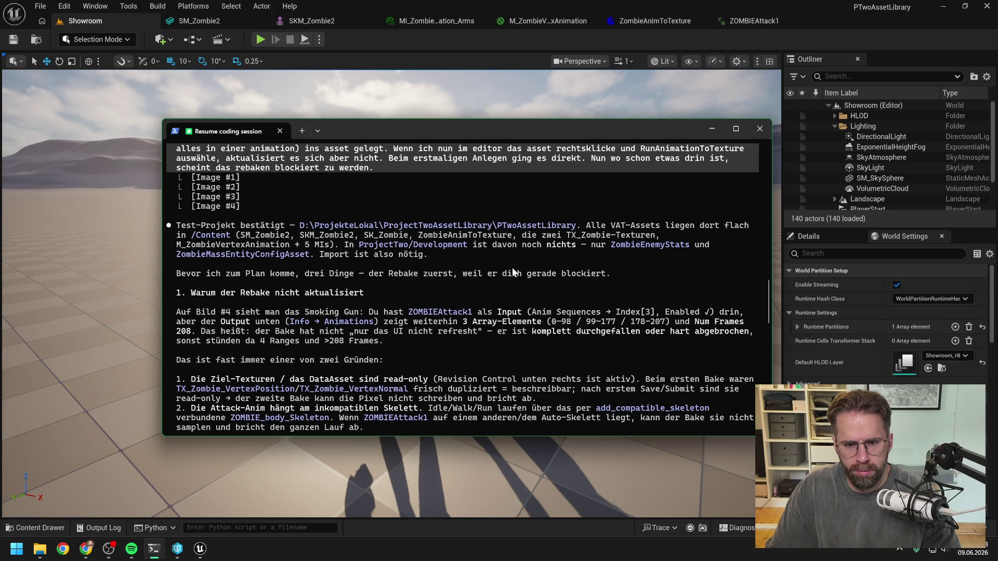
scroll(512, 267, "down", 2)
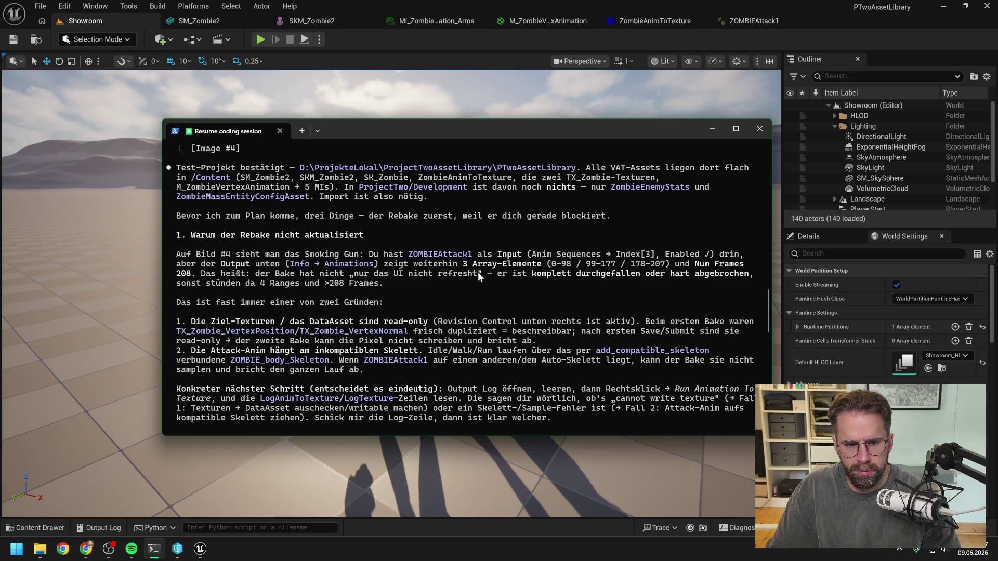
scroll(478, 272, "down", 2)
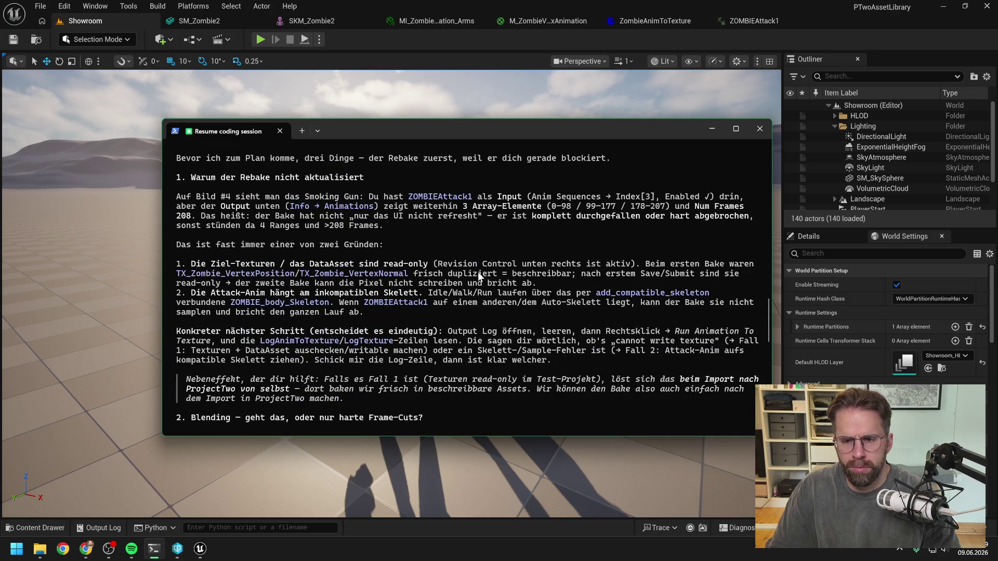
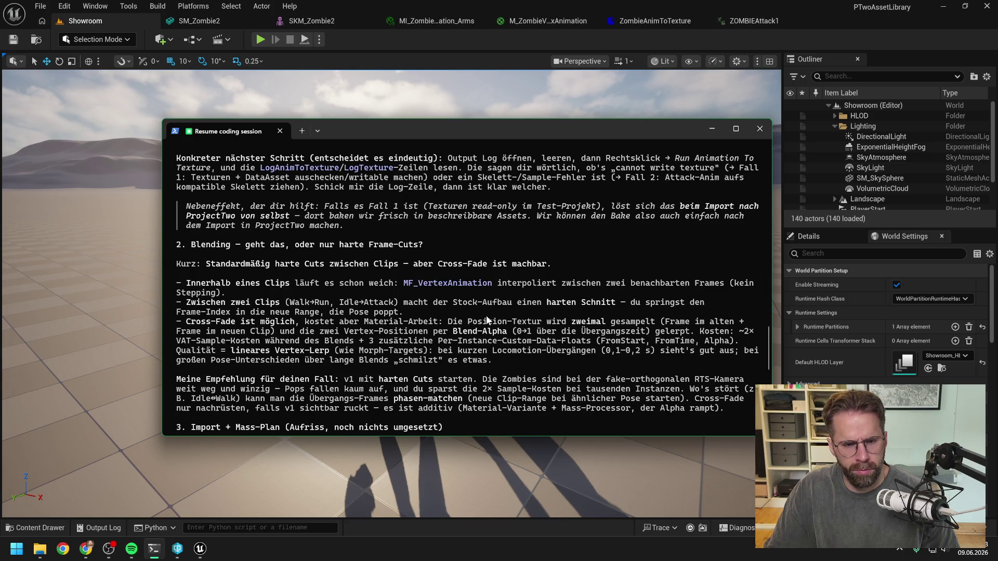
Clear Unreal's Output Log before rerunning the bake
scroll(478, 300, "down", 1)
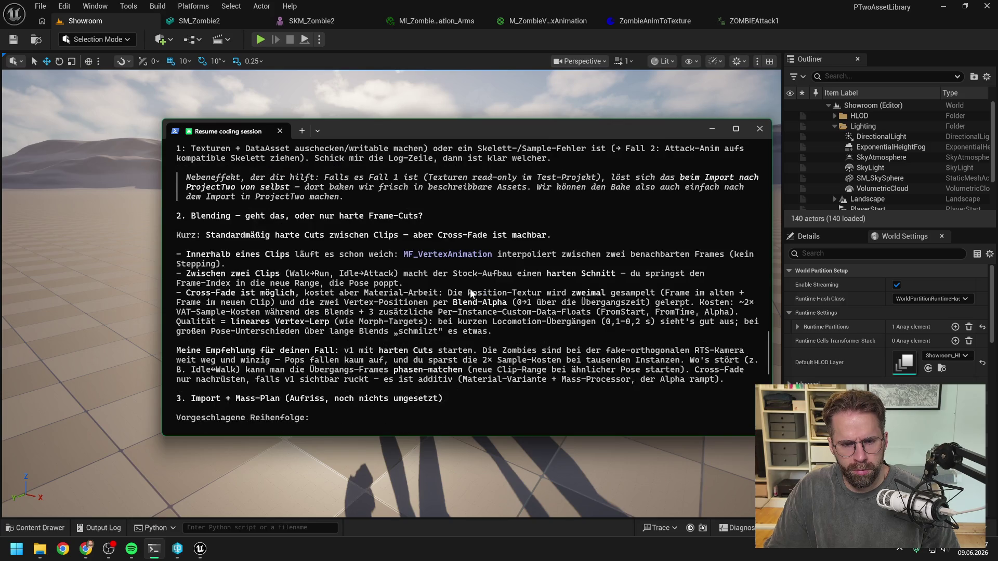
scroll(527, 280, "down", 1)
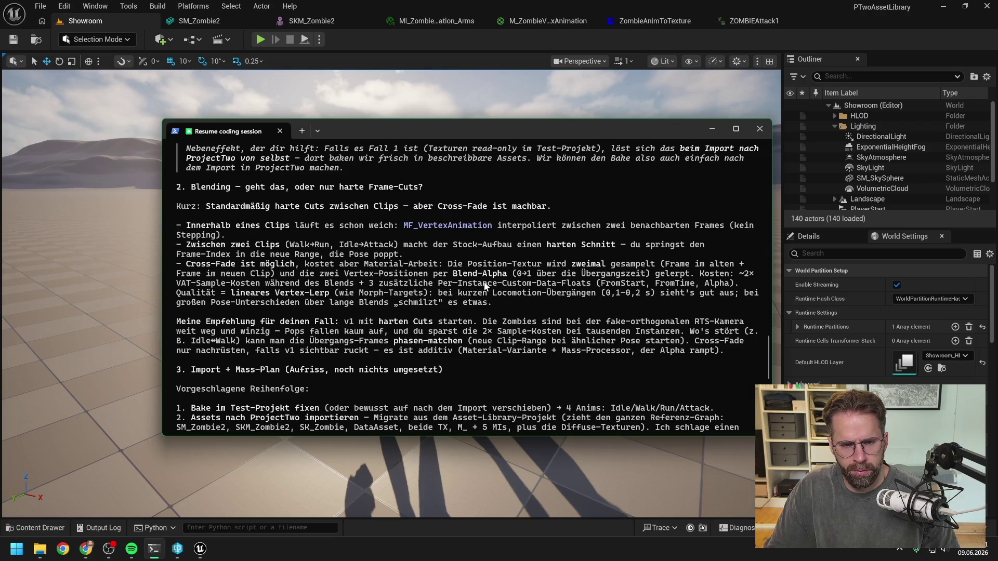
scroll(483, 284, "down", 1)
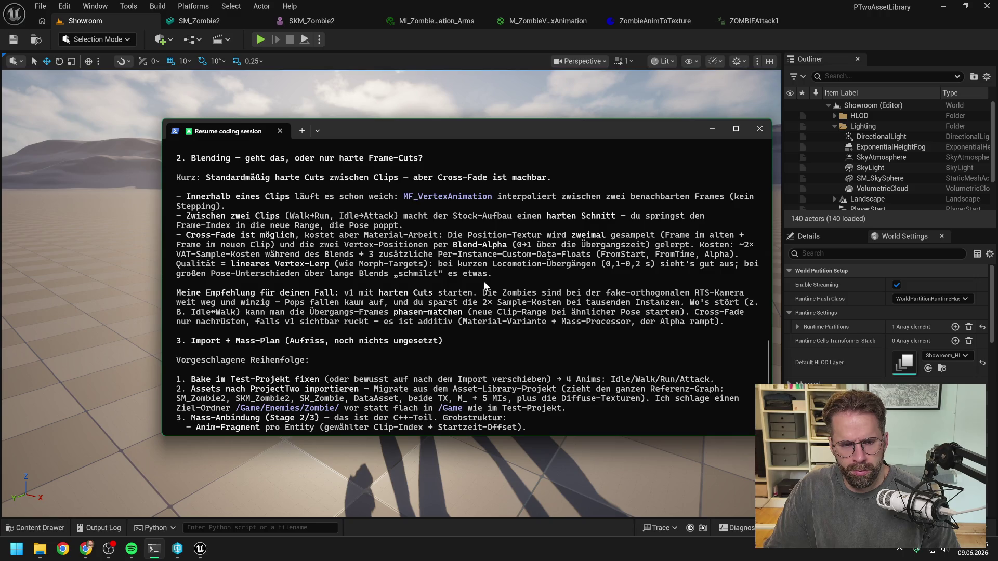
scroll(483, 285, "down", 2)
scroll(483, 285, "down", 4)
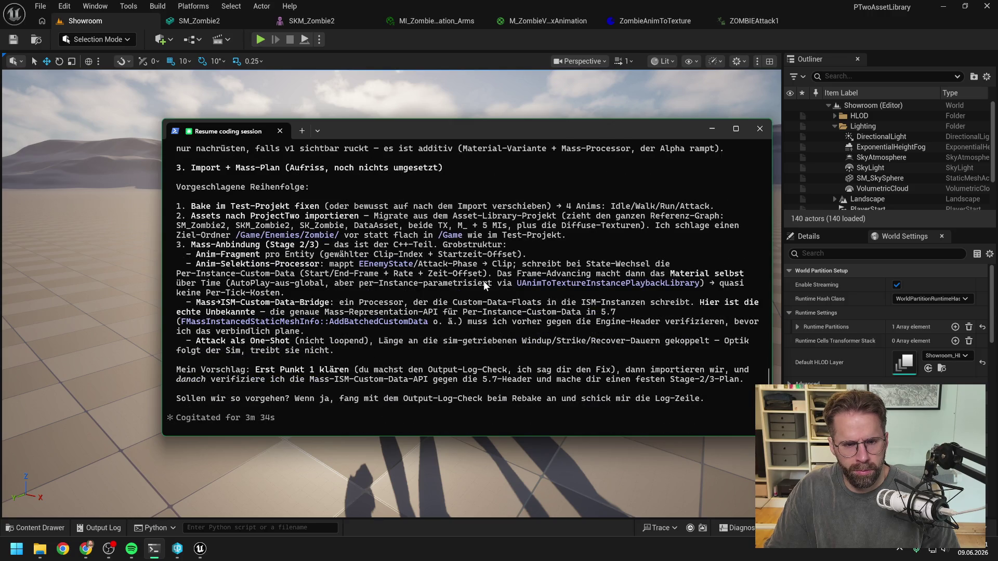
scroll(483, 281, "down", 3)
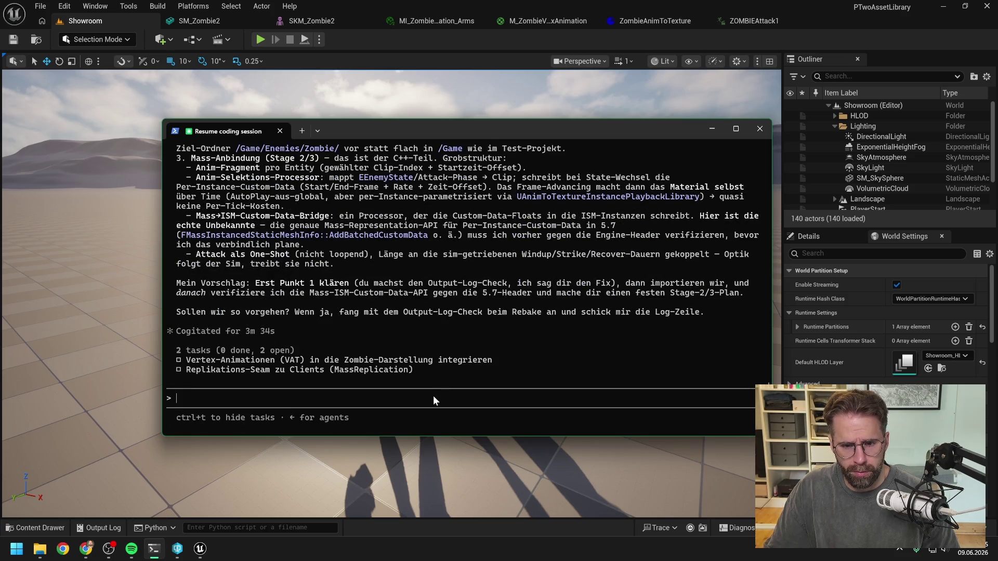
left_click(510, 38)
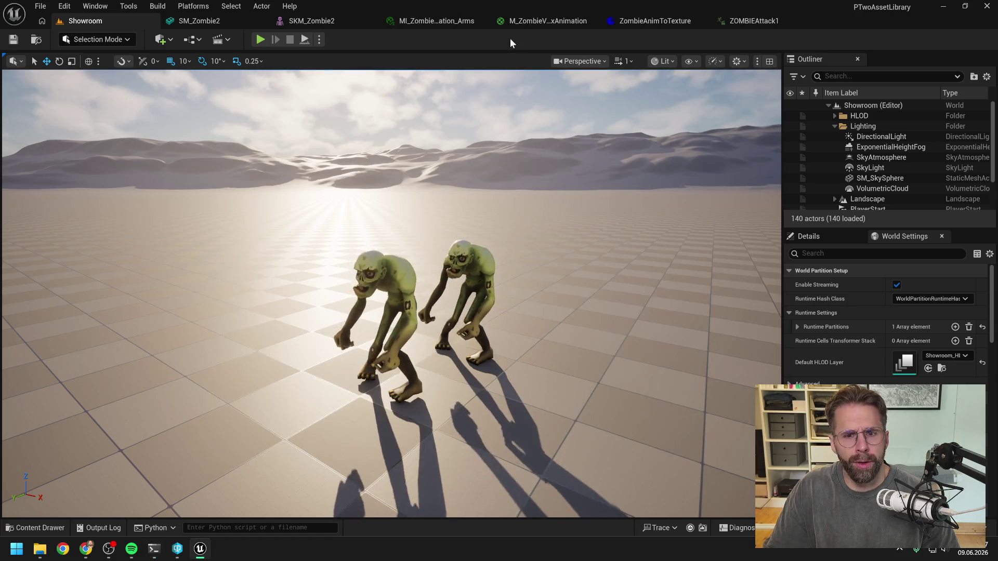
key("ctrl+space")
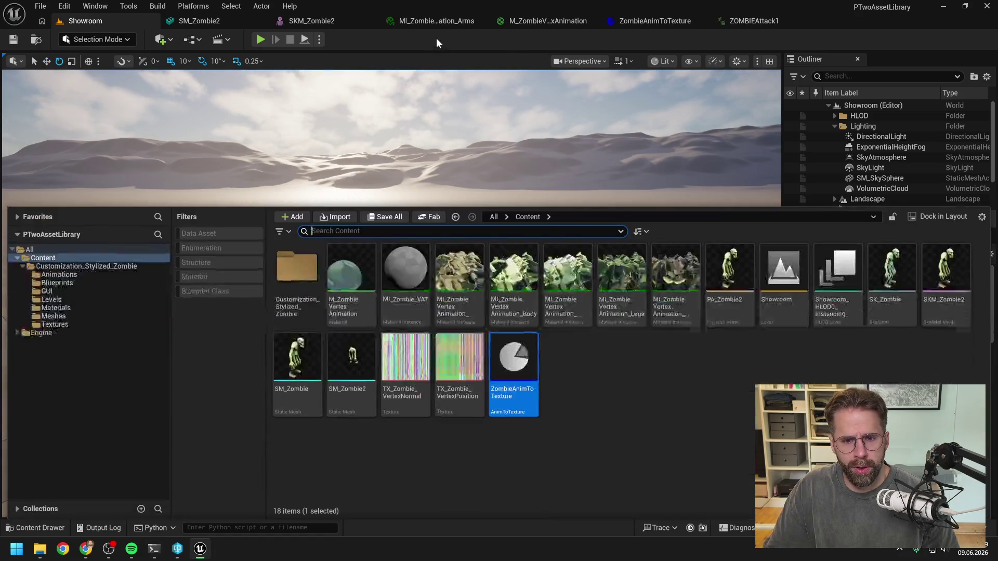
left_click(99, 527)
right_click(167, 386)
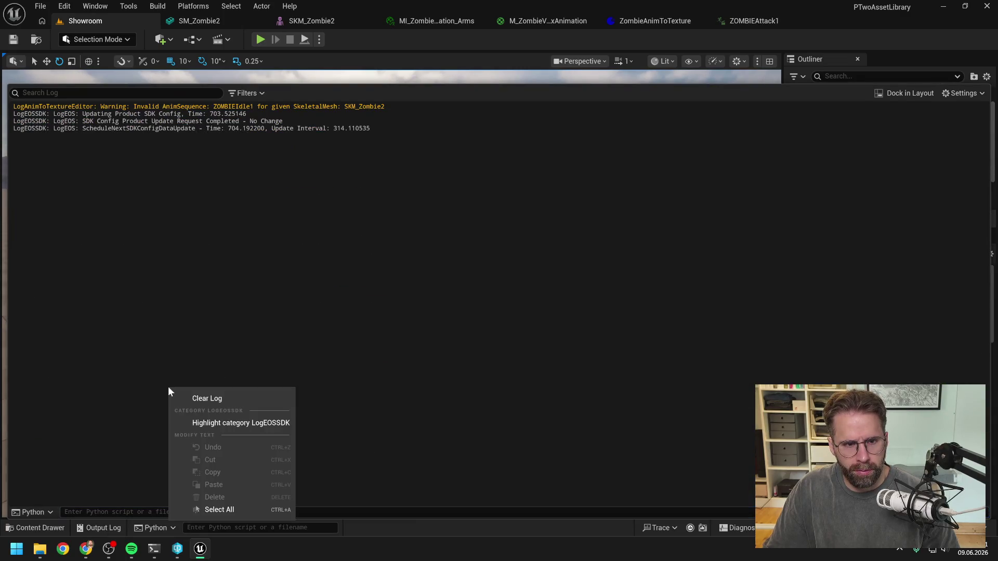
left_click(189, 400)
Rerun Animation To Texture on ZombieAnimToTexture and select the resulting Invalid AnimSequence warning
left_click(420, 70)
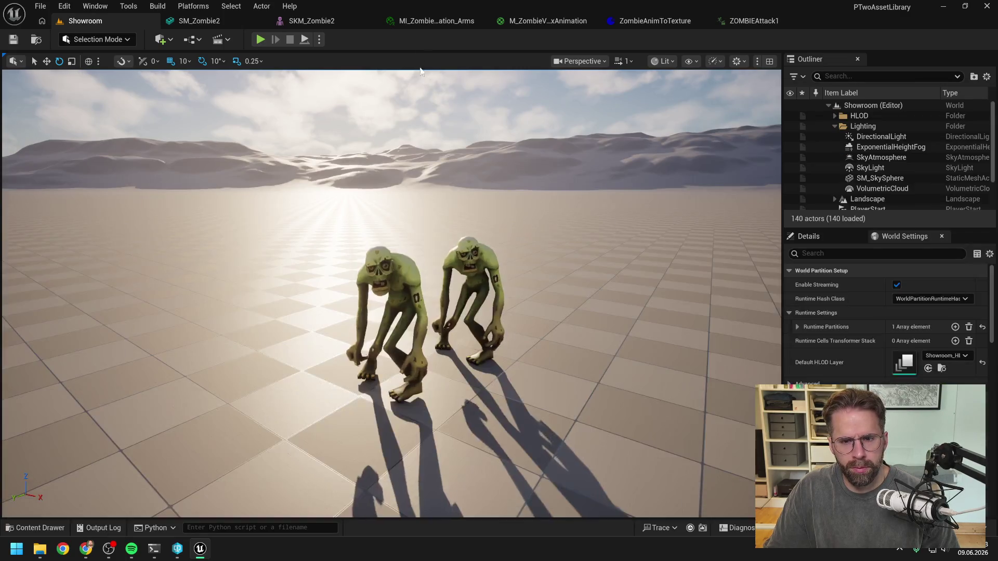
key("ctrl+space")
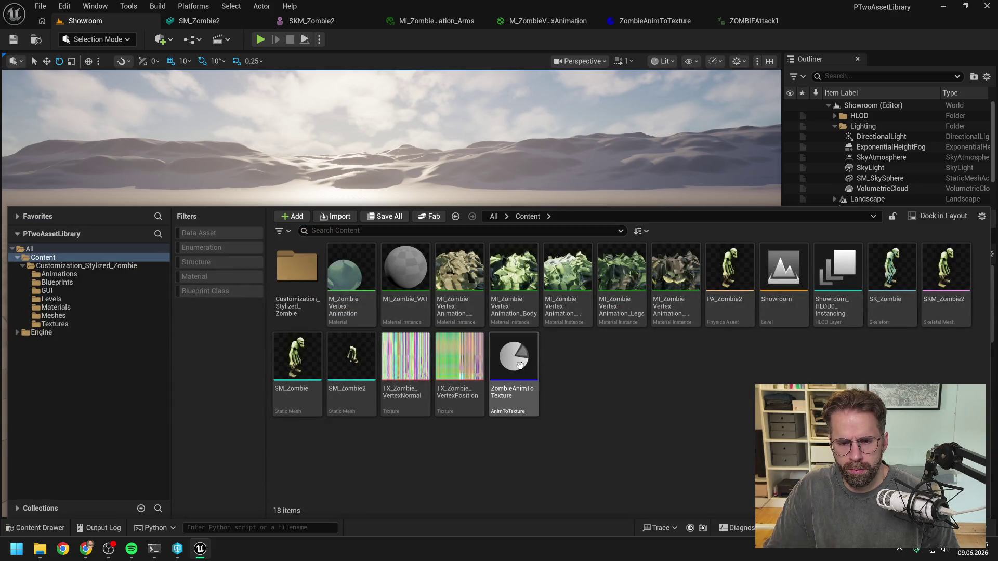
right_click(519, 365)
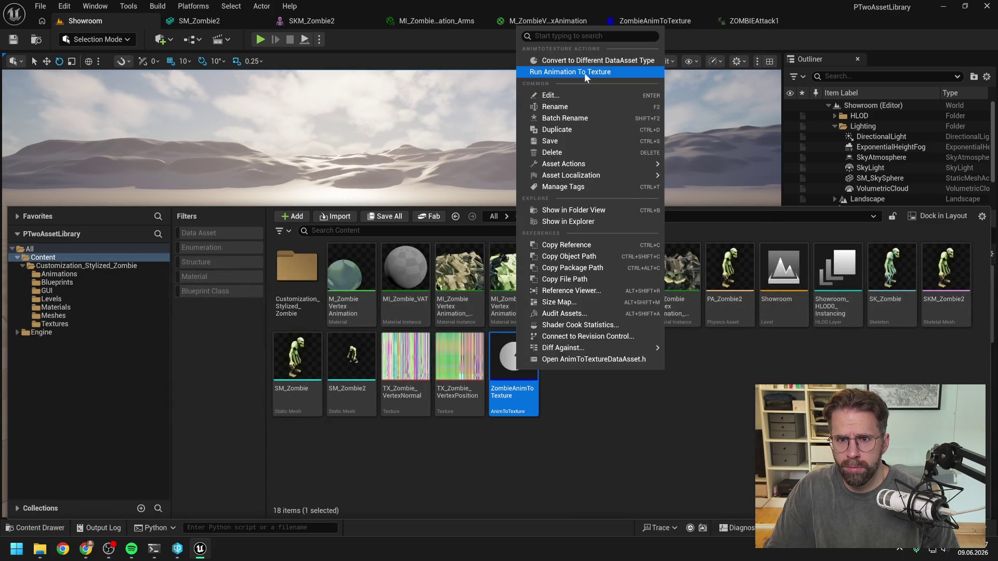
left_click(584, 72)
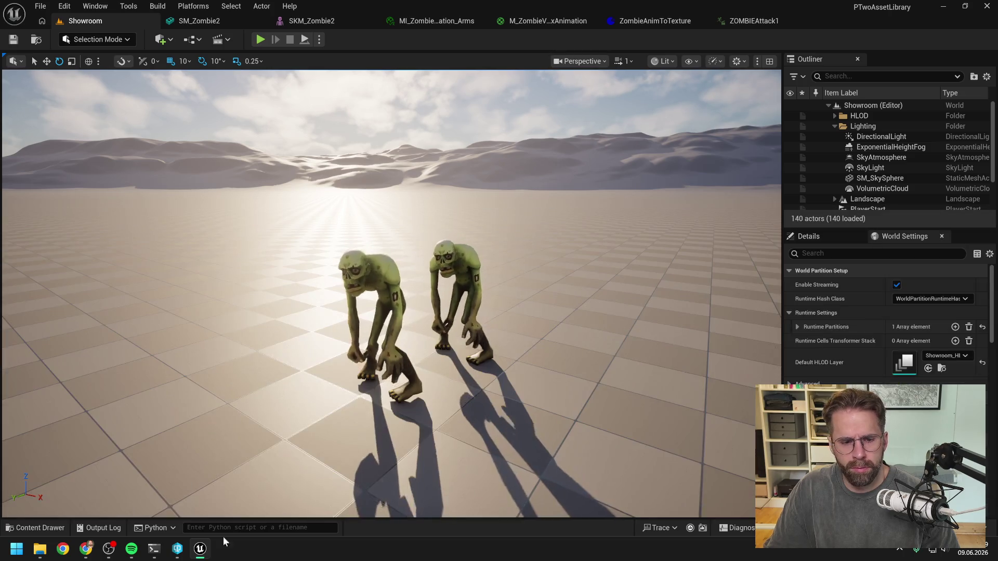
left_click(94, 528)
left_click_drag(385, 107, 11, 108)
key("ctrl+c")
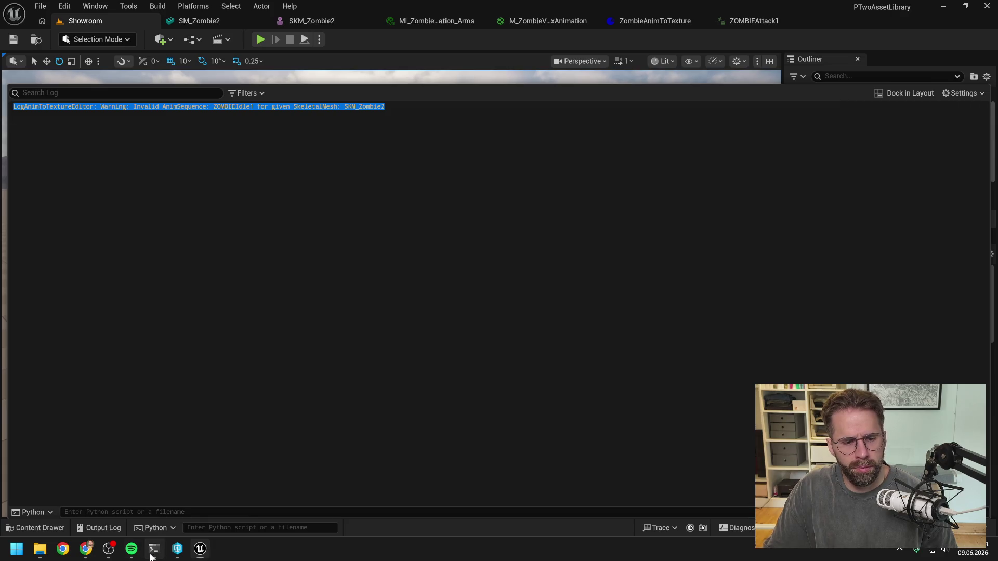
left_click(153, 550)
Send 'Meldung:' plus the pasted ZOMBIEIdle1 warning, noting idle plays directly when dragged into the map
type("Meldung:")
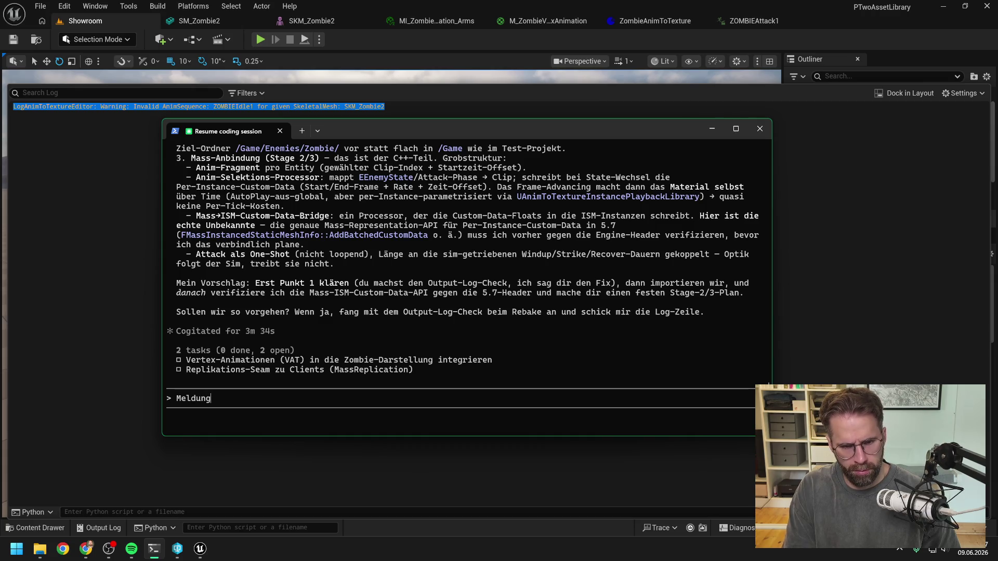
key("ctrl+v")
type("-> Komisch")
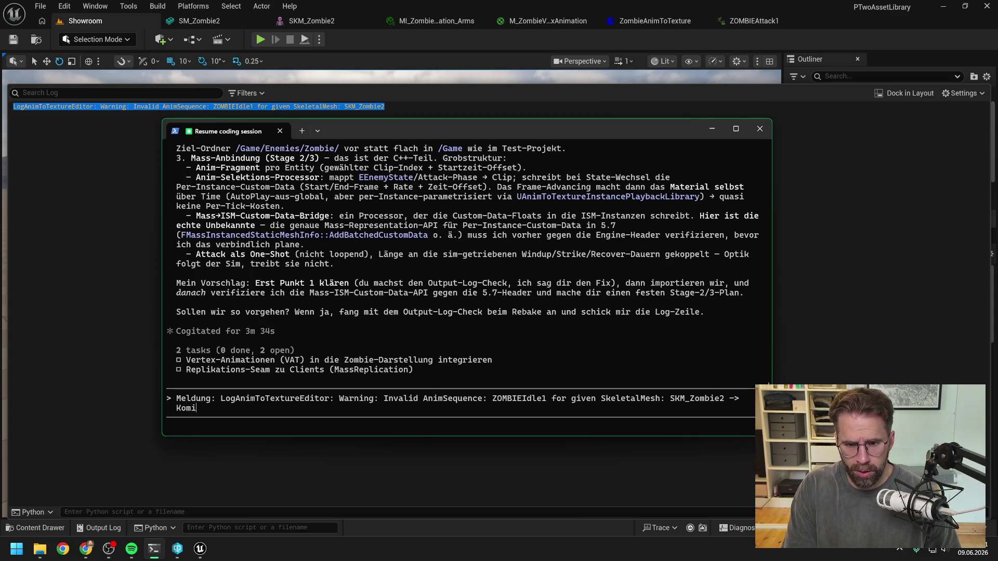
type(" vorgestern haben wir ja bereits Z")
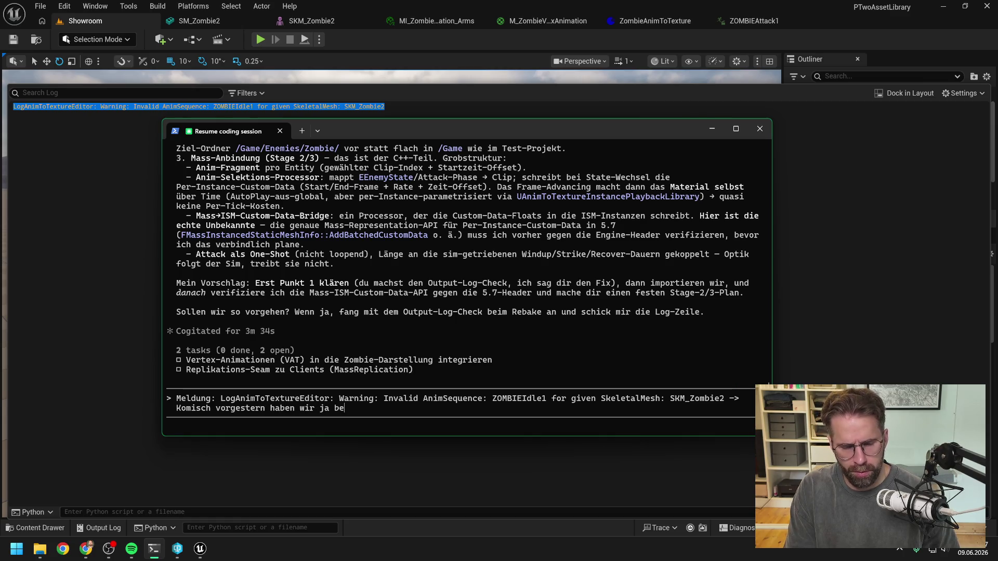
type("O")
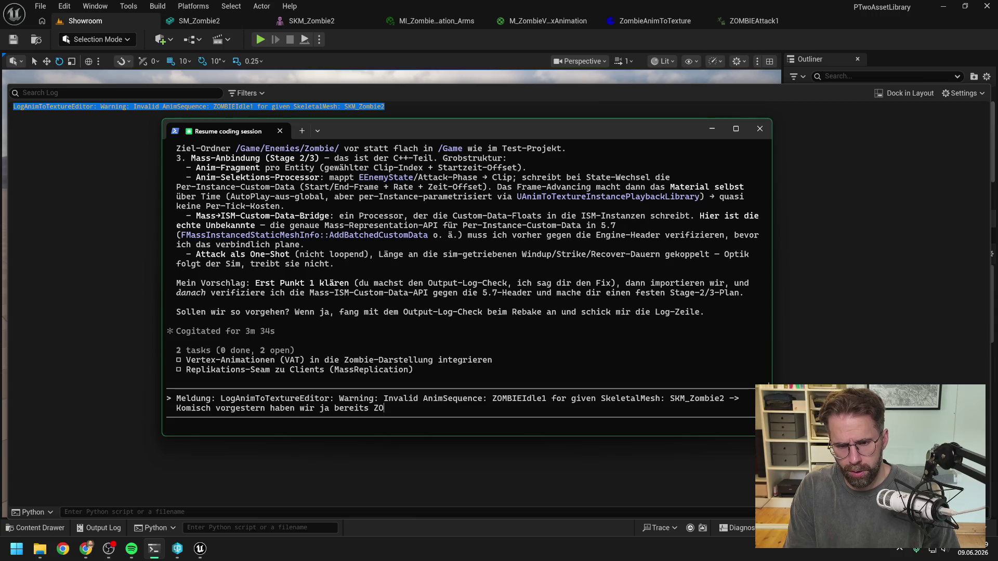
type("MBIEId")
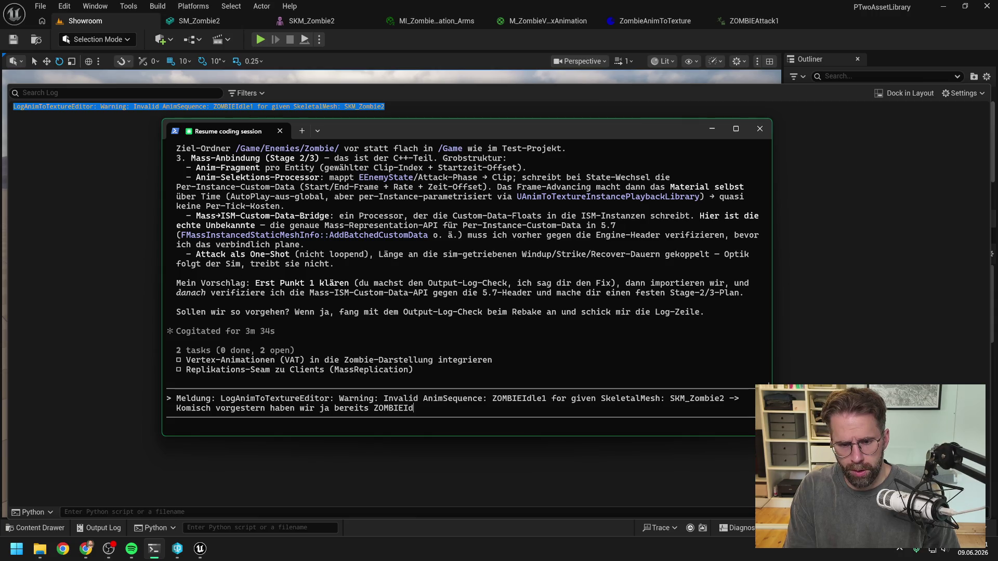
type("le1 rein bekommen und wenn ich den Zombie in den Editor")
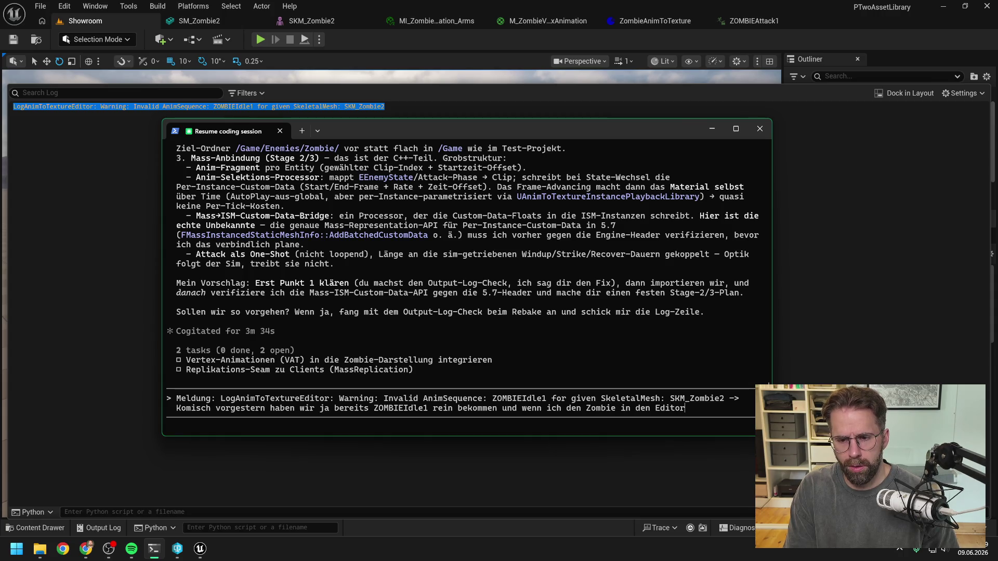
key("BackSpace")
key("BackSpace")
key("BackSpace")
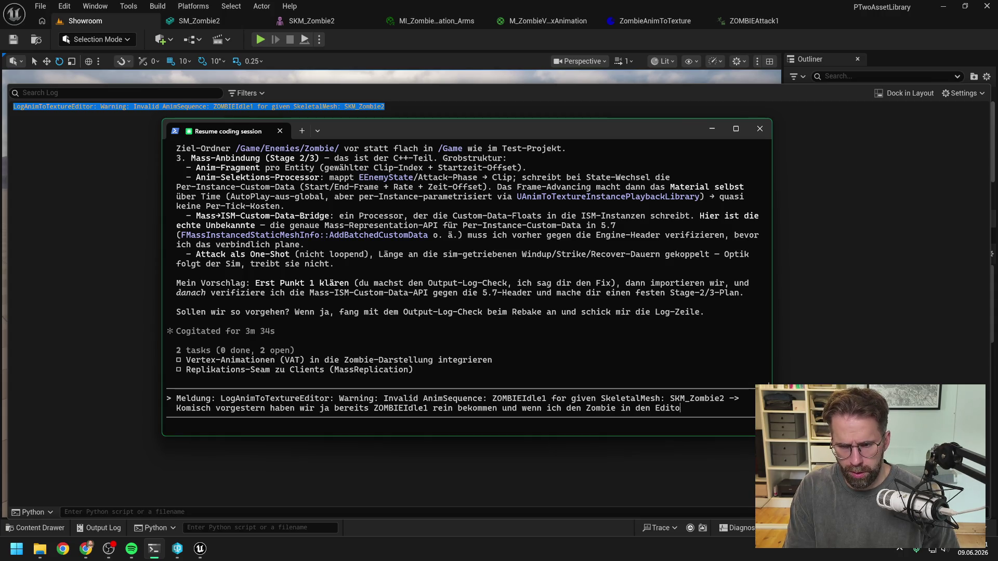
type("ie Map z")
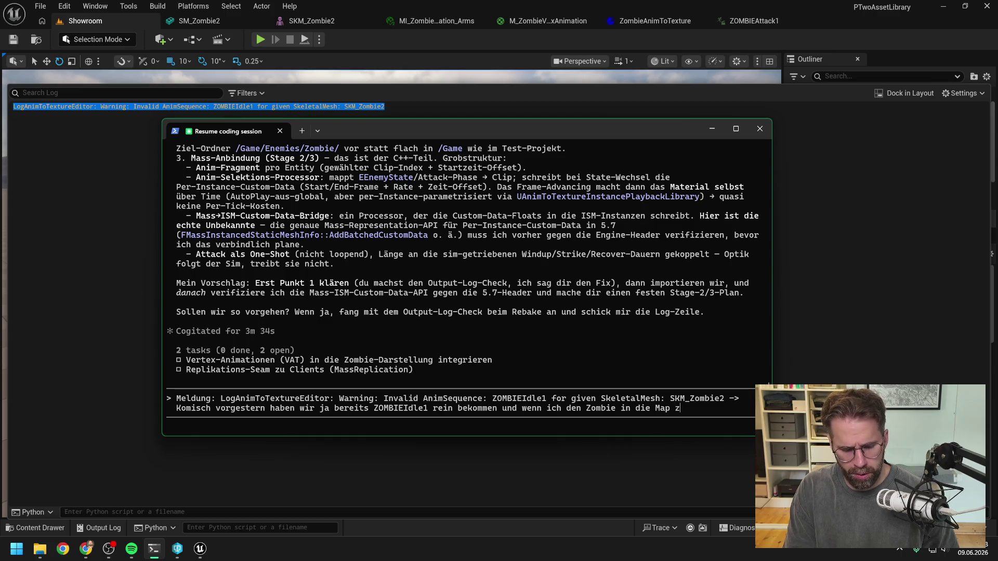
type("iehe wird a")
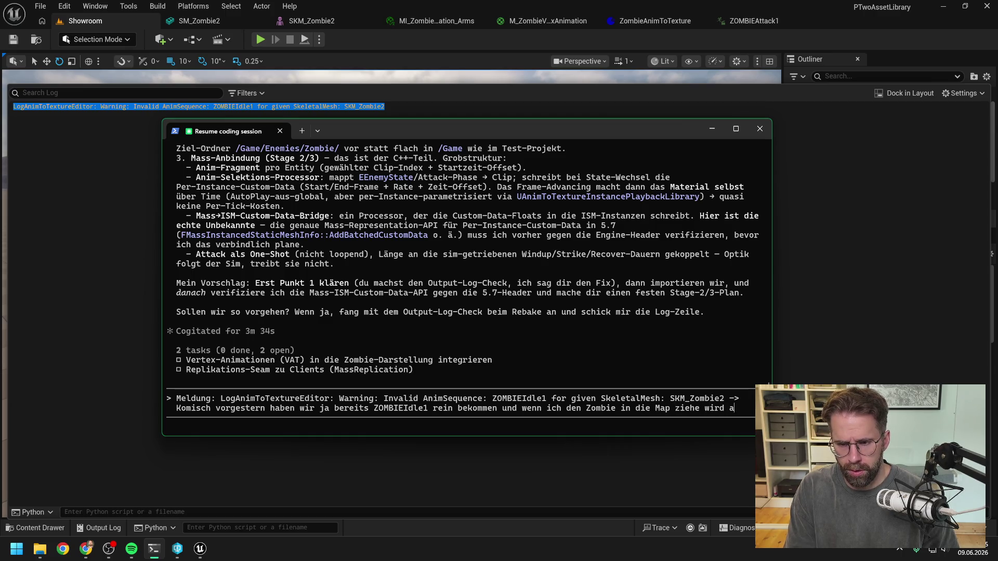
type("uch idle abg")
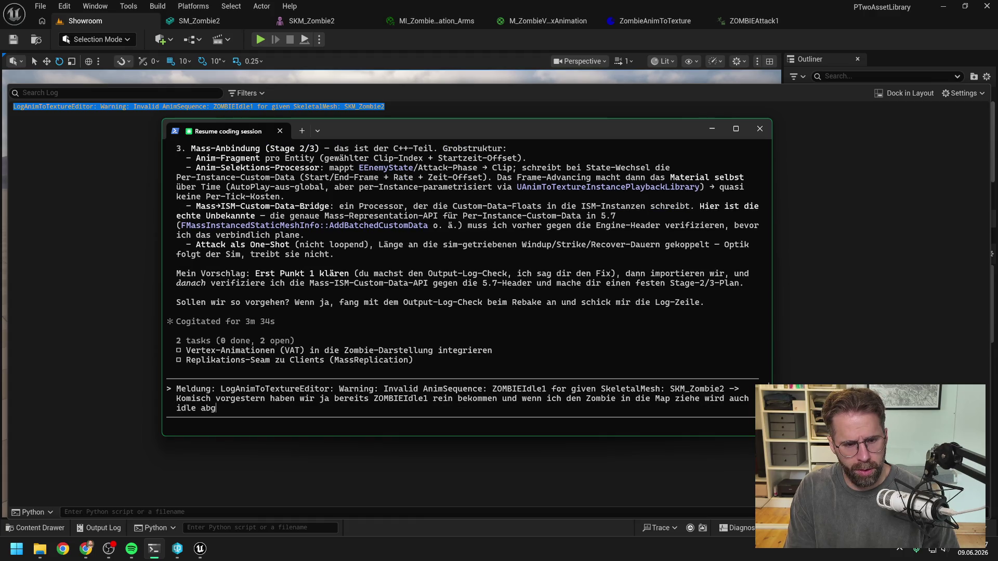
type("espielt direkt")
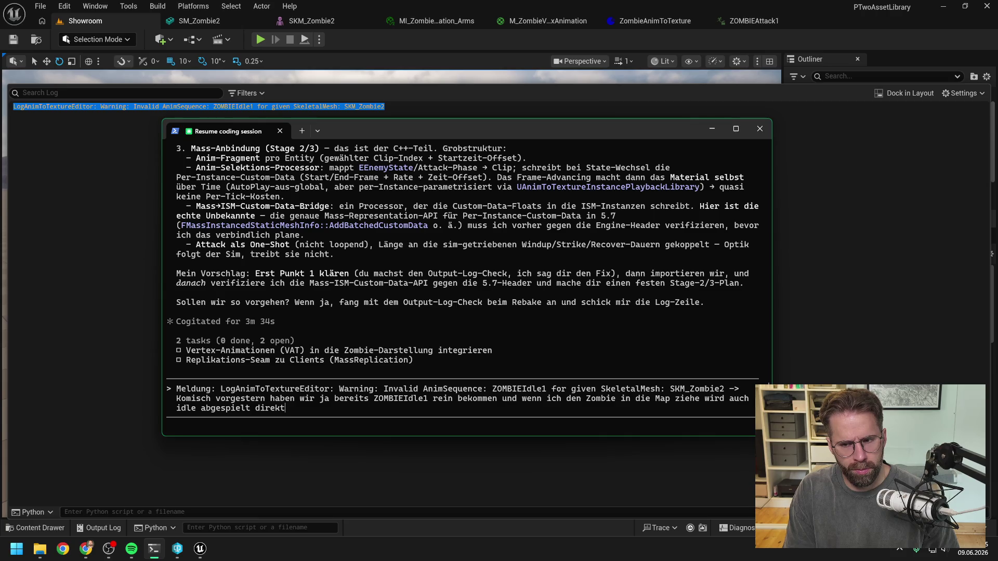
key("Return")
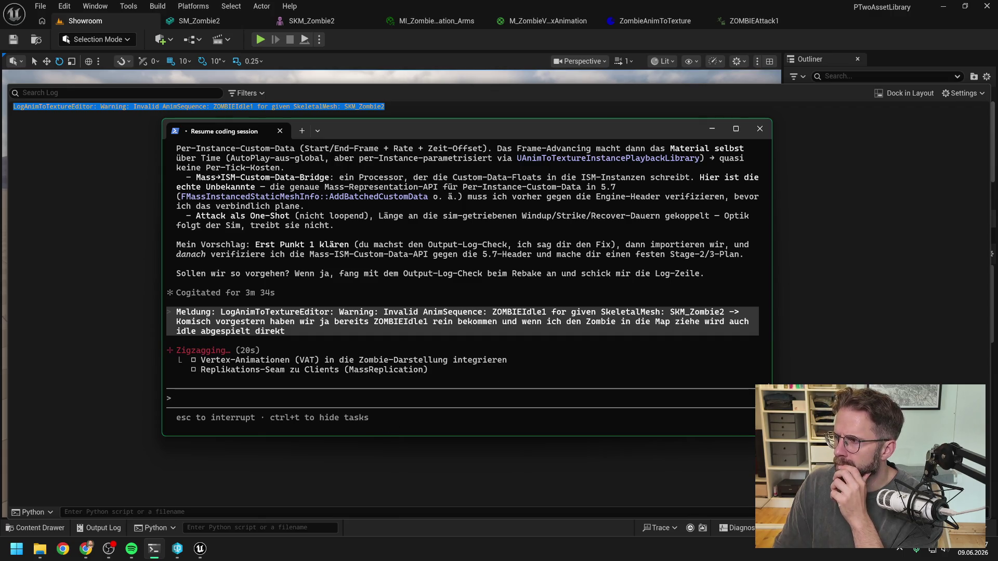
key("alt+Tab")
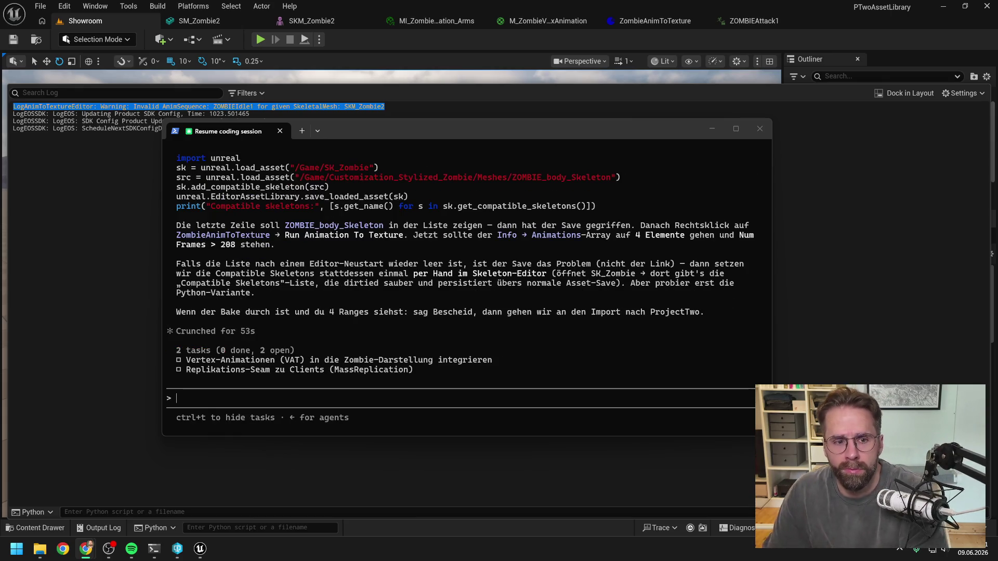
Copy Claude's Python snippet that re-adds ZOMBIE_body_Skeleton as a compatible skeleton of SK_Zombie
scroll(541, 250, "up", 1)
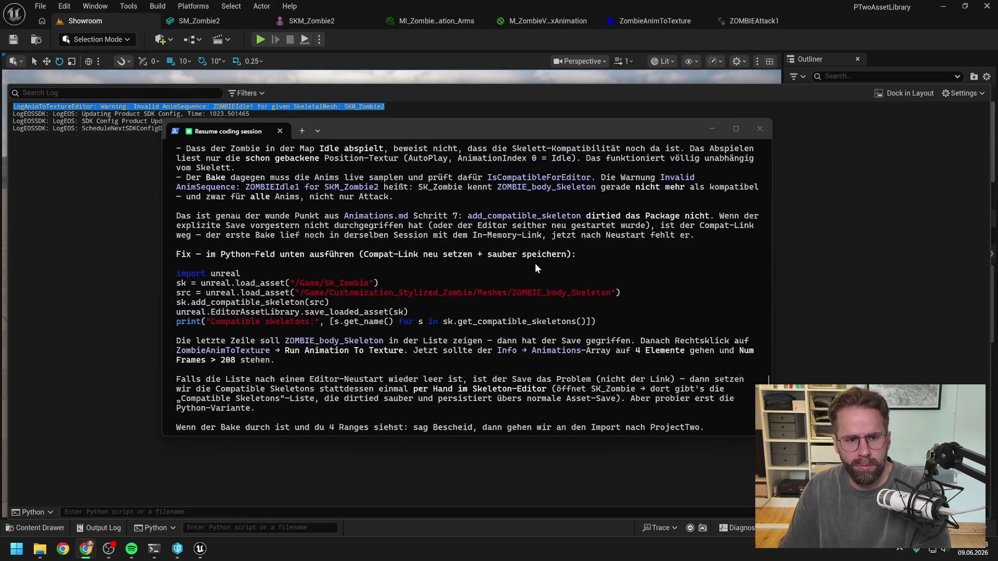
scroll(539, 267, "up", 4)
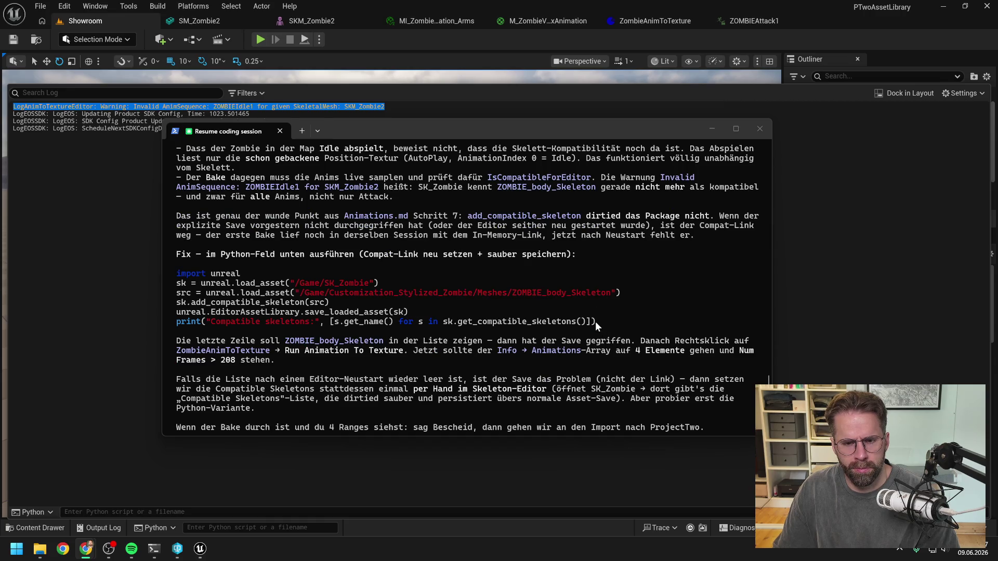
mouse_move(595, 320)
left_mouse_down()
mouse_move(222, 314)
mouse_move(177, 274)
left_mouse_up()
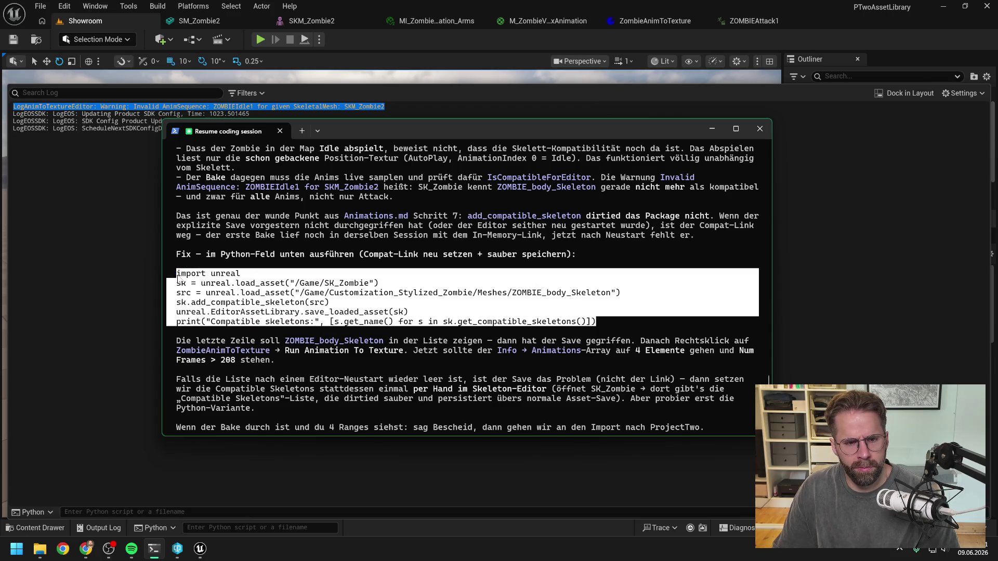
key("ctrl+c")
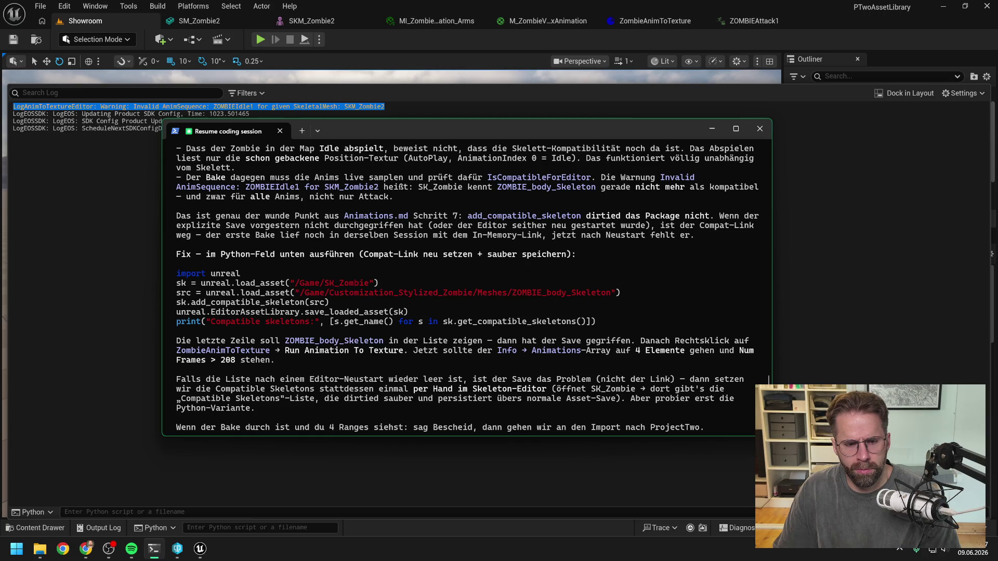
key("ctrl+alt+n")
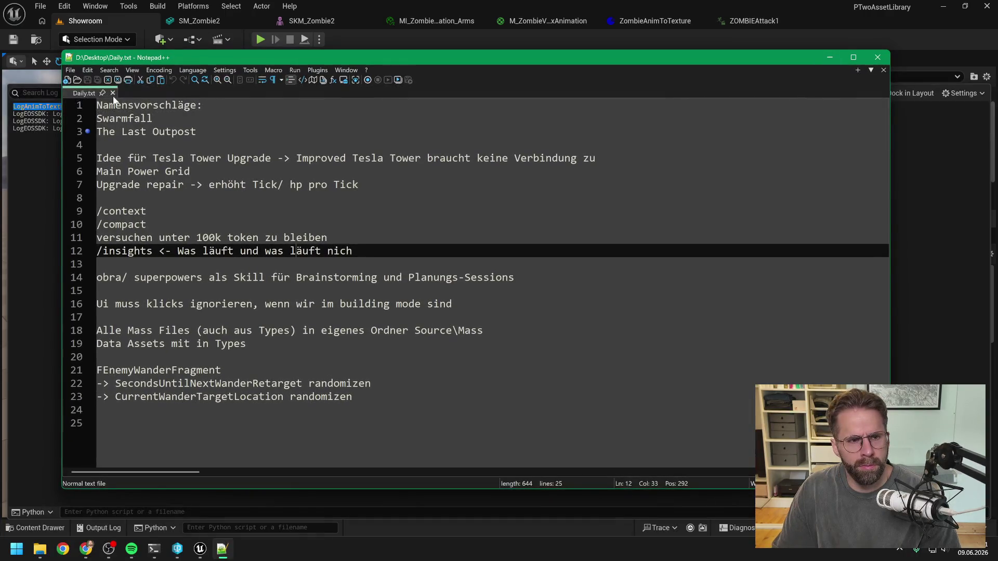
Paste the six-line fix into a new Notepad++ document, join it into one line, and copy it
left_click(70, 70)
left_click(84, 80)
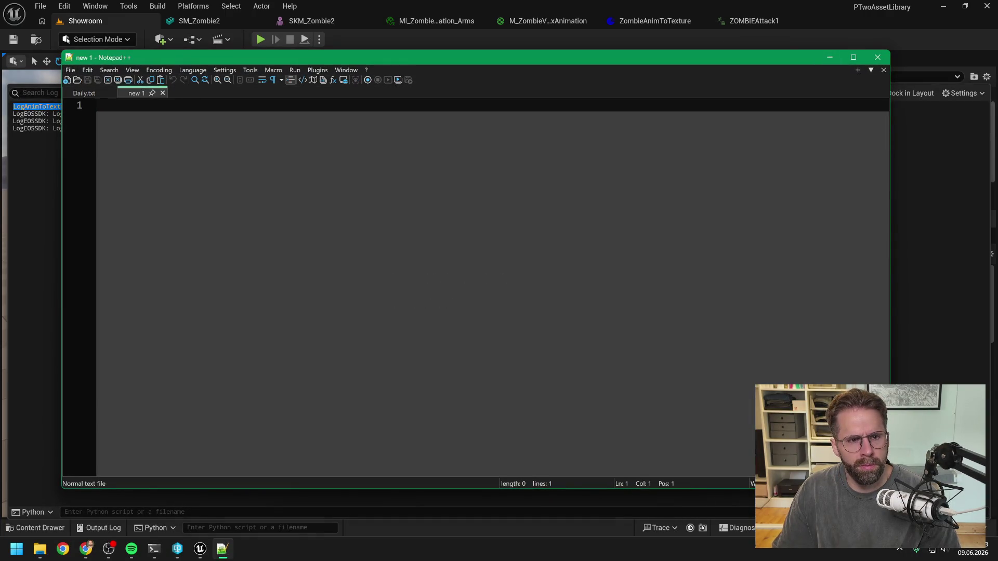
key("ctrl+v")
key("ctrl+a")
key("ctrl+c")
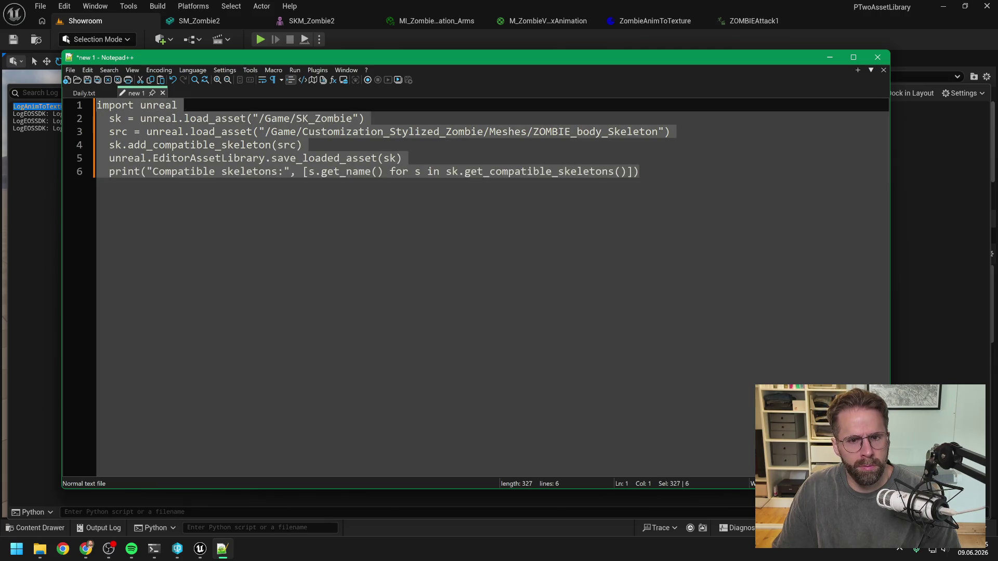
left_click(88, 69)
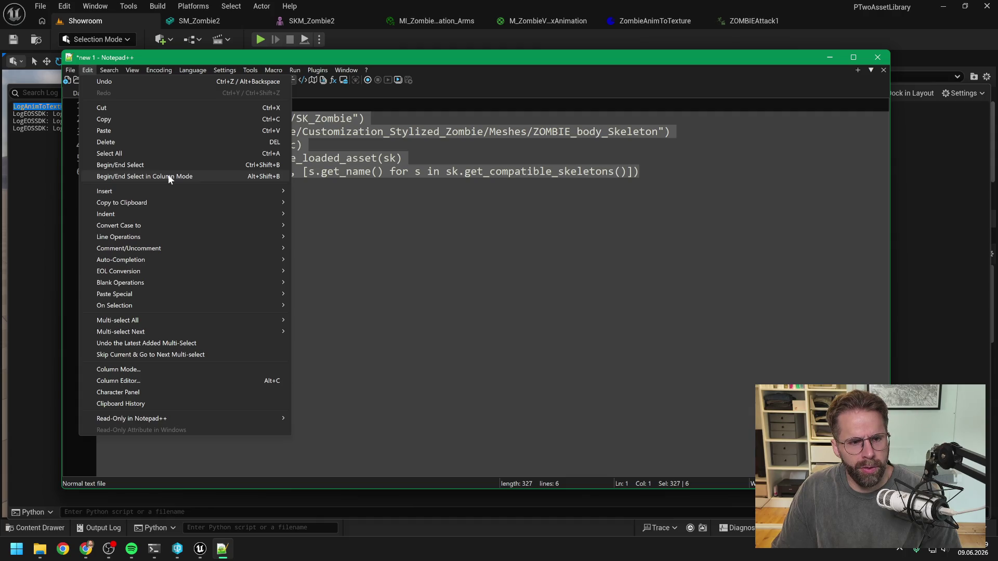
mouse_move(166, 217)
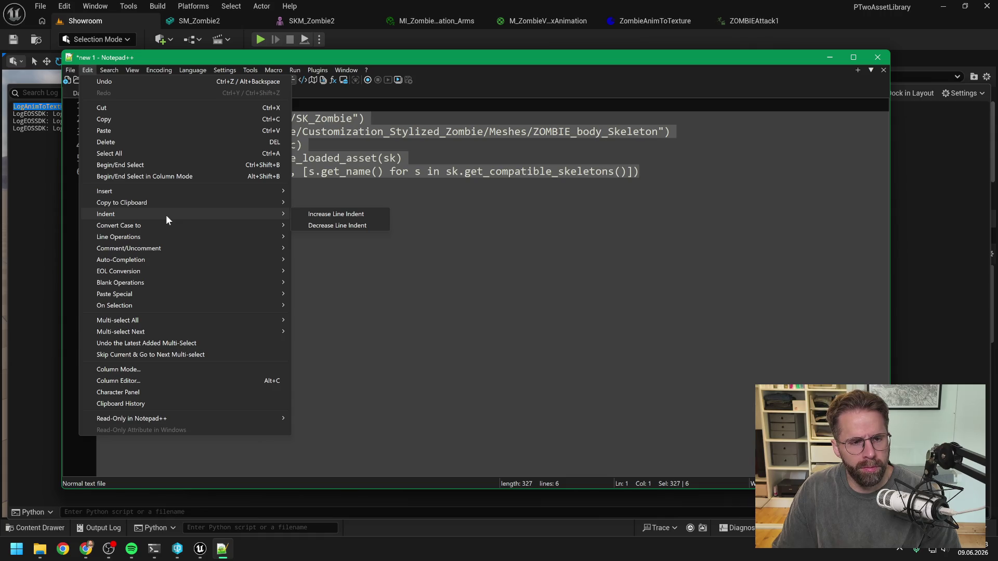
mouse_move(167, 237)
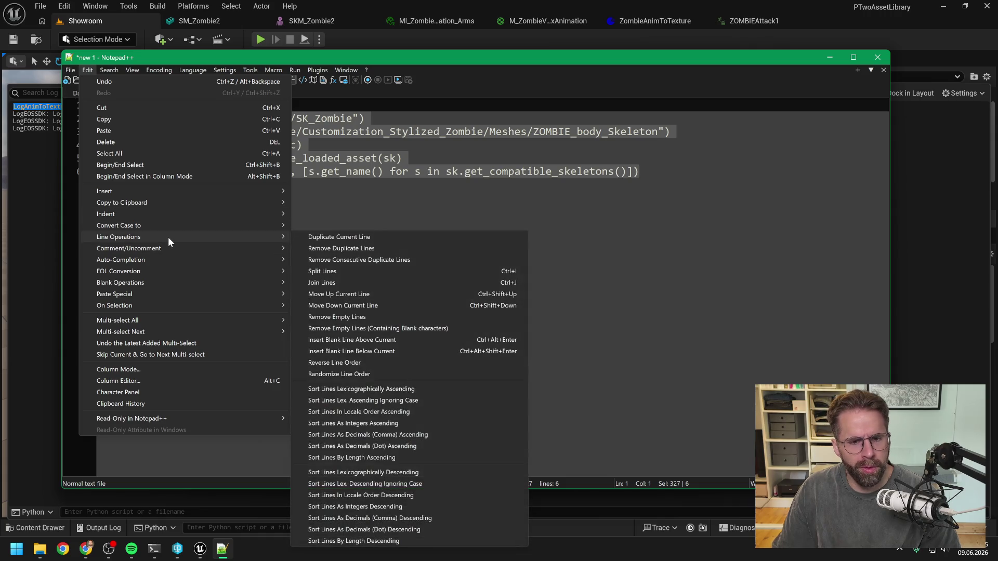
left_click(392, 285)
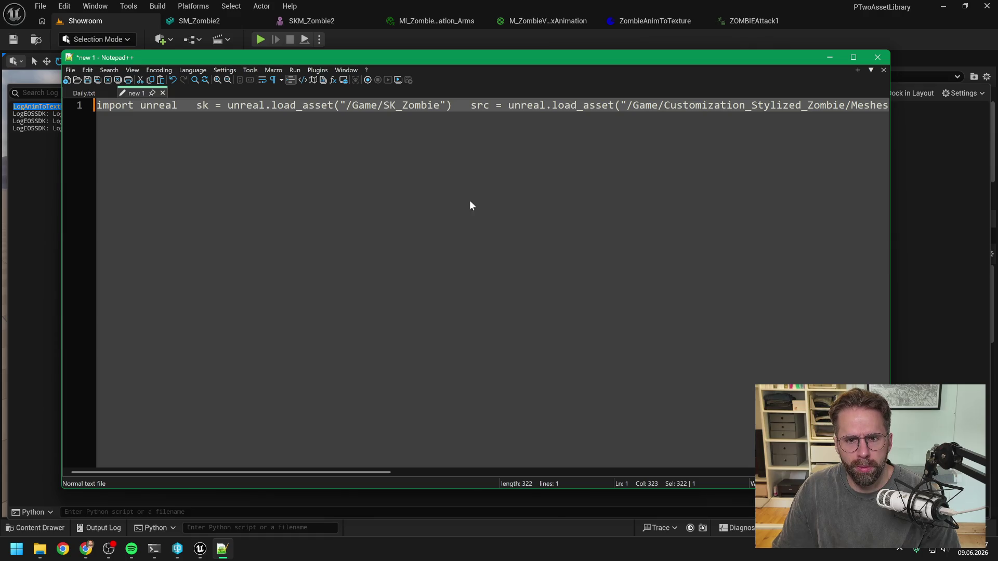
left_click(457, 105)
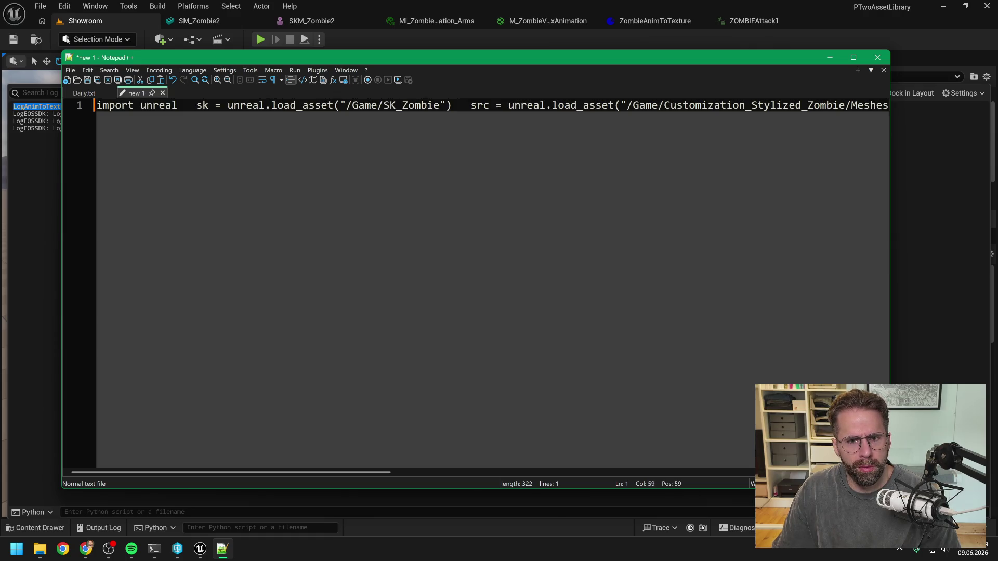
key("ctrl+a")
key("alt+Tab")
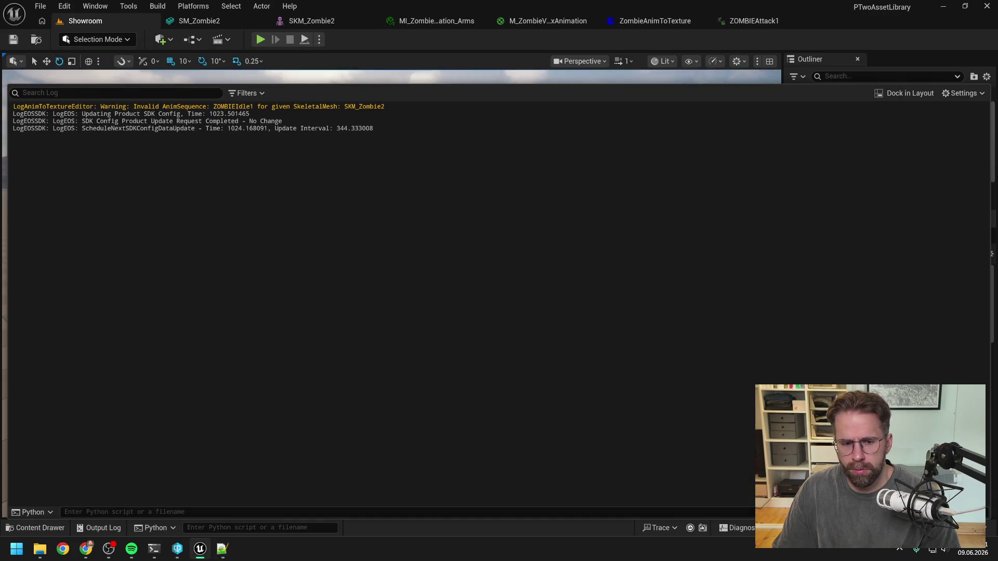
Run the one-line script from a cleared Output Log, getting SyntaxError: invalid syntax
right_click(203, 375)
left_click(226, 388)
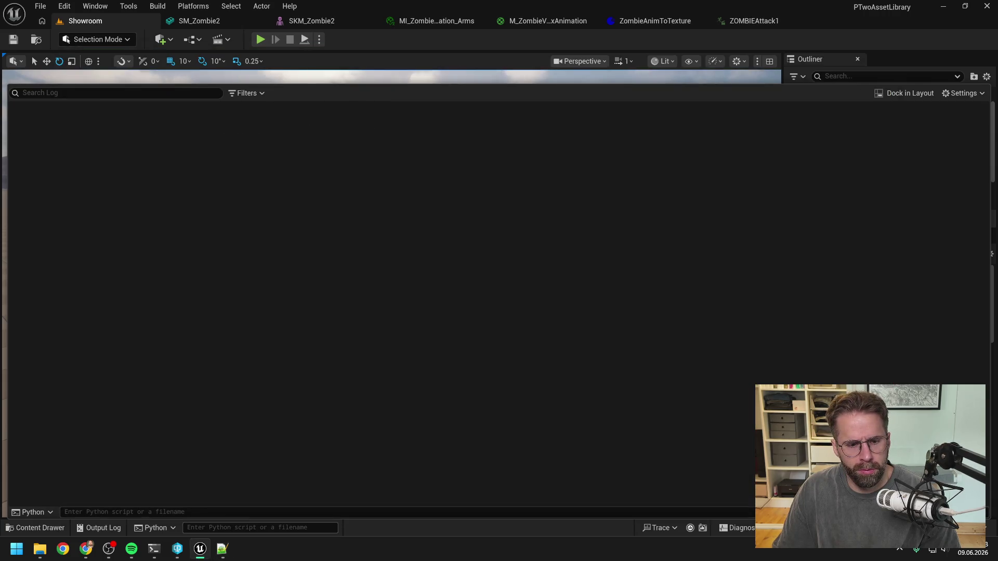
left_click(260, 527)
key("ctrl+v")
key("Return")
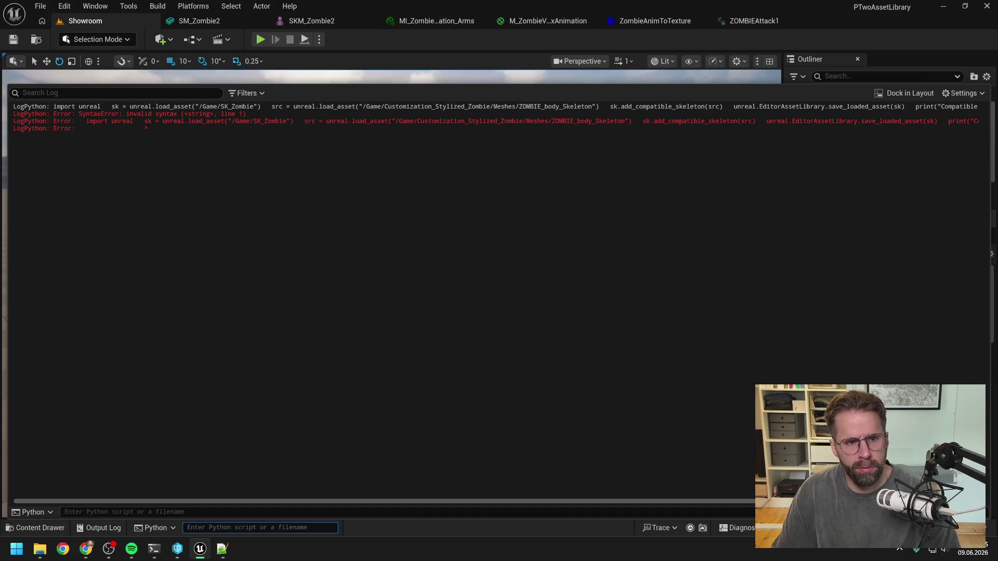
left_click(222, 548)
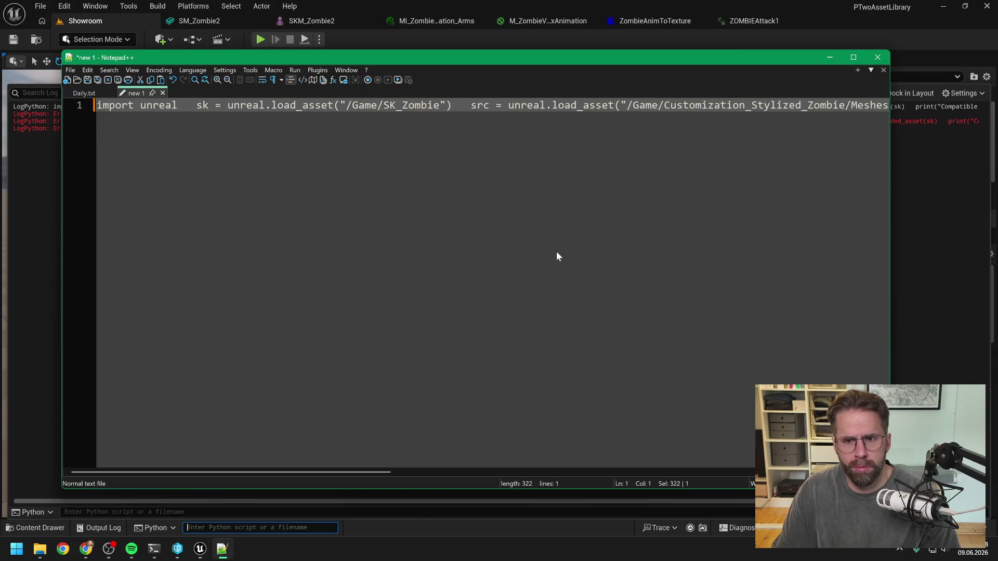
Delete the double spaces before sk, src, add_compatible_skeleton, EditorAssetLibrary and print, then copy the script
left_click(196, 105)
mouse_move(275, 61)
left_mouse_down()
mouse_move(481, 126)
mouse_move(397, 85)
left_mouse_up()
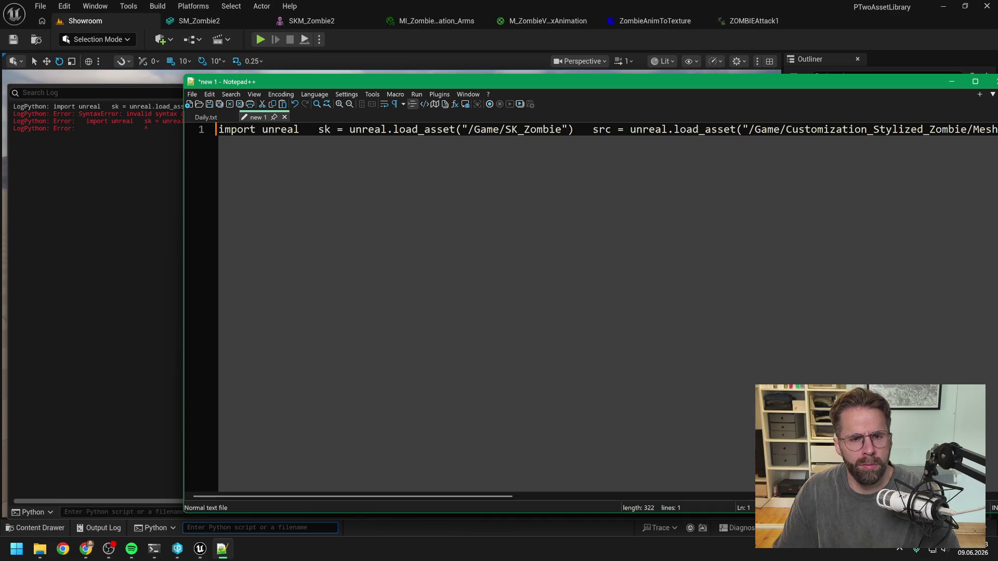
key("BackSpace")
key("BackSpace")
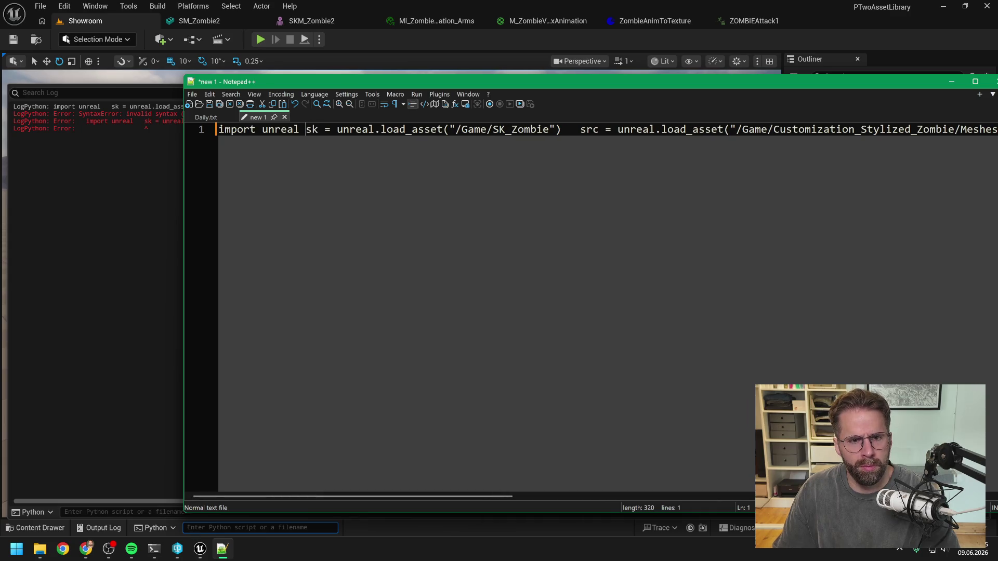
key("BackSpace")
key("BackSpace")
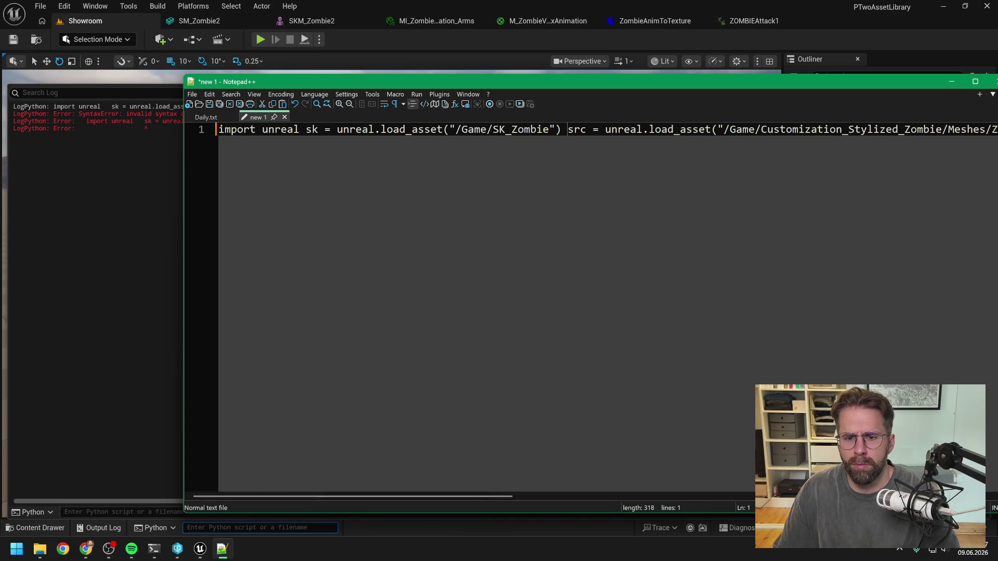
left_click_drag(479, 498, 697, 479)
key("BackSpace")
key("BackSpace")
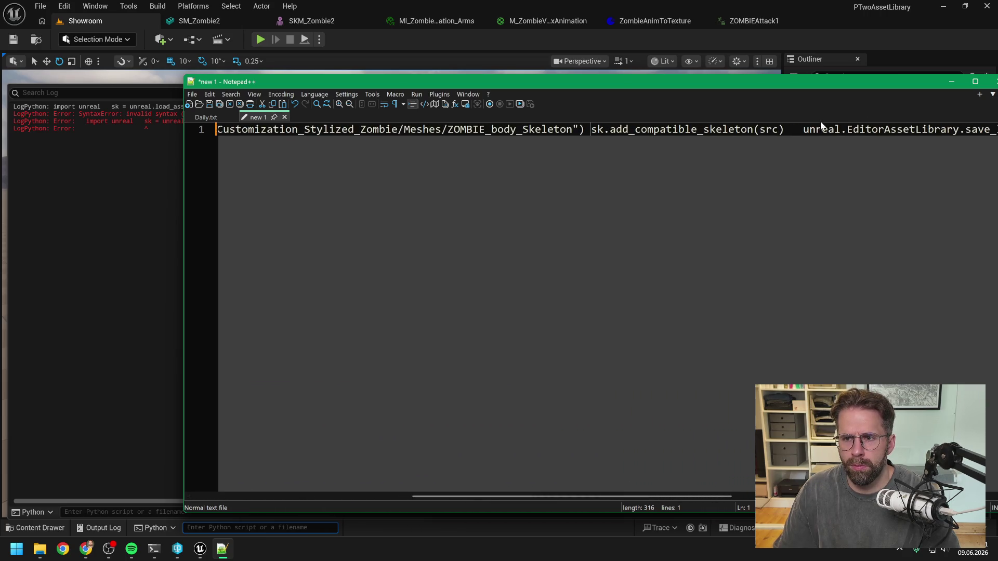
key("BackSpace")
key("BackSpace")
left_click_drag(573, 494, 821, 491)
key("BackSpace")
key("BackSpace")
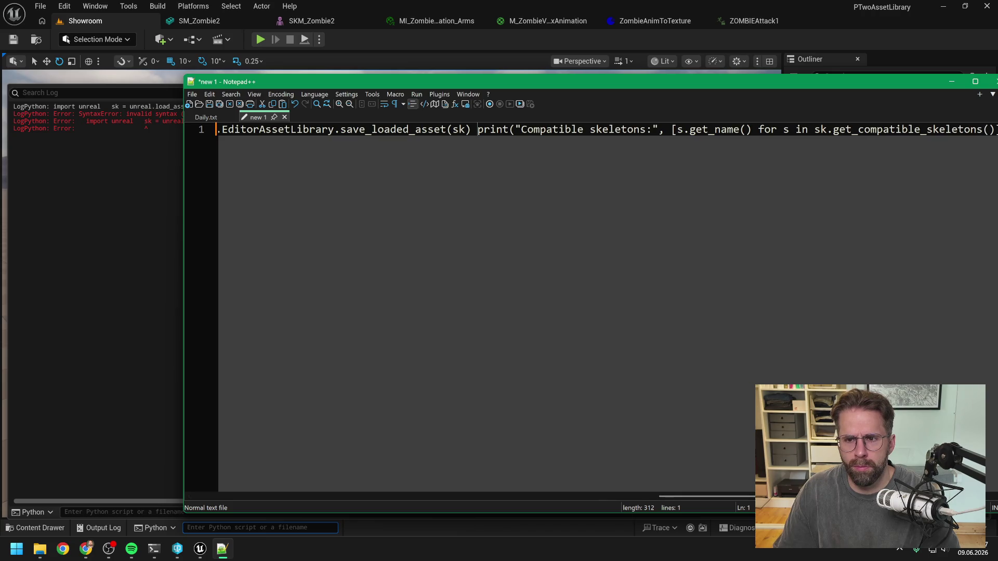
left_click_drag(674, 497, 741, 492)
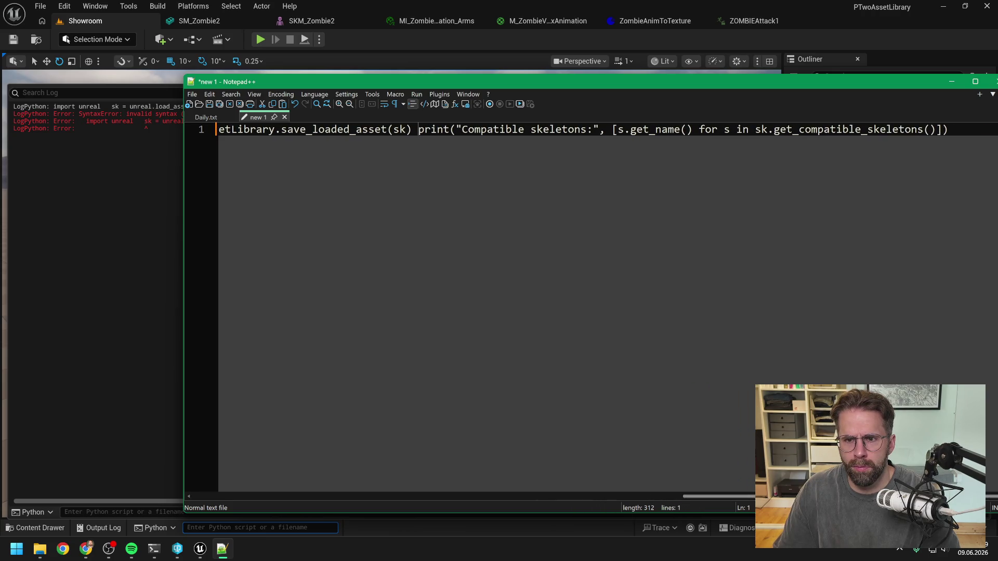
key("ctrl+a")
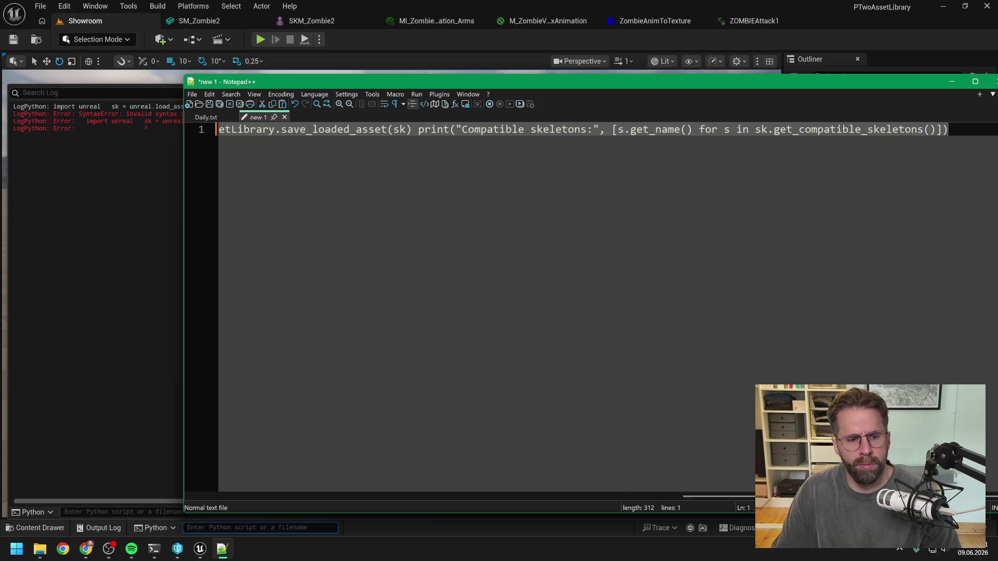
Rerun the cleaned script from a cleared Output Log in Unreal's Python field
right_click(117, 307)
left_click(177, 315)
left_click(210, 528)
key("ctrl+v")
key("Return")
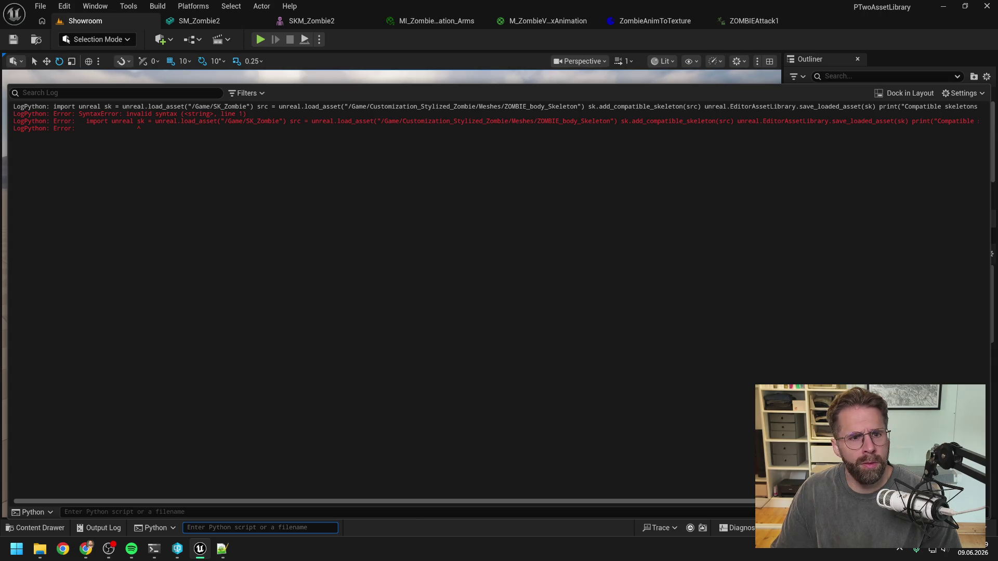
Copy the six-line Python fix from Claude's reply again
mouse_move(153, 551)
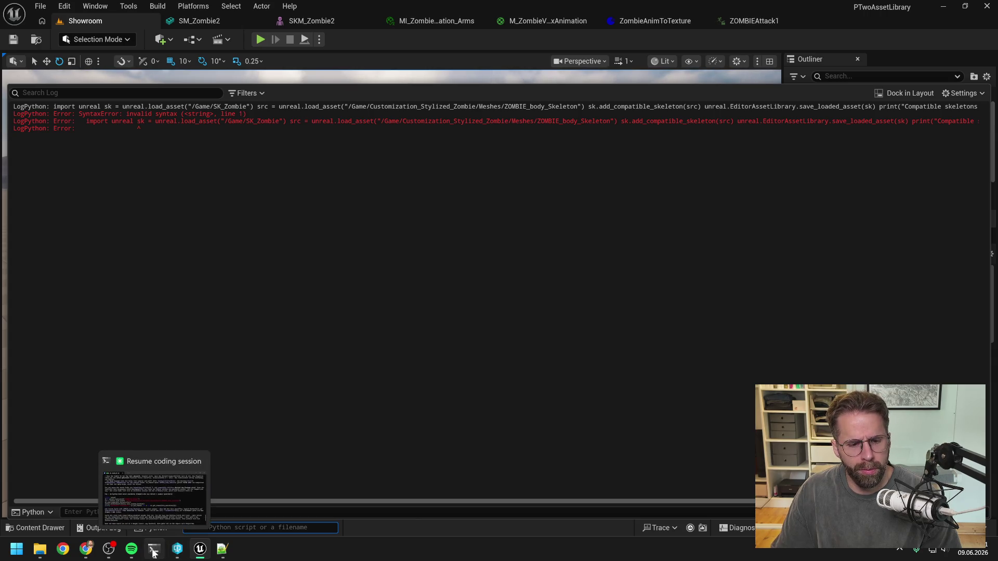
left_click(192, 490)
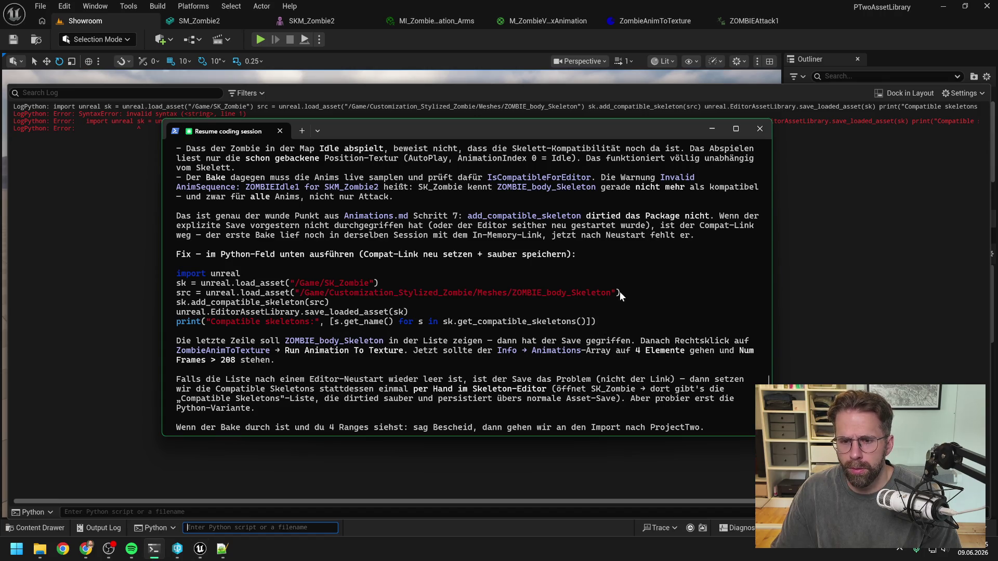
mouse_move(595, 321)
left_mouse_down()
mouse_move(405, 322)
mouse_move(207, 294)
mouse_move(176, 280)
left_mouse_up()
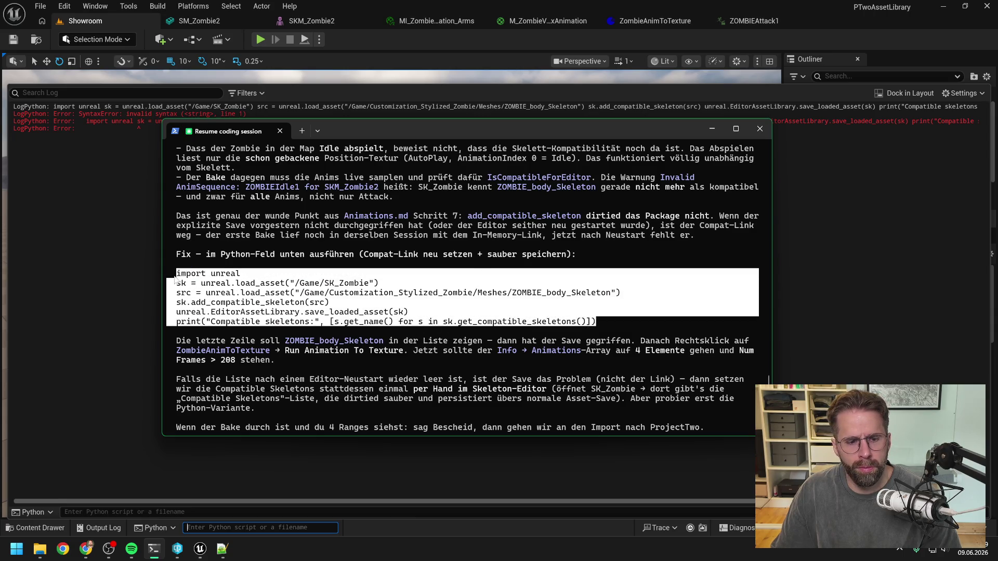
key("ctrl+c")
left_click(222, 549)
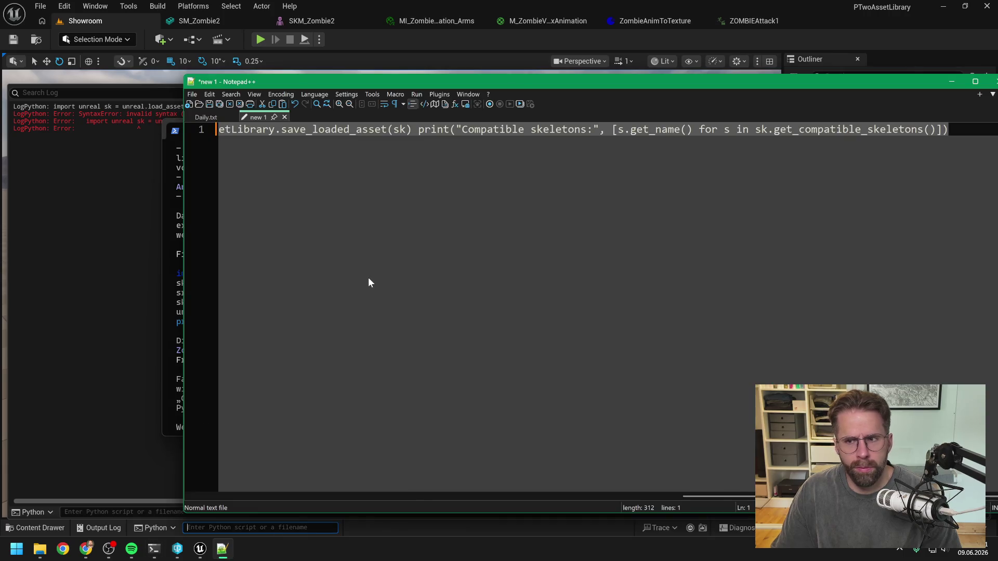
Paste the fresh six-line fix and join its first lines onto line 1
key("ctrl+v")
mouse_move(439, 497)
left_mouse_down()
mouse_move(200, 478)
mouse_move(187, 422)
left_mouse_up()
left_click(299, 130)
key("Delete")
key("Delete")
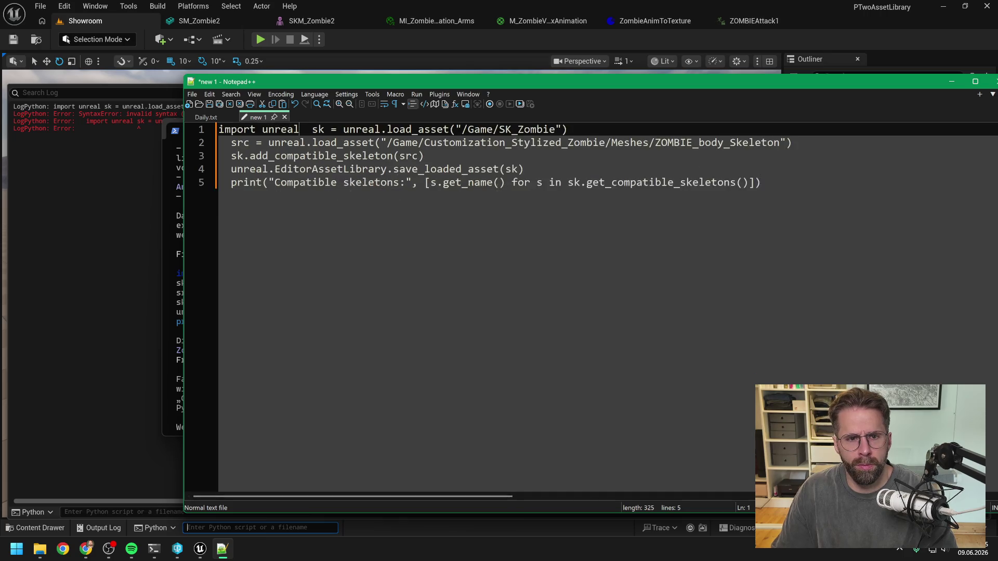
key("Delete")
key("Delete")
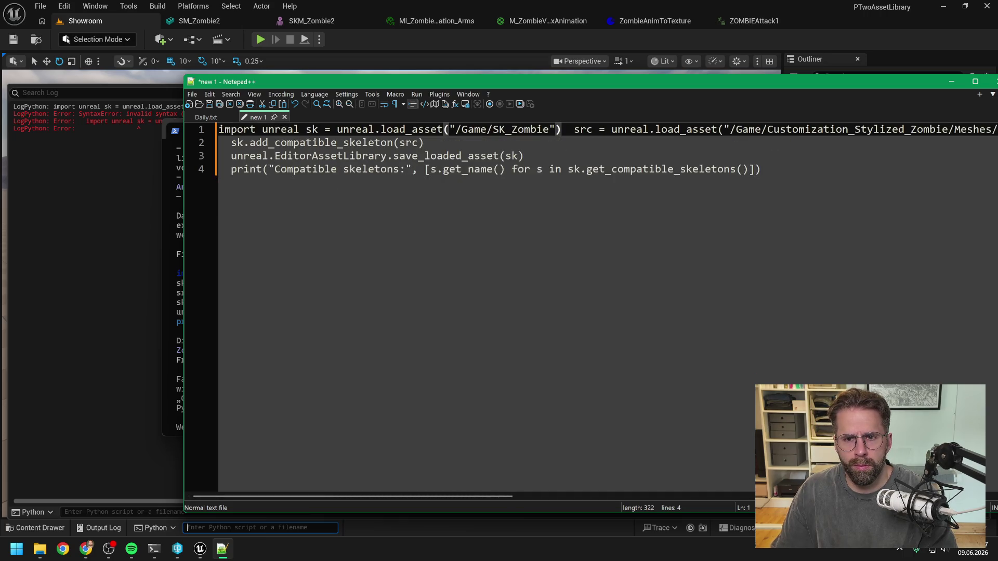
left_click_drag(466, 494, 625, 486)
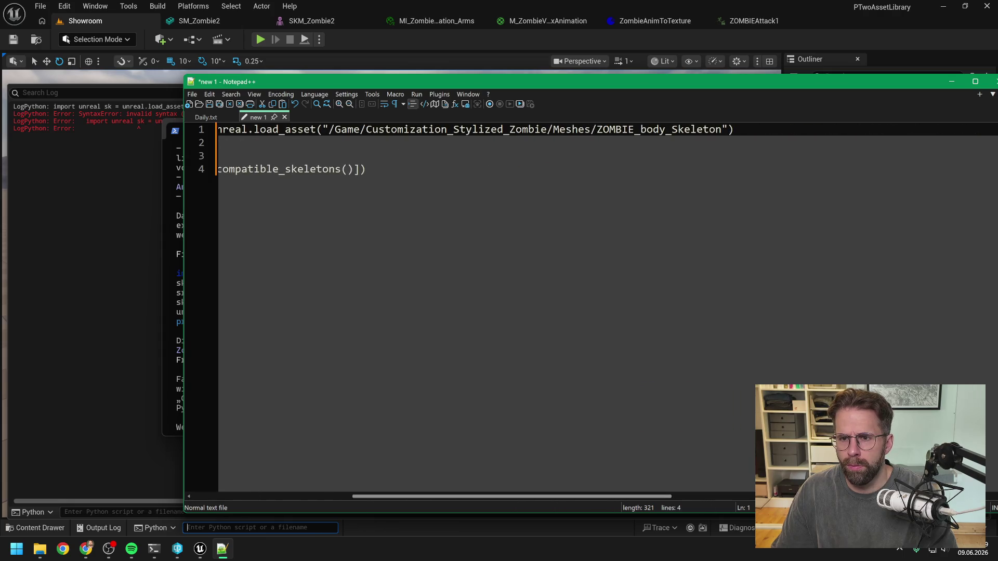
left_click(743, 125)
key("Delete")
Join the add_compatible_skeleton, save_loaded_asset and print lines onto line 1 and copy the script
key("Delete")
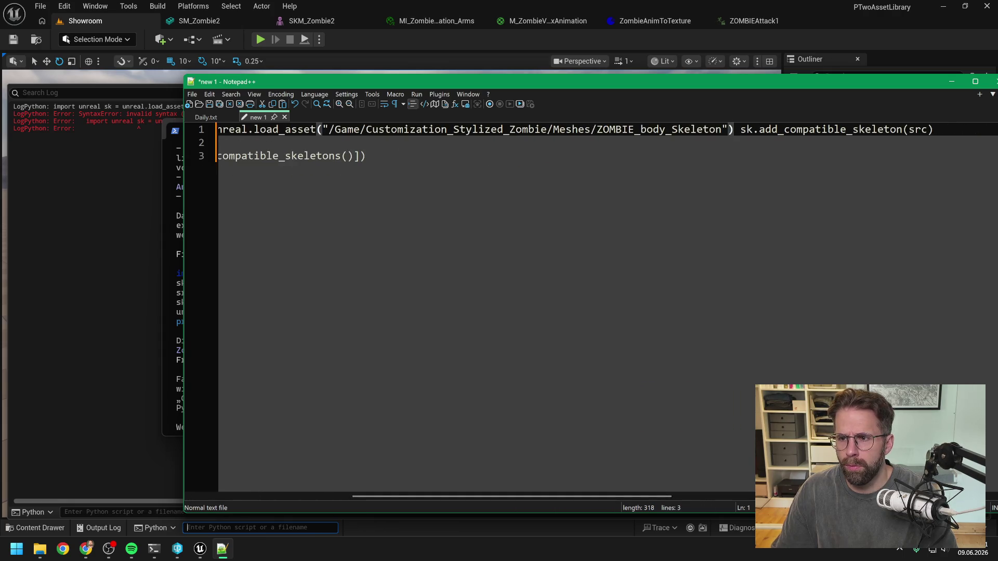
left_click(934, 130)
key("Delete")
key("Delete")
left_click_drag(512, 496, 673, 497)
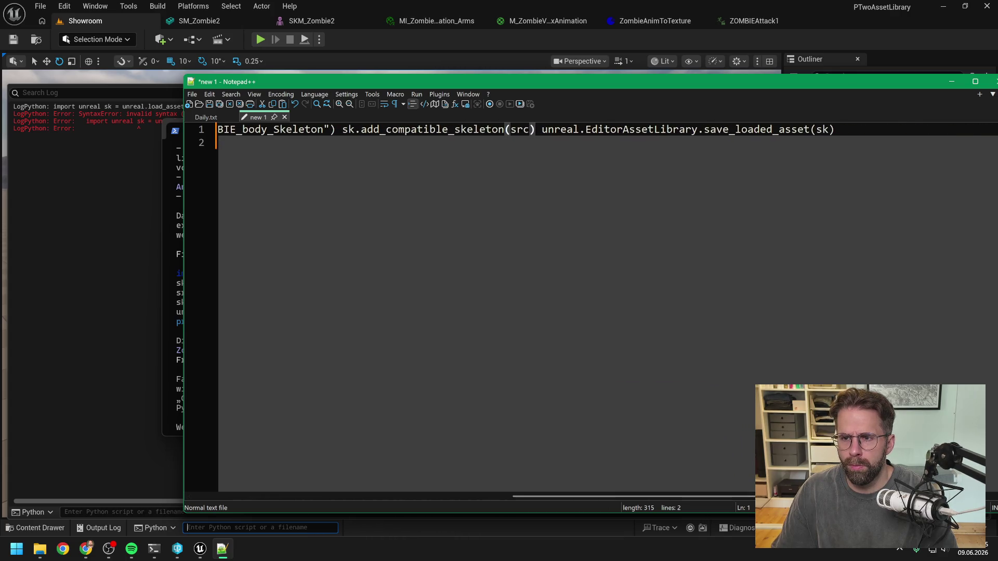
left_click(835, 130)
key("Delete")
key("Delete")
key("Delete")
left_click_drag(675, 496, 847, 496)
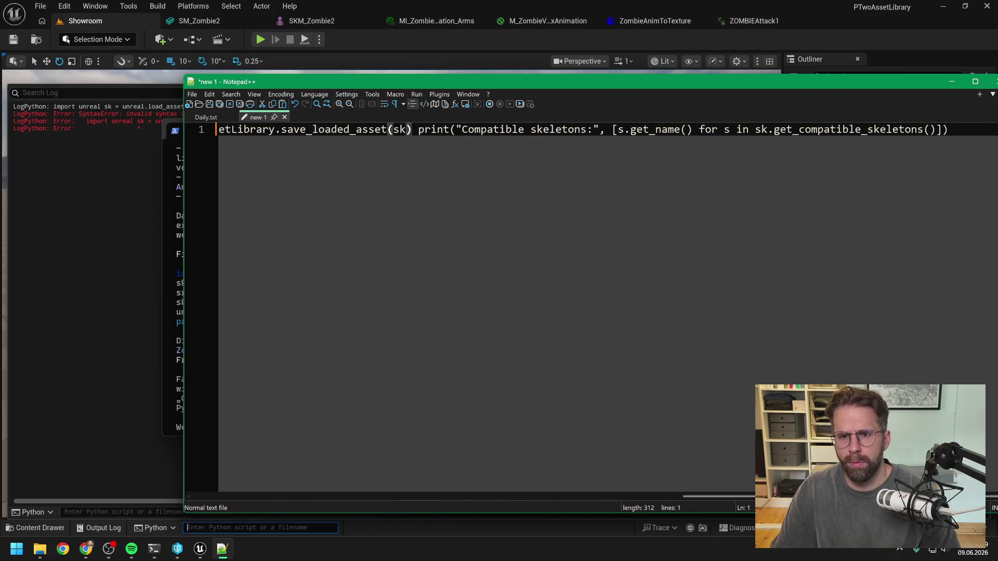
key("ctrl+a")
key("alt+Tab")
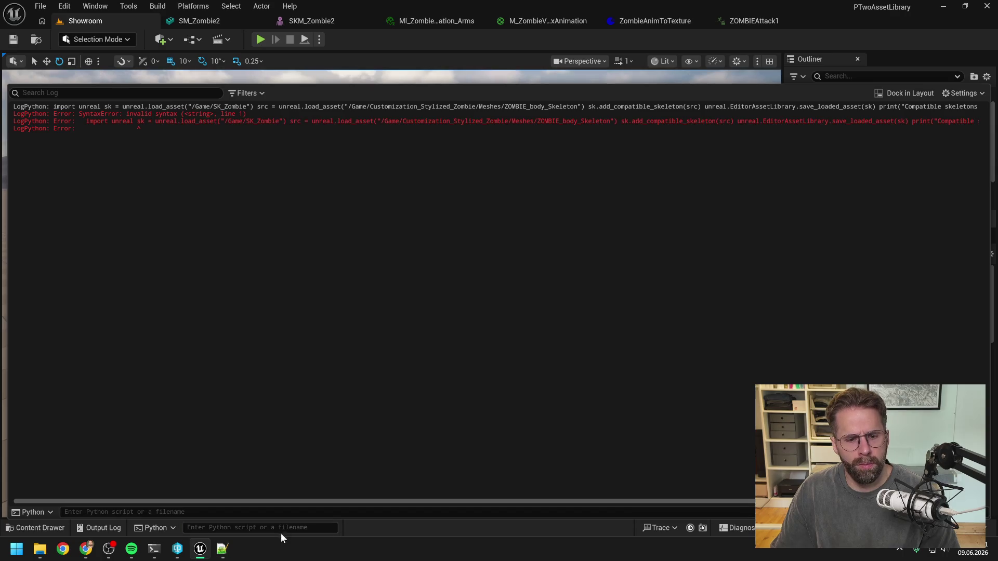
Run the one-line skeleton script from a freshly cleared Output Log
right_click(216, 310)
left_click(254, 319)
left_click(260, 527)
key("ctrl+v")
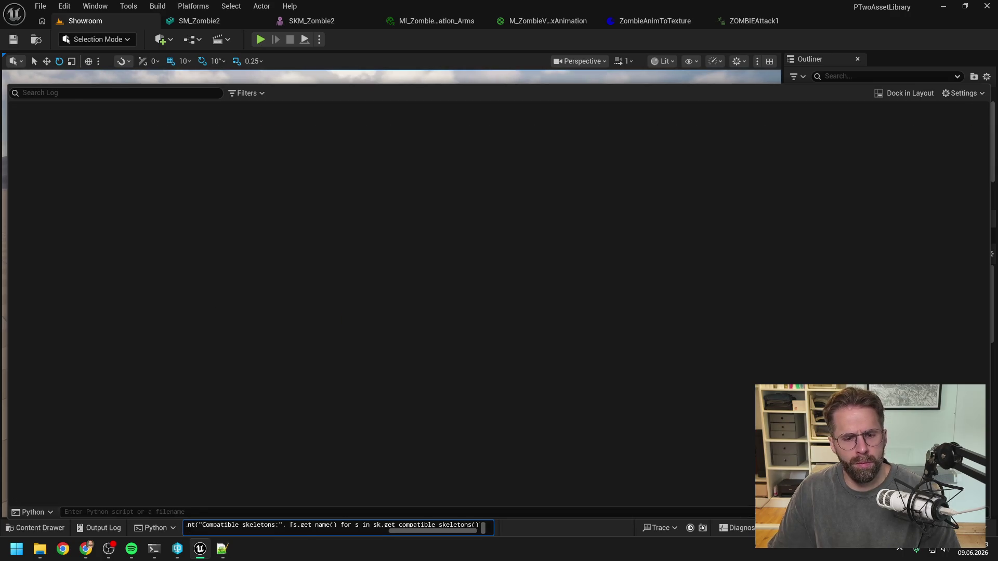
key("Return")
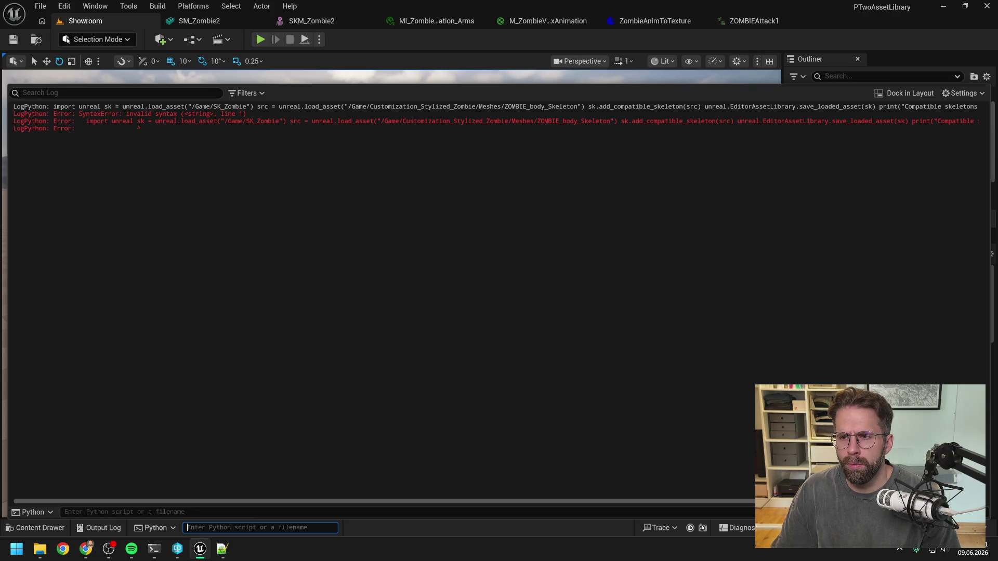
Copy the command and its SyntaxError output into Claude Code's prompt
mouse_move(566, 501)
left_mouse_down()
mouse_move(740, 498)
mouse_move(497, 497)
left_mouse_up()
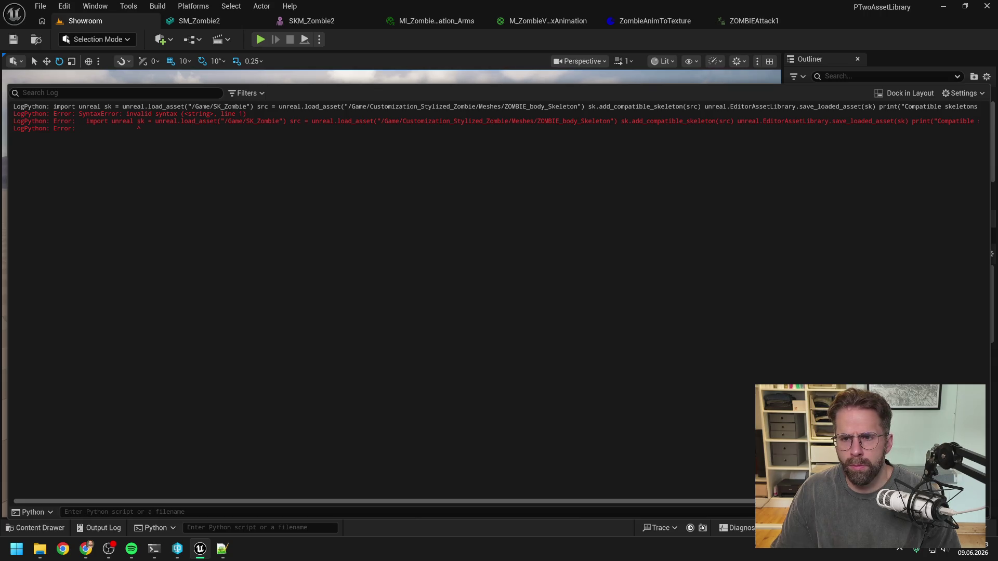
mouse_move(82, 128)
left_mouse_down()
mouse_move(12, 120)
mouse_move(12, 106)
left_mouse_up()
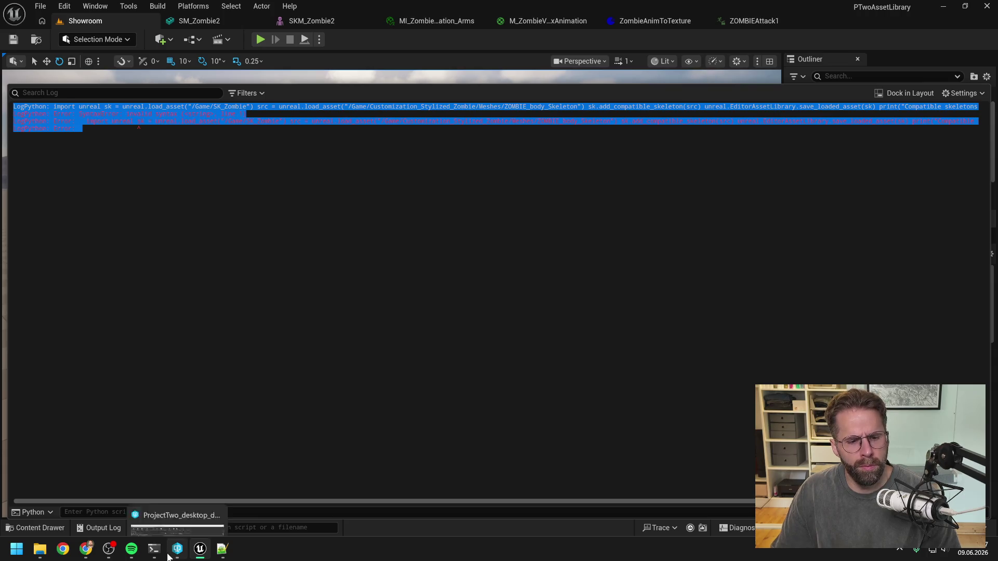
left_click(168, 556)
key("ctrl+v")
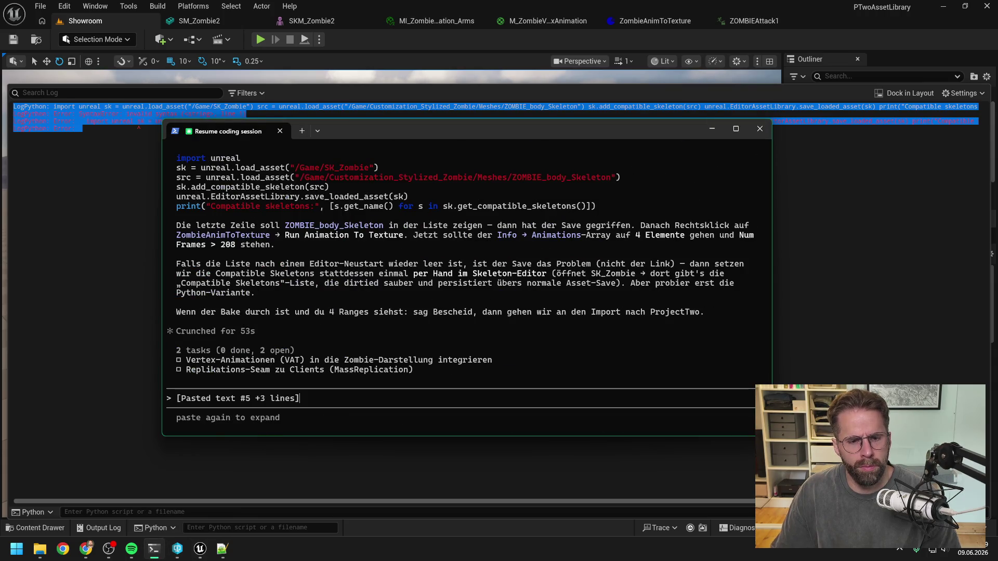
Send the SyntaxError log to Claude and copy its suggested semicolon-separated one-liner
key("Return")
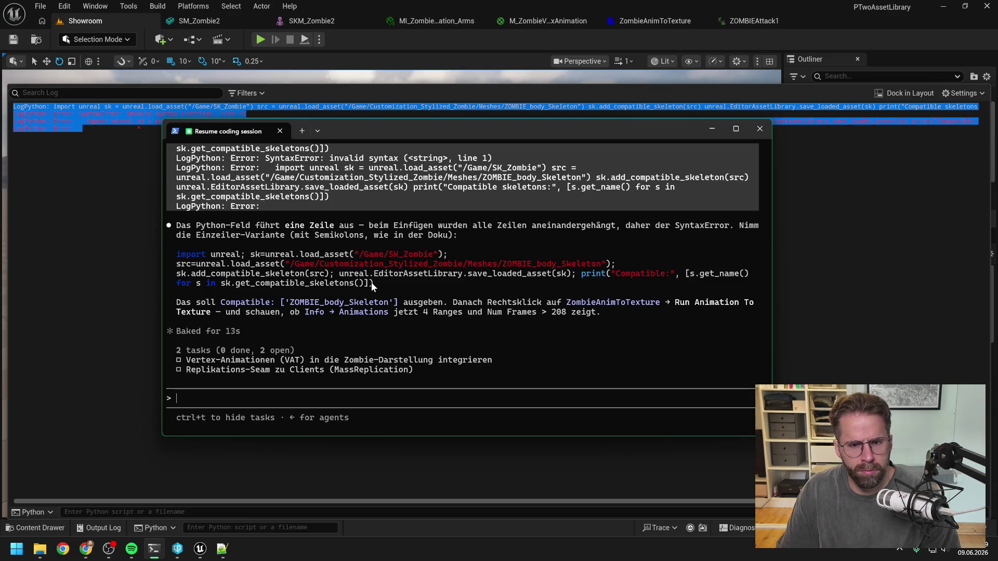
mouse_move(372, 283)
left_mouse_down()
mouse_move(218, 274)
mouse_move(175, 260)
left_mouse_up()
key("ctrl+c")
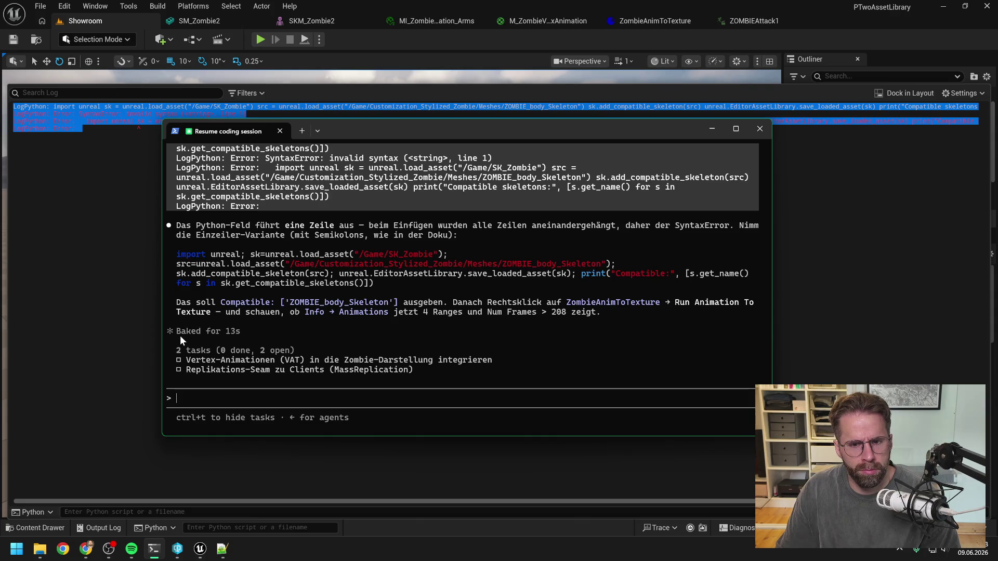
Replace the Notepad++ script with the copied snippet and join its first lines onto line 1
mouse_move(219, 552)
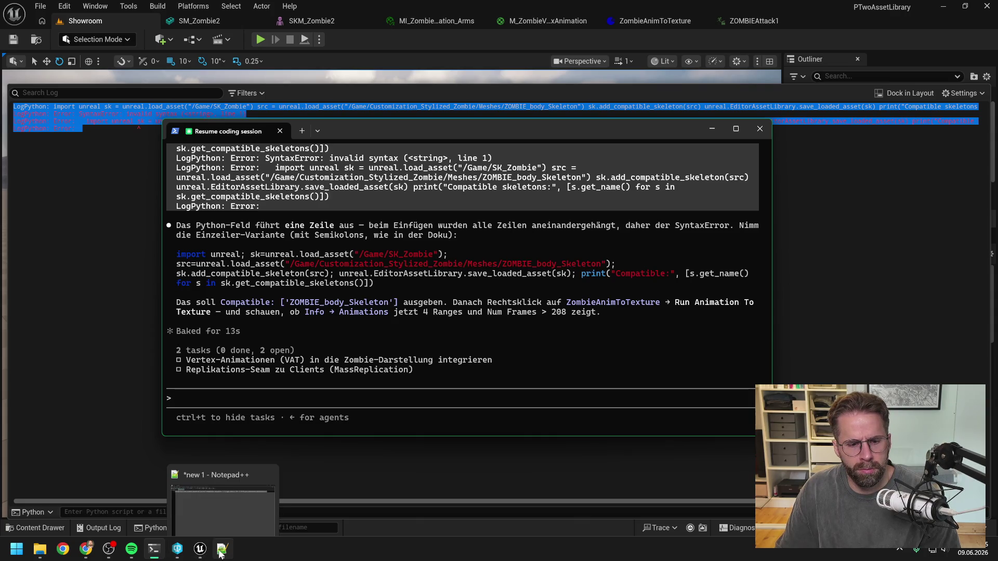
left_click(224, 483)
key("ctrl+a")
key("ctrl+v")
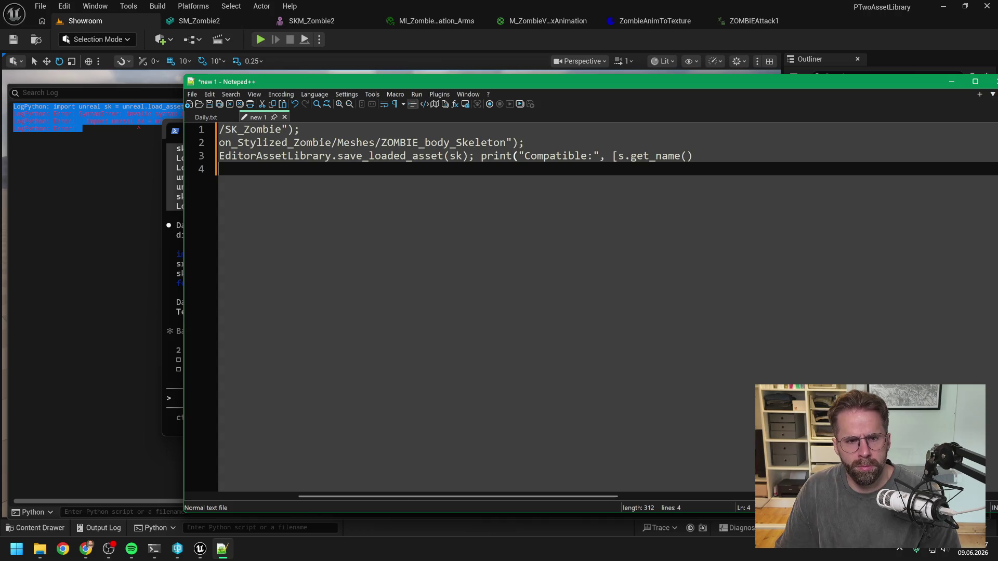
left_click(300, 129)
key("Delete")
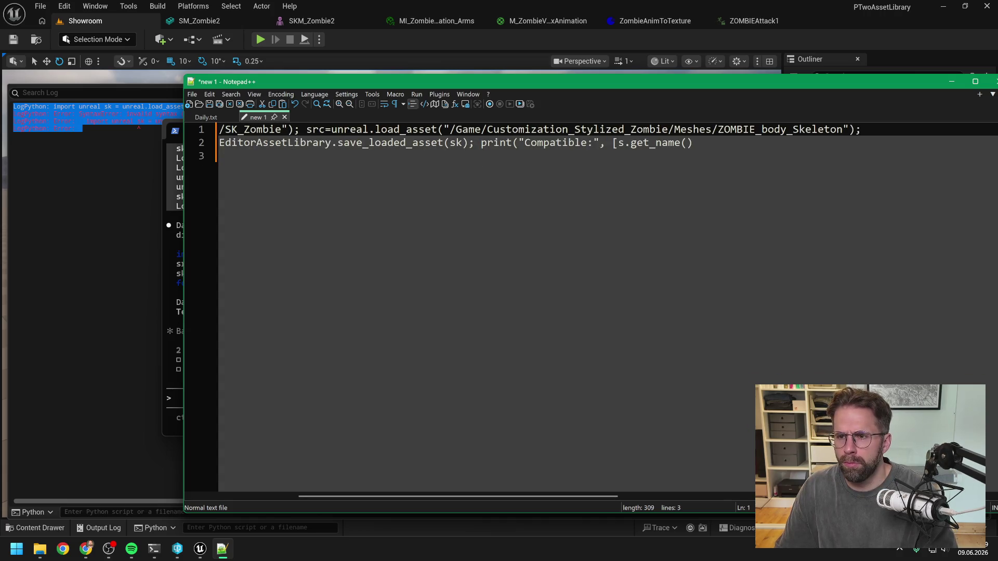
key("Delete")
key("Delete")
mouse_move(571, 495)
left_mouse_down()
mouse_move(718, 476)
mouse_move(857, 482)
mouse_move(841, 482)
left_mouse_up()
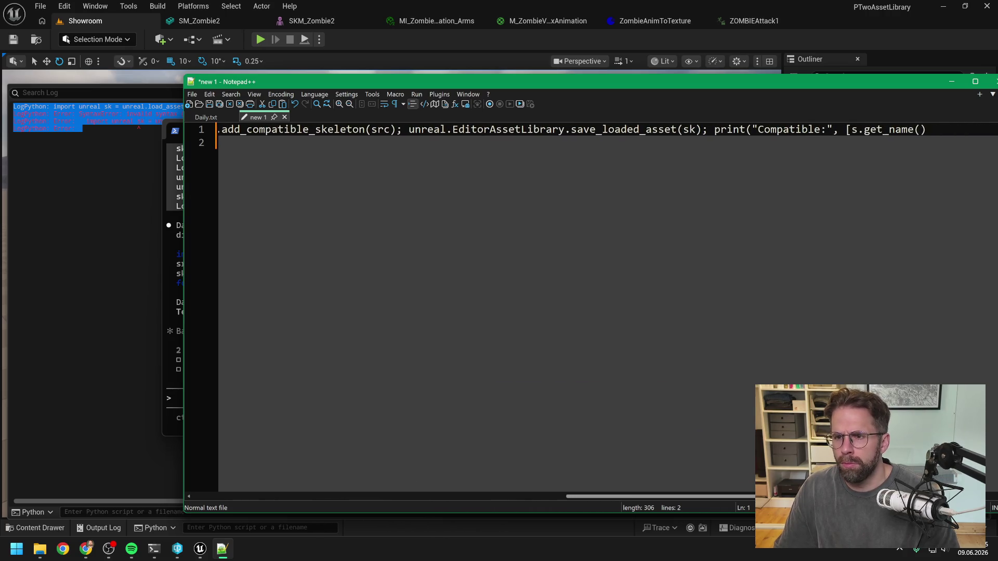
left_click_drag(841, 496, 879, 496)
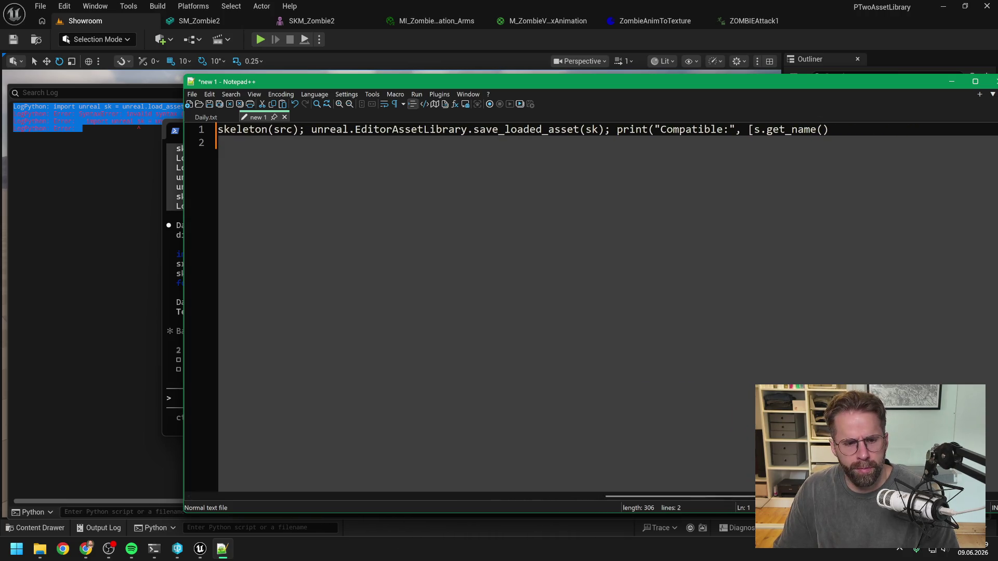
Append the 'for s in …' list-comprehension ending from Claude Code after get_name()
left_click(169, 366)
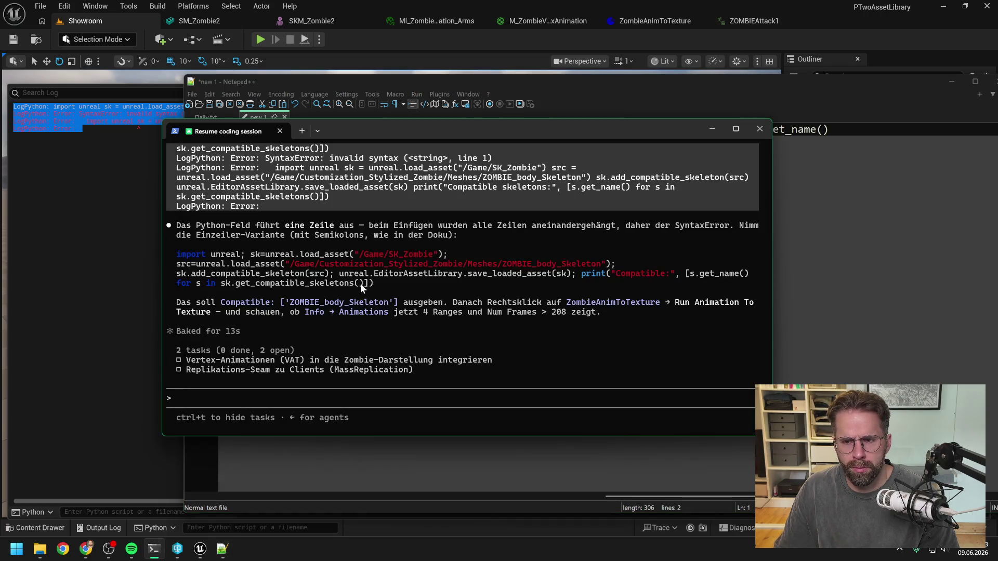
left_click_drag(372, 281, 177, 289)
key("ctrl+c")
key("alt+Tab")
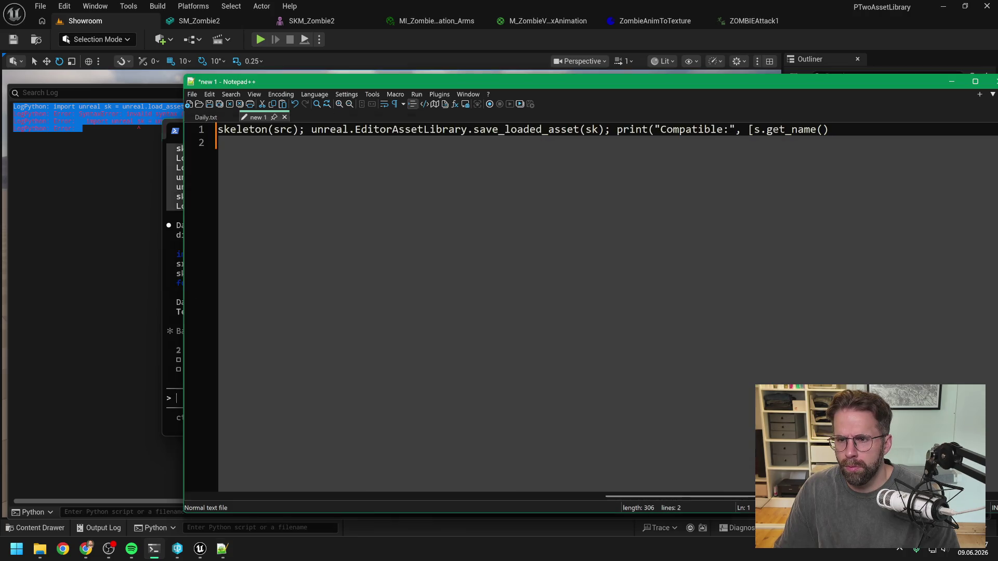
key("ctrl+v")
left_click(760, 130)
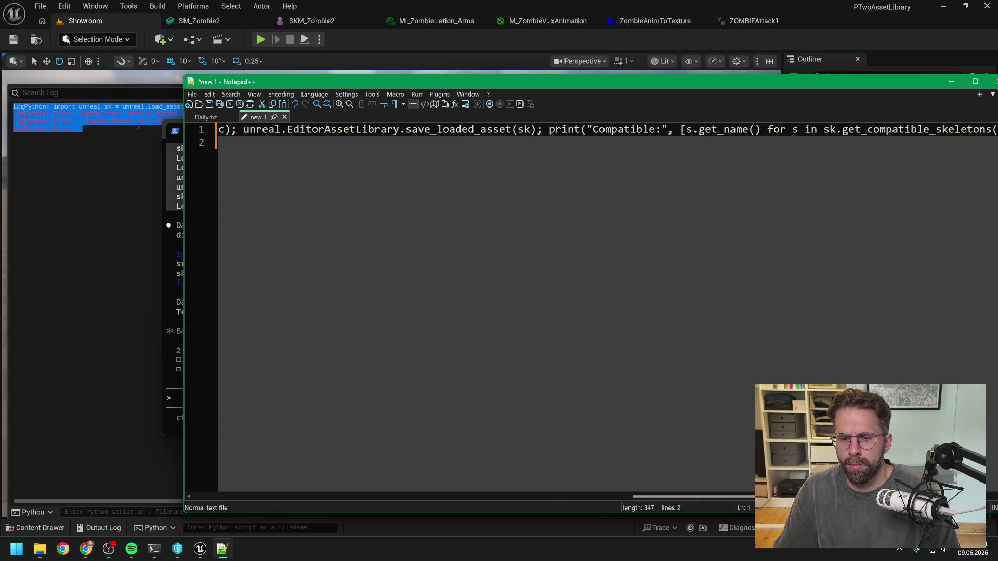
left_click_drag(680, 495, 719, 494)
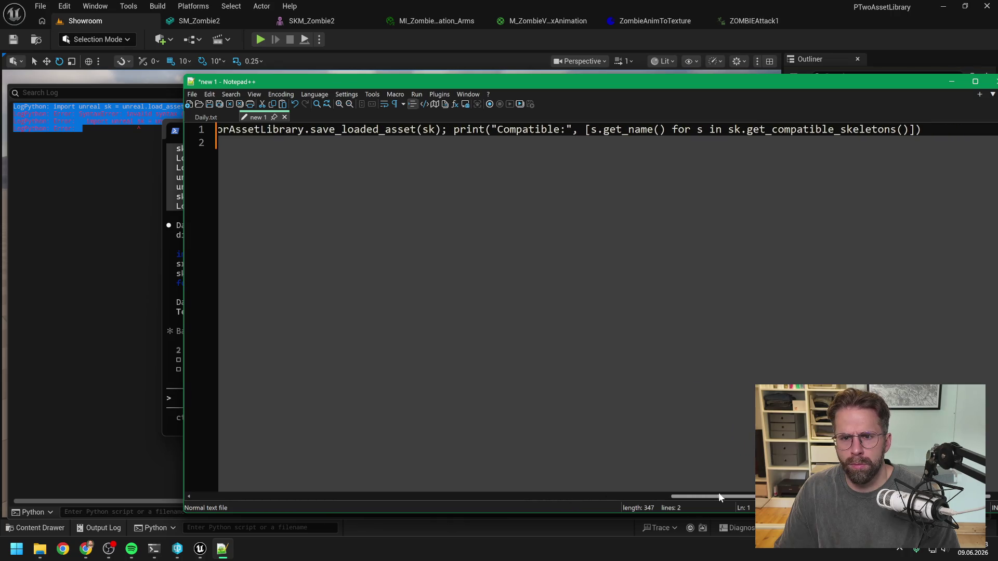
Clear Unreal's log and run the rebuilt script, which fails with IndentationError on line 2
key("ctrl+a")
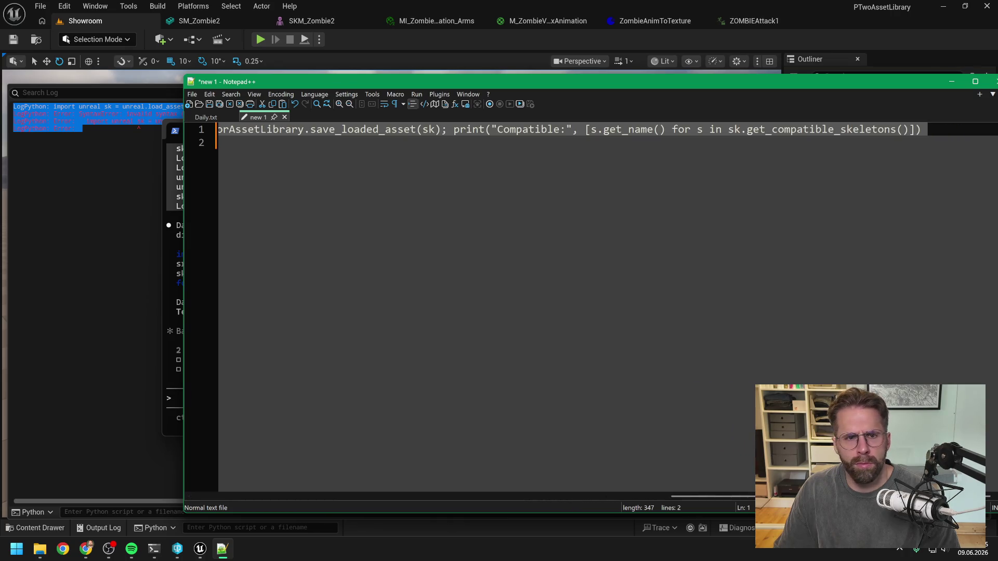
left_click(114, 297)
right_click(113, 298)
left_click(156, 306)
left_click(274, 525)
key("ctrl+v")
key("Return")
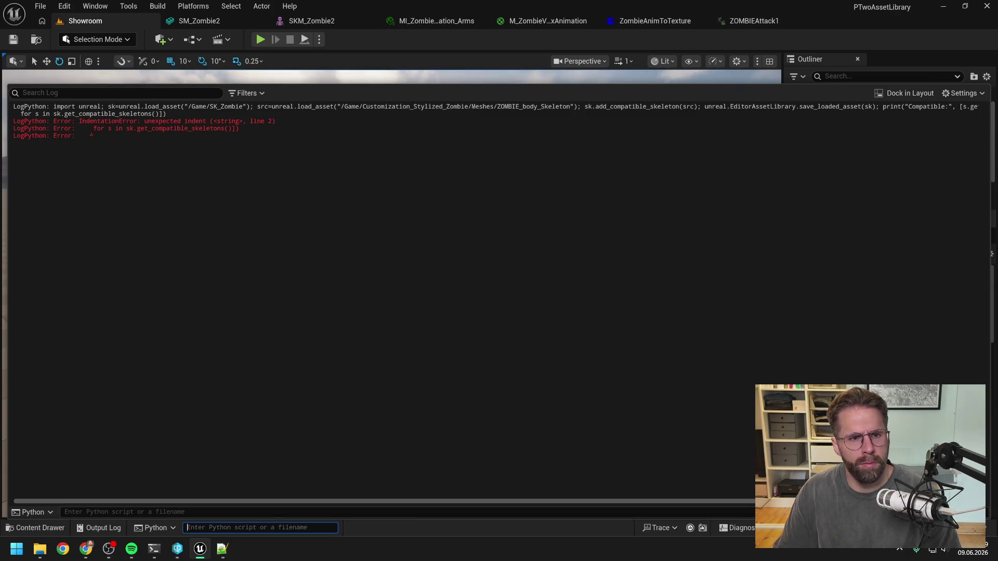
Clear the IndentationError from Unreal's Output Log and empty the new 1 document in Notepad++
right_click(212, 207)
left_click(224, 217)
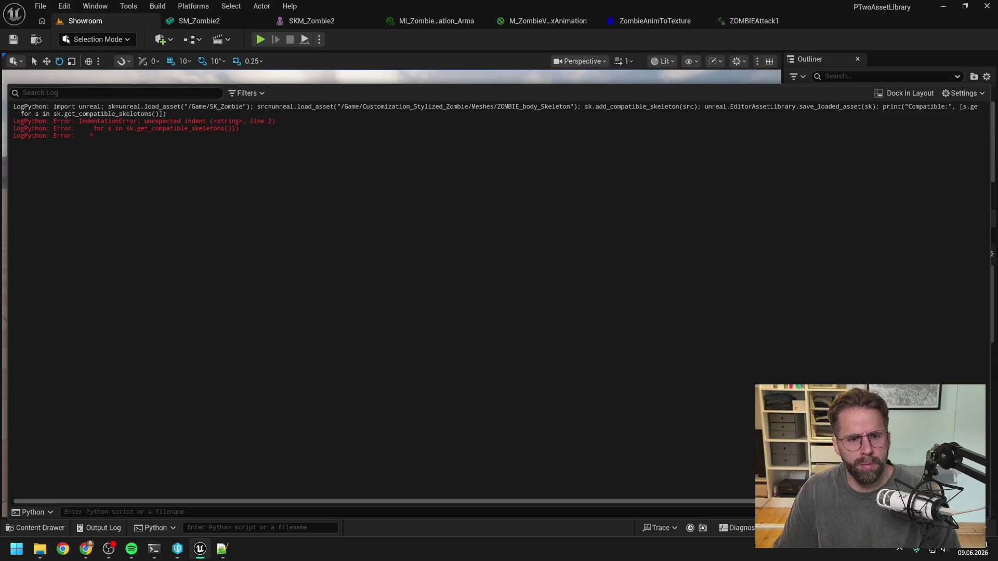
left_click(222, 549)
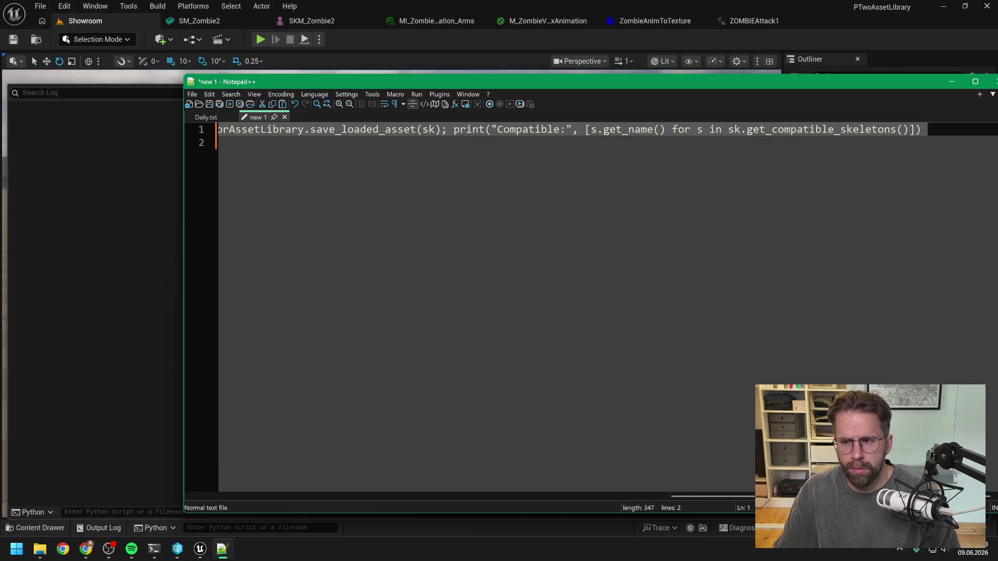
key("ctrl+z")
key("ctrl+z")
key("ctrl+z")
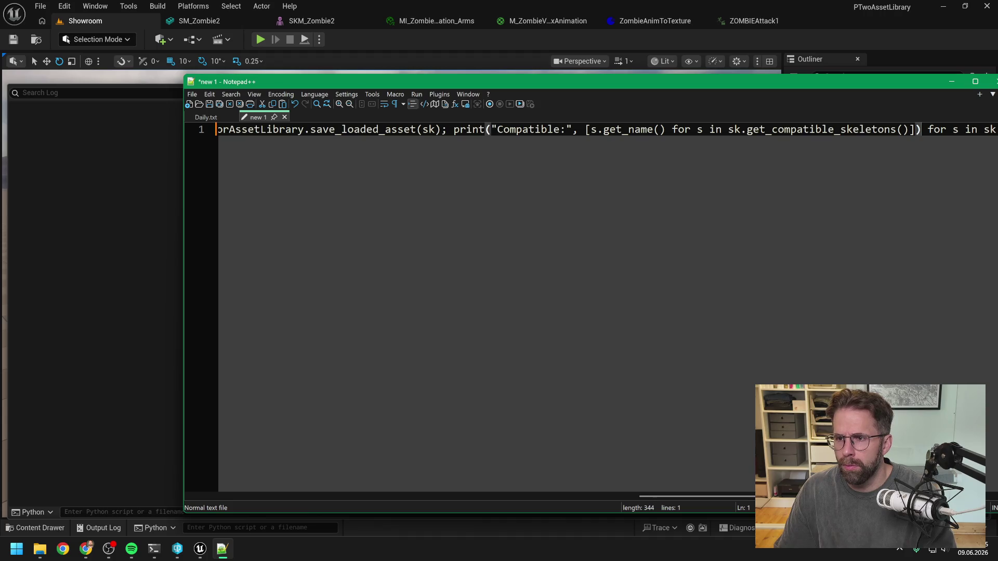
mouse_move(723, 494)
left_mouse_down()
mouse_move(578, 490)
mouse_move(280, 455)
left_mouse_up()
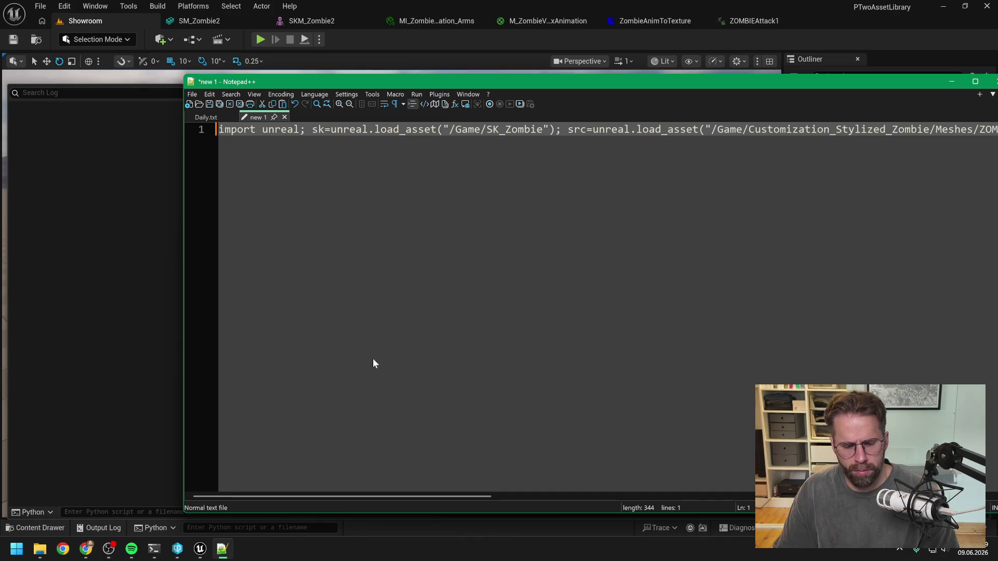
key("ctrl+a")
key("Delete")
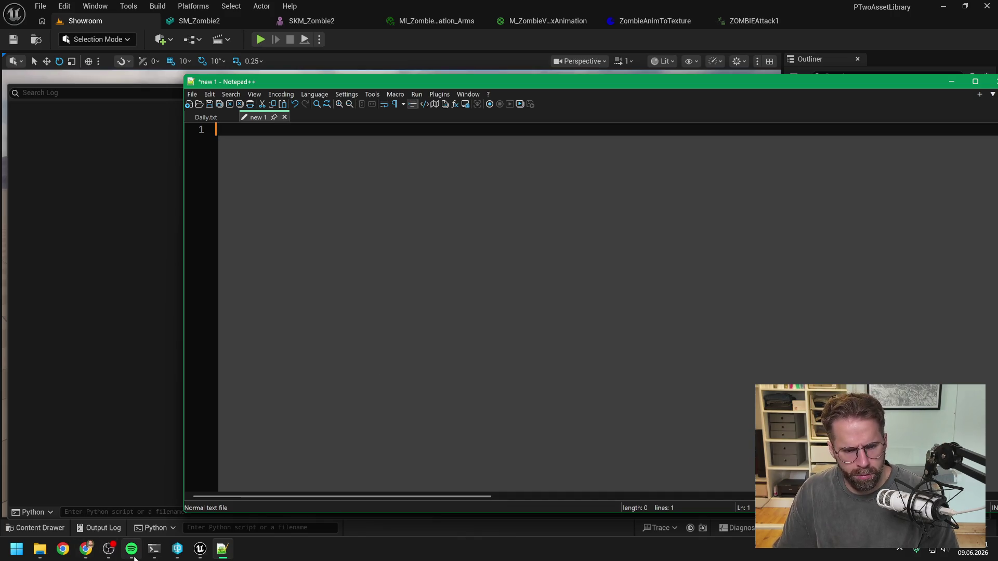
Run Claude's suggested one-liner directly in Unreal's Python console, again getting IndentationError on line 2
left_click(154, 549)
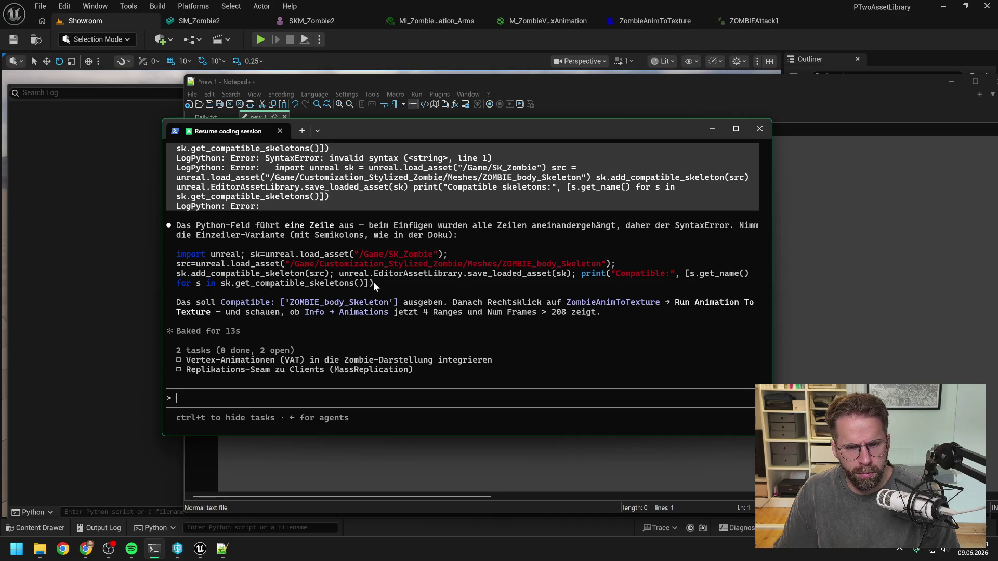
mouse_move(374, 282)
left_mouse_down()
mouse_move(304, 284)
mouse_move(177, 258)
left_mouse_up()
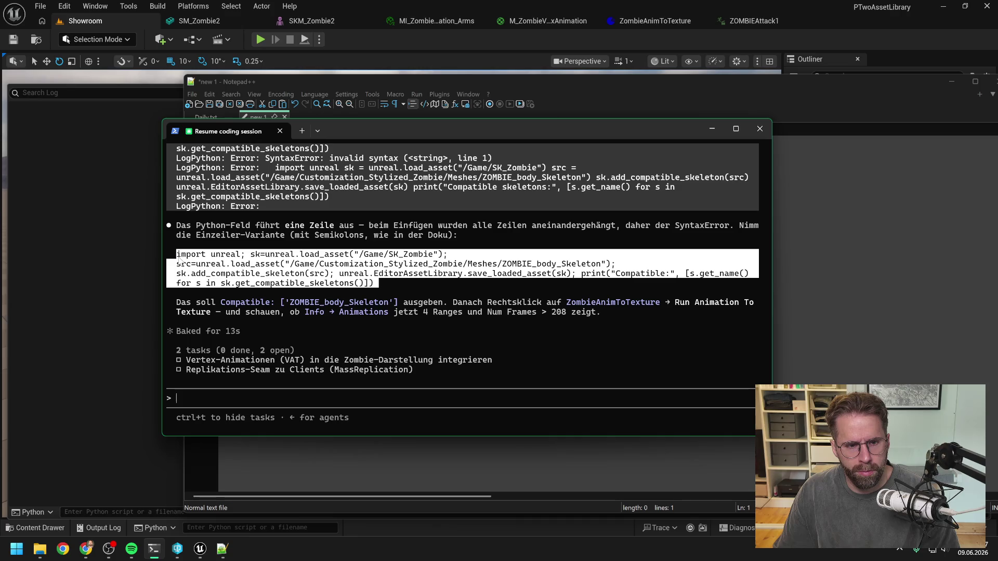
key("ctrl+c")
left_click(274, 526)
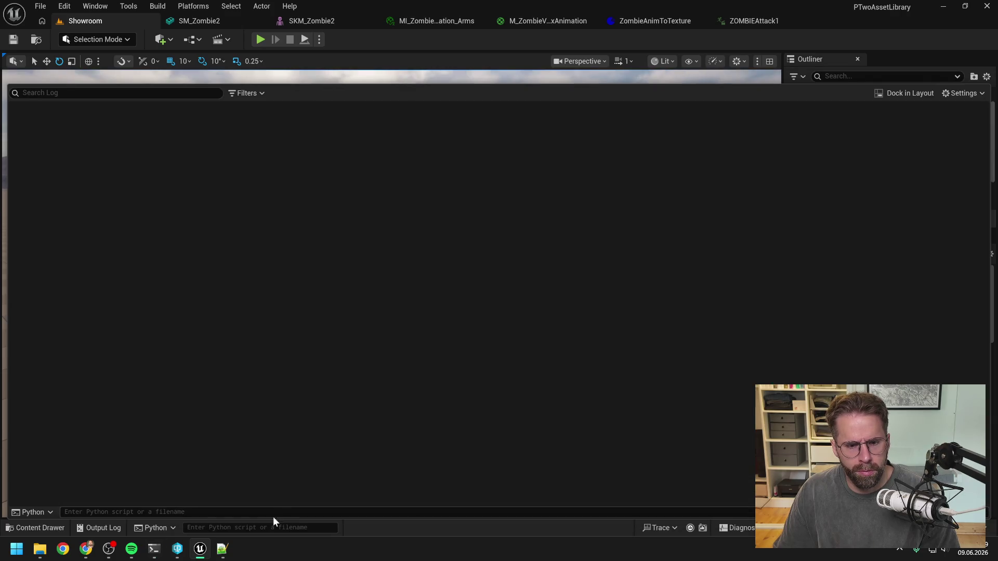
key("ctrl+v")
key("Return")
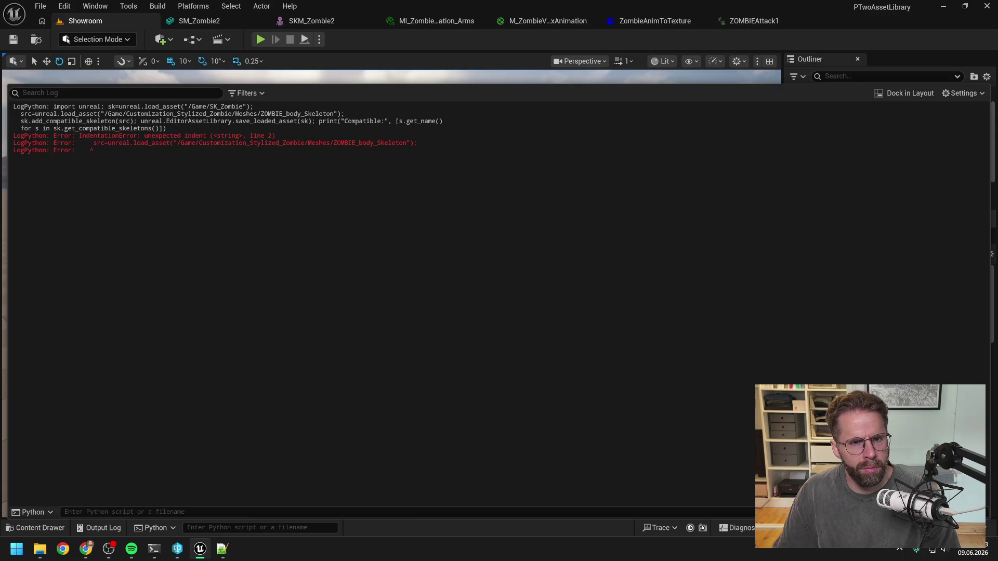
left_click(223, 549)
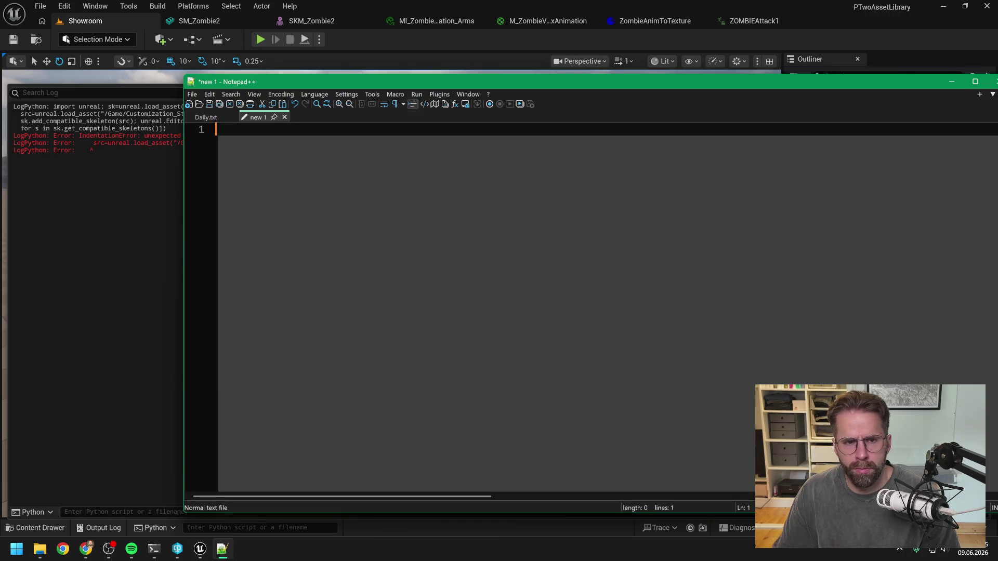
Paste the four-line snippet into Notepad++ and join it into one 303-character line
key("ctrl+v")
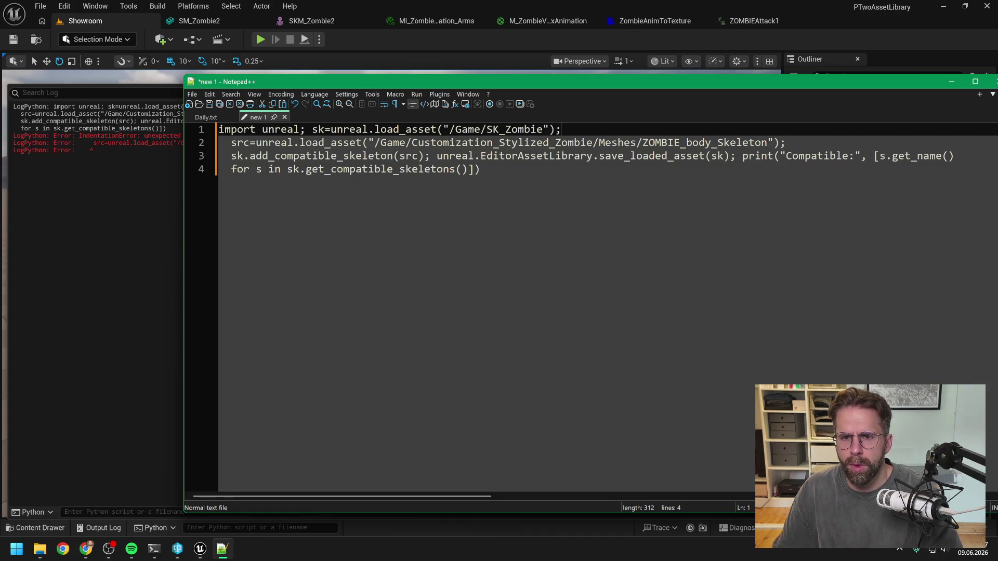
key("Delete")
key("Delete")
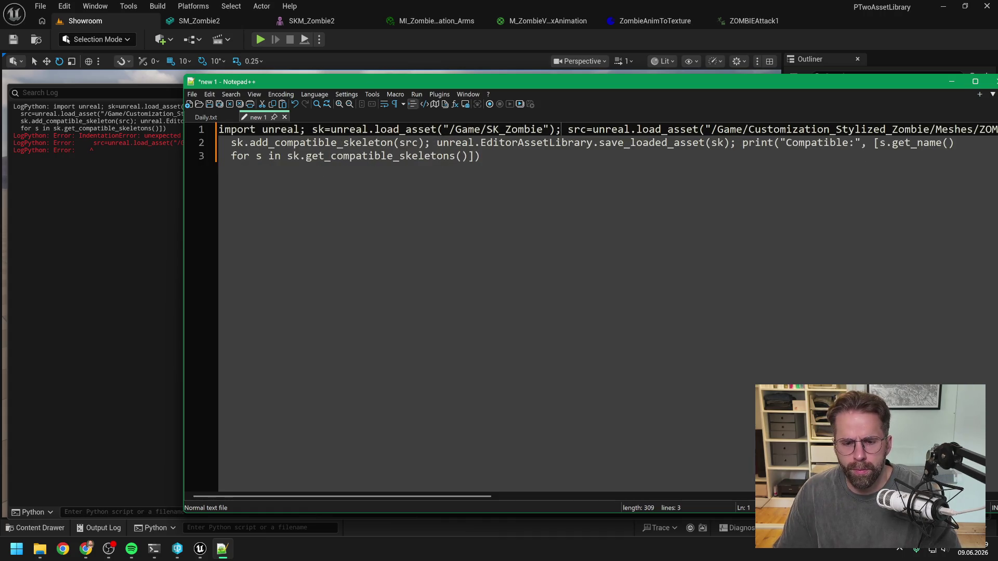
left_click_drag(448, 497, 587, 496)
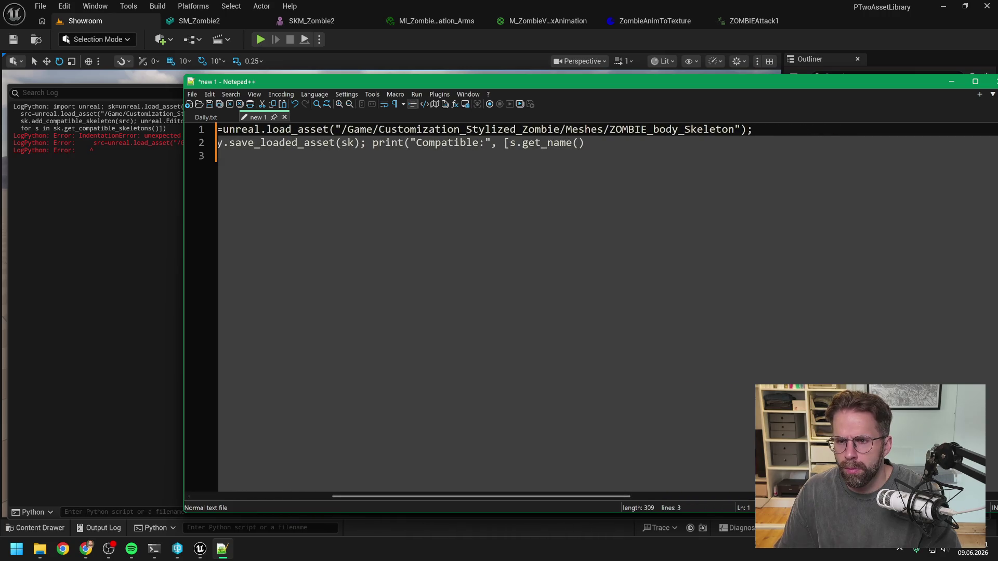
key("Delete")
key("Delete")
left_click_drag(554, 497, 802, 477)
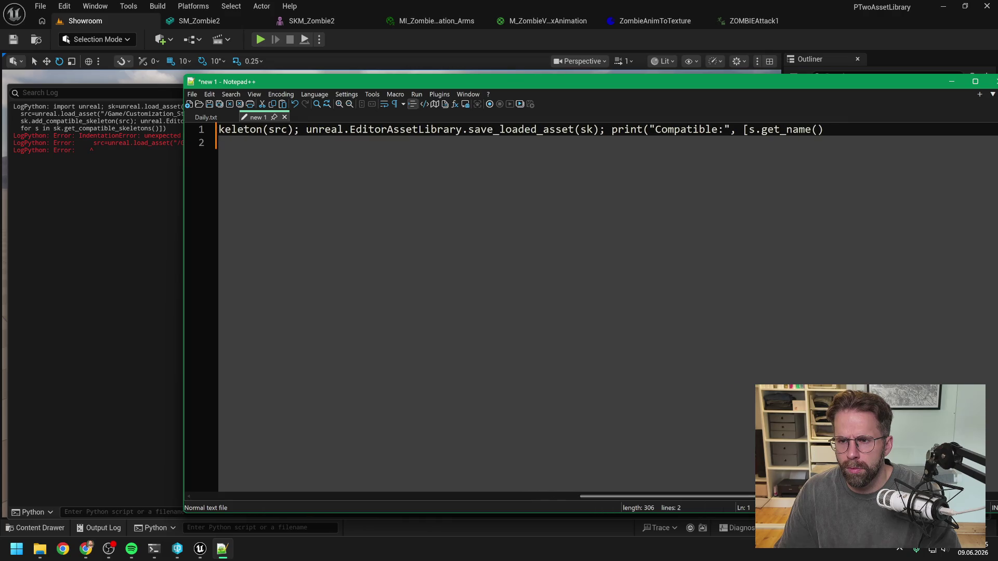
key("End")
key("Delete")
key("Delete")
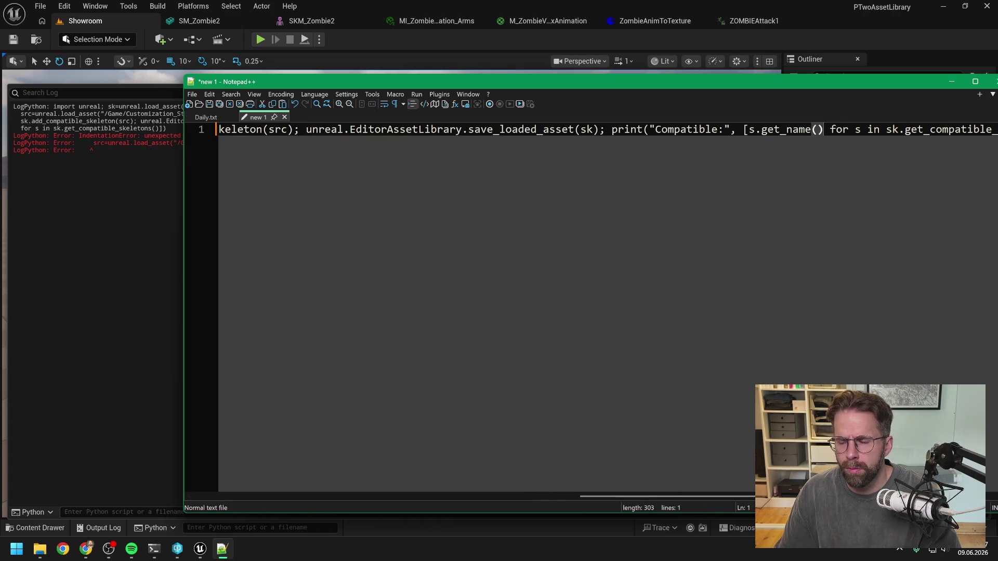
key("Right")
mouse_move(722, 498)
left_mouse_down()
mouse_move(806, 498)
mouse_move(794, 498)
left_mouse_up()
Copy the one-line script, clear Unreal's Output Log, and paste it into the Python console
key("ctrl+a")
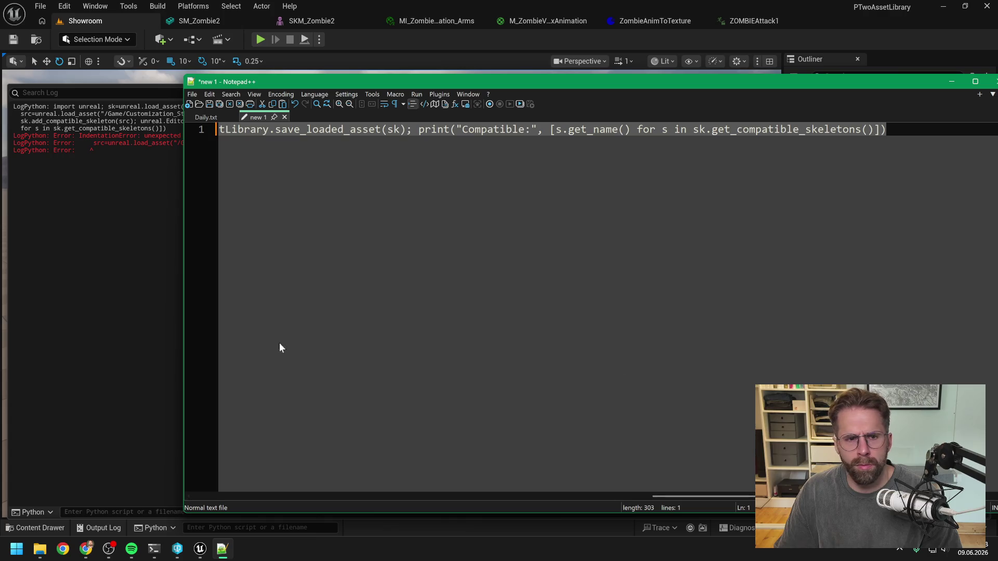
key("ctrl+c")
left_click(260, 527)
right_click(89, 315)
left_click(137, 325)
key("ctrl+v")
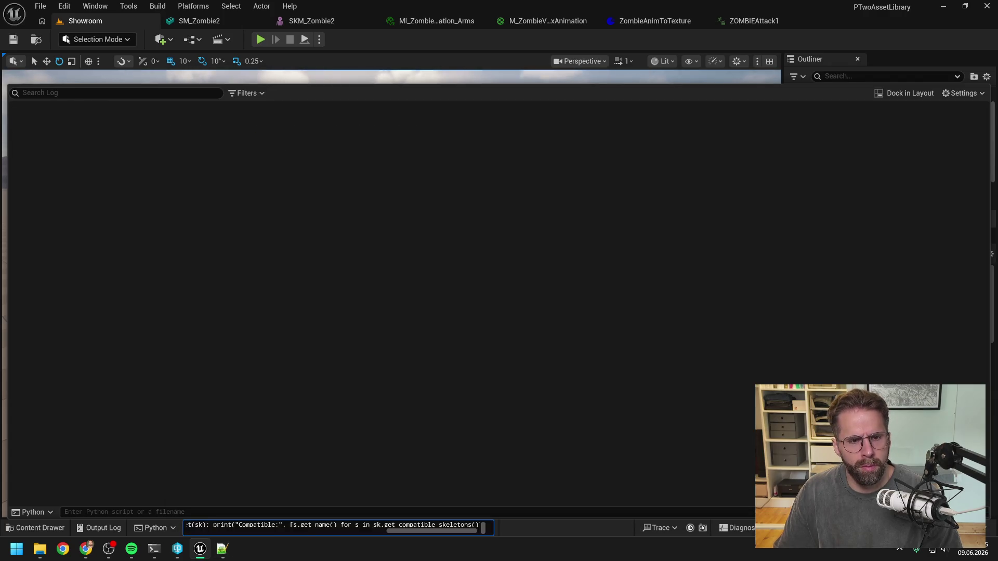
Run the one-line script and send its 'get_compatible_skeletons' AttributeError log to Claude Code
key("Return")
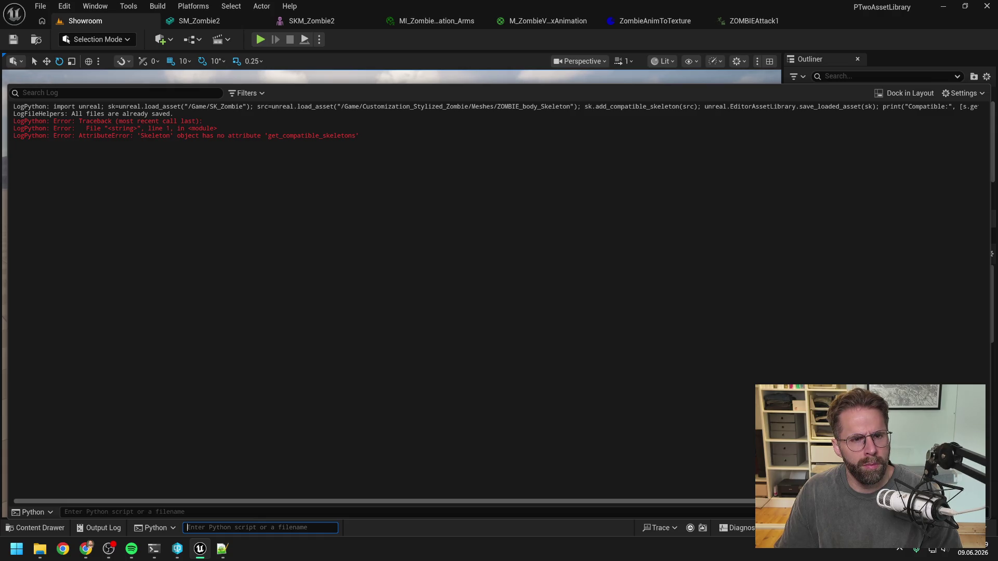
left_click_drag(359, 136, 13, 106)
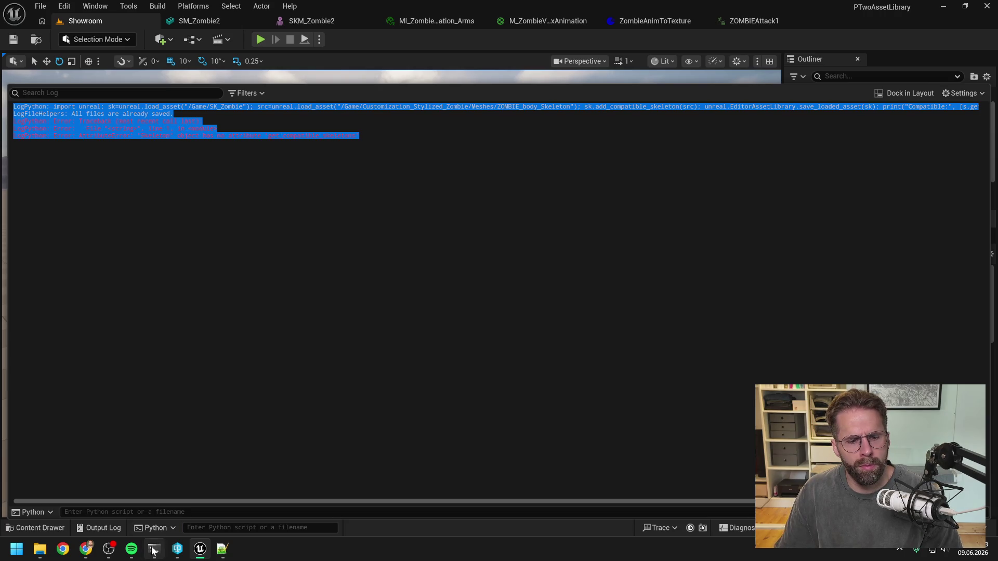
key("ctrl+c")
left_click(154, 550)
key("ctrl+v")
key("Return")
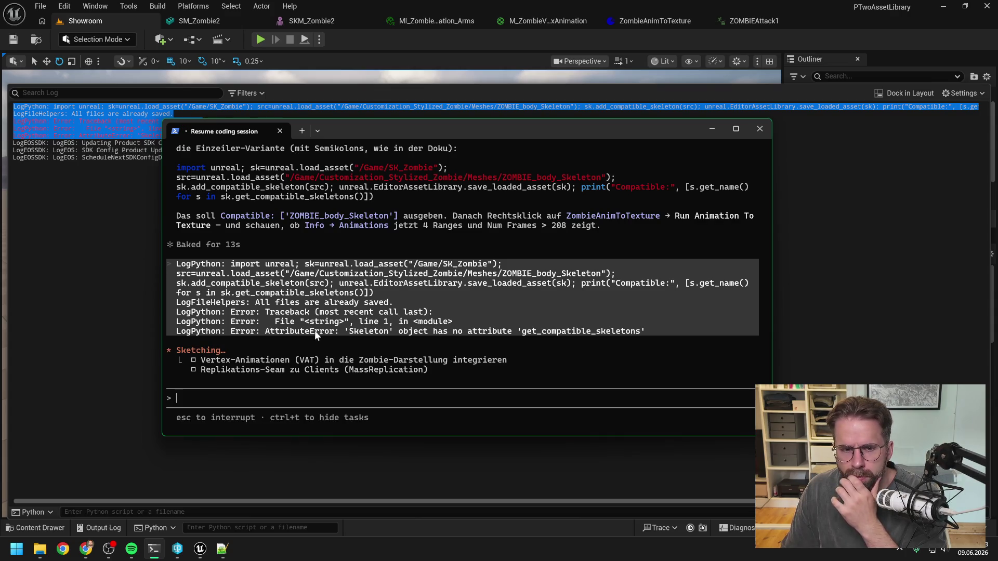
key("alt+Tab")
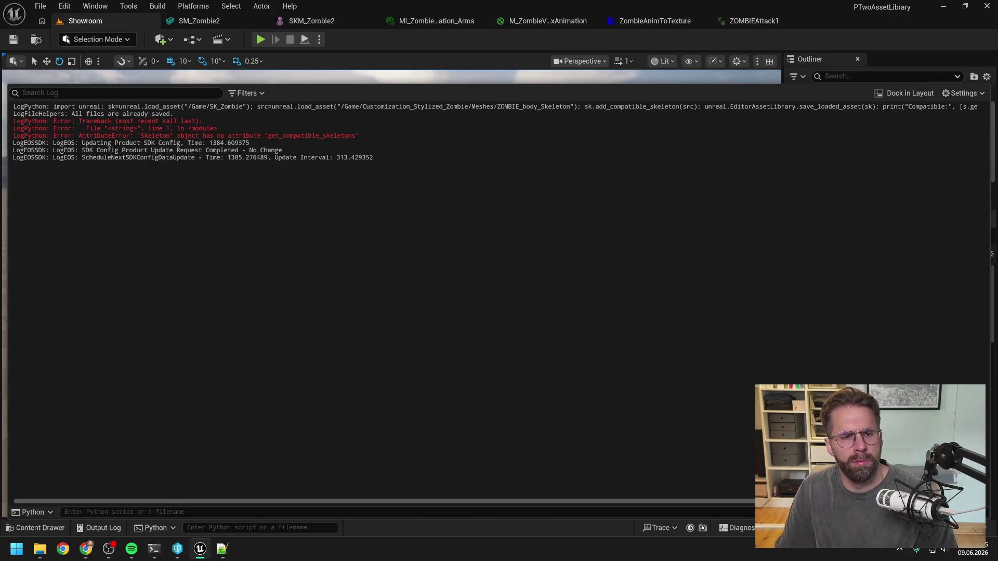
key("ctrl+space")
Run Animation To Texture on ZombieAnimToTexture and clear the Output Log
left_click(678, 400)
right_click(506, 375)
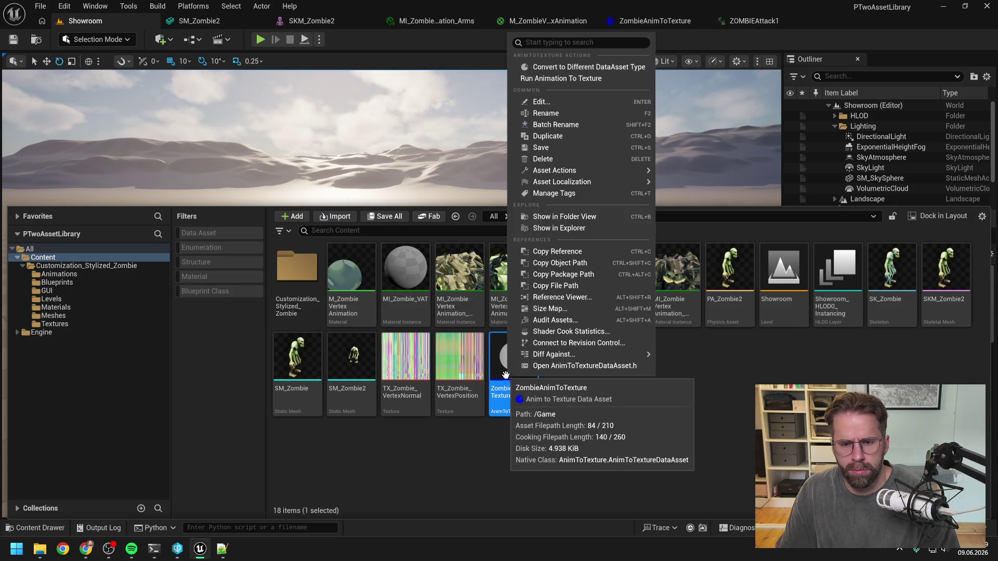
left_click(545, 80)
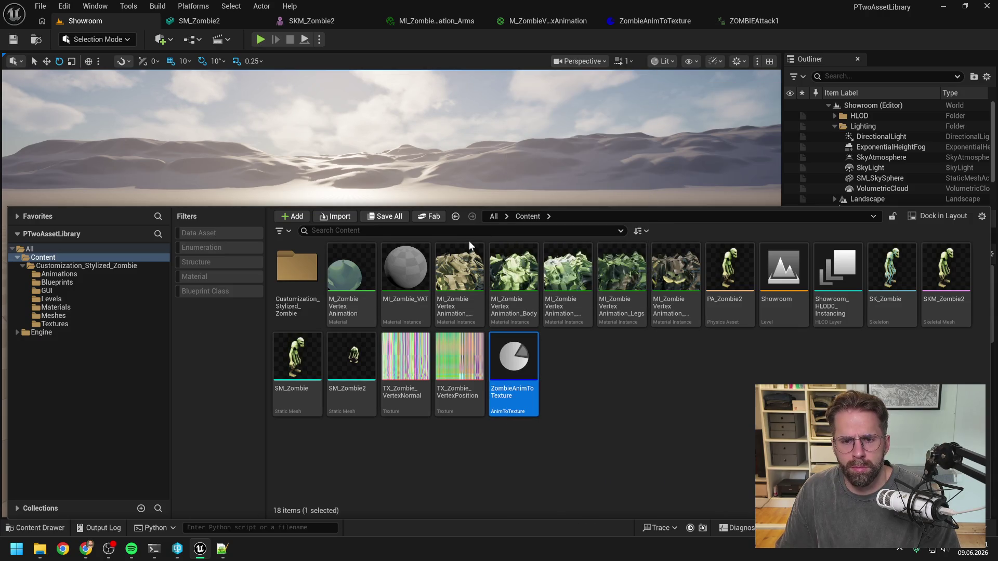
key("ctrl+space")
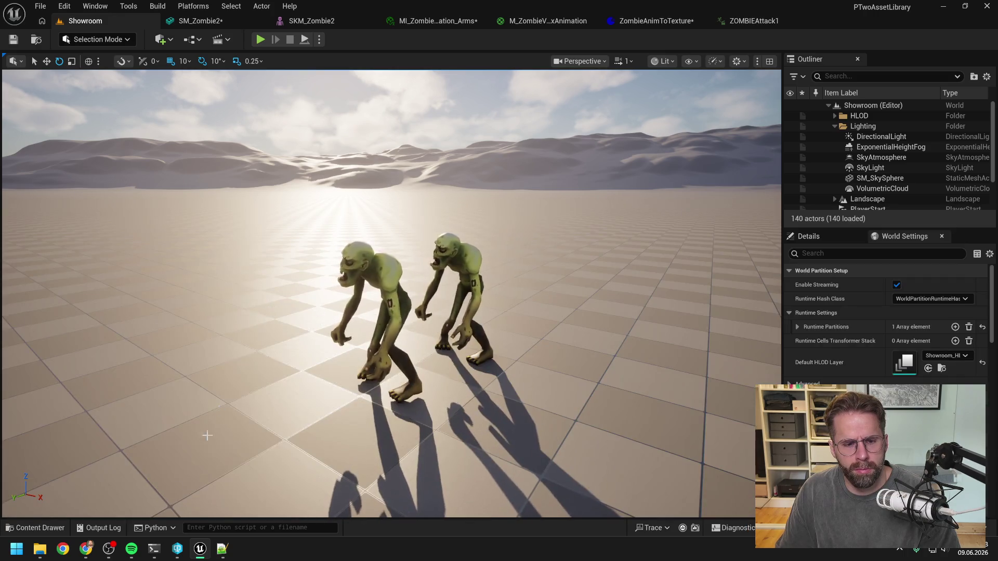
left_click(107, 528)
right_click(228, 302)
left_click(263, 313)
Open ZombieAnimToTexture and check Info shows 245 frames in four animation ranges
key("ctrl+space")
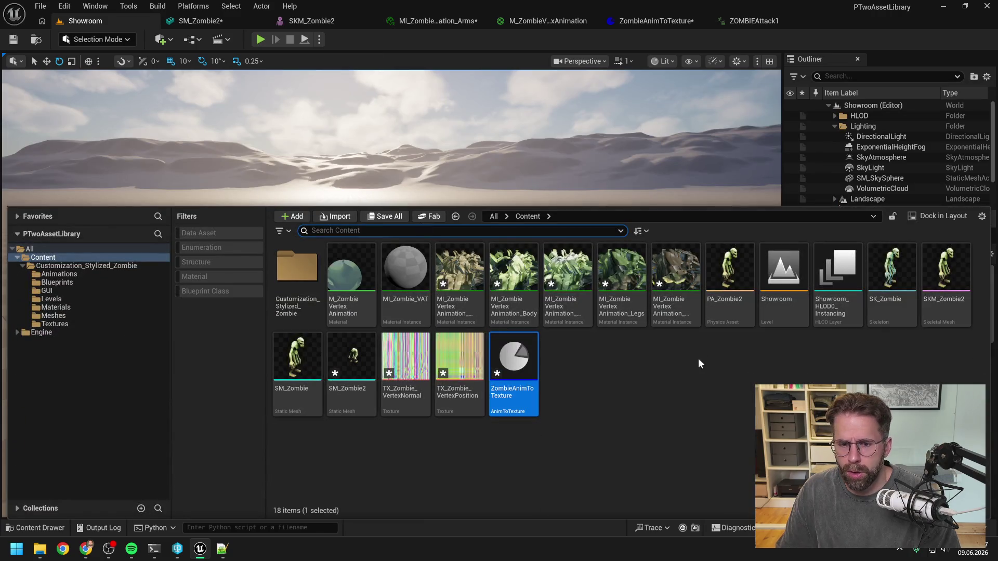
left_click(683, 386)
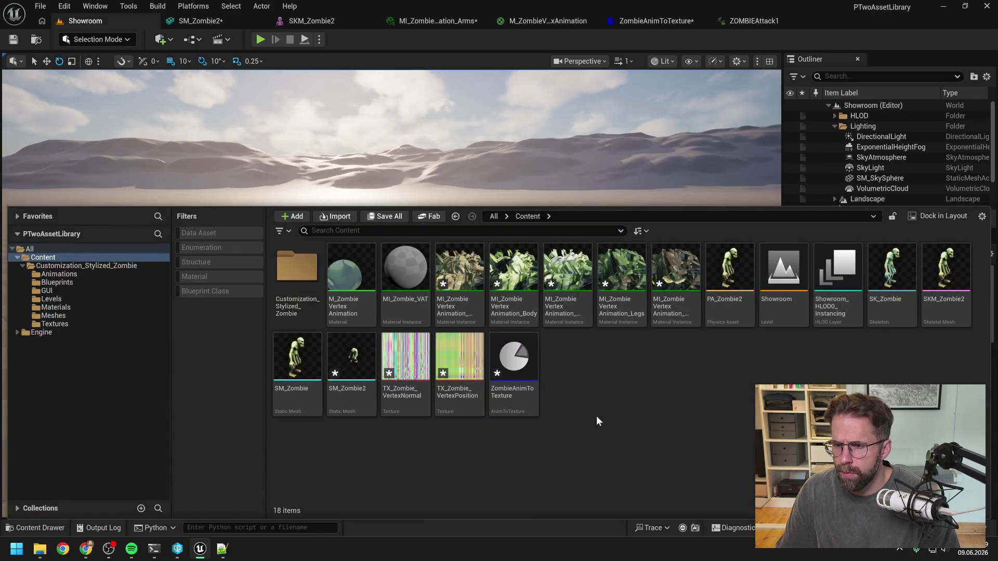
double_click(513, 358)
scroll(320, 337, "down", 10)
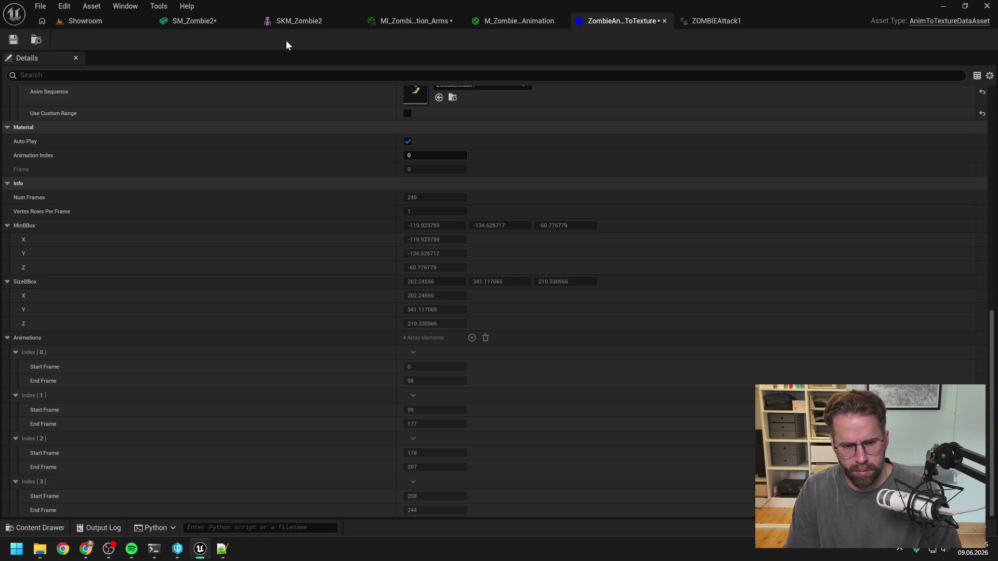
Tell Claude Code in German that all four animations are in ('alle vier sind drin'), attaching a screenshot
left_click(154, 549)
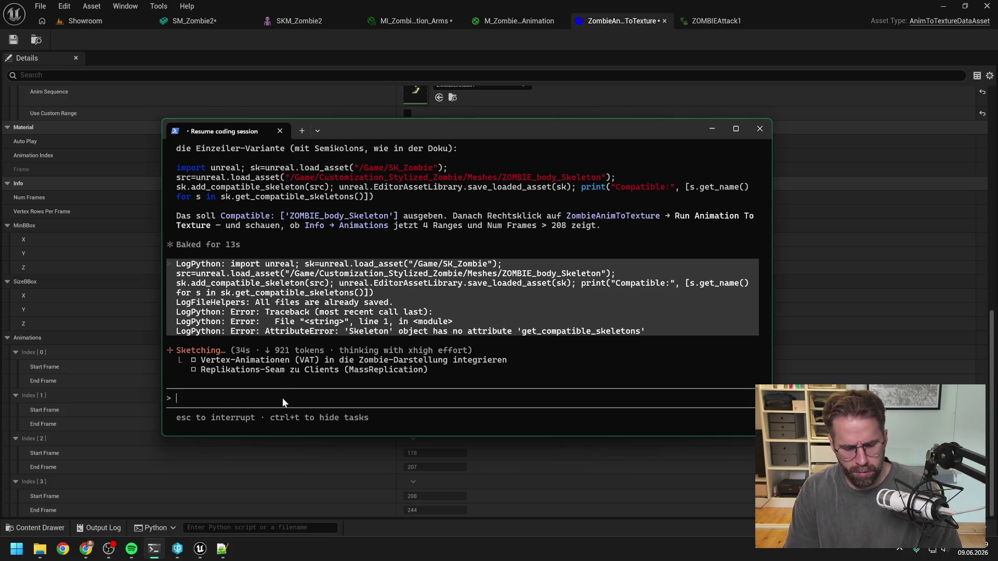
type("gibg nud")
key("BackSpace")
key("BackSpace")
key("BackSpace")
type("ng nun aber trotzdem: alle vier sind drin")
key("ctrl+v")
key("Return")
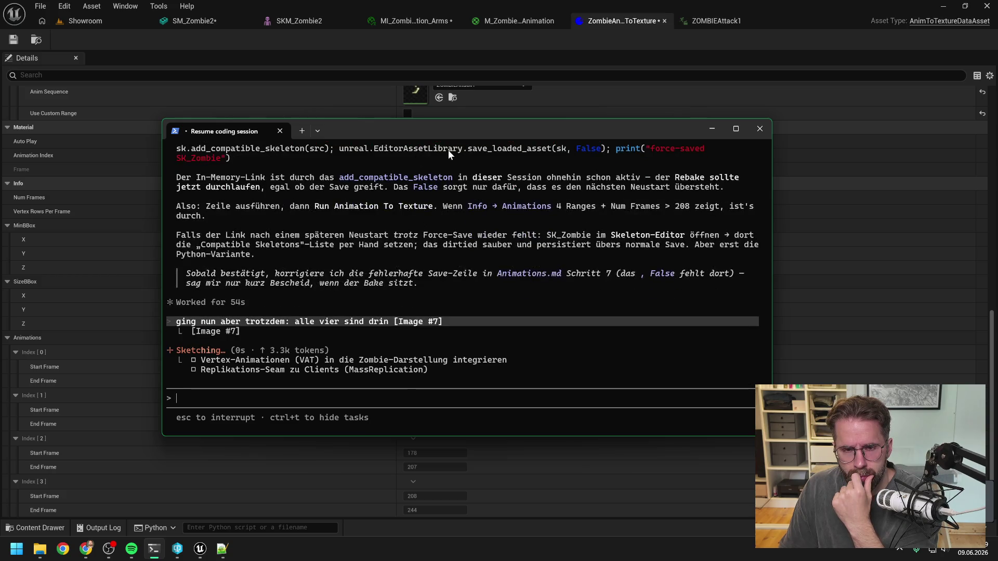
scroll(462, 263, "up", 2)
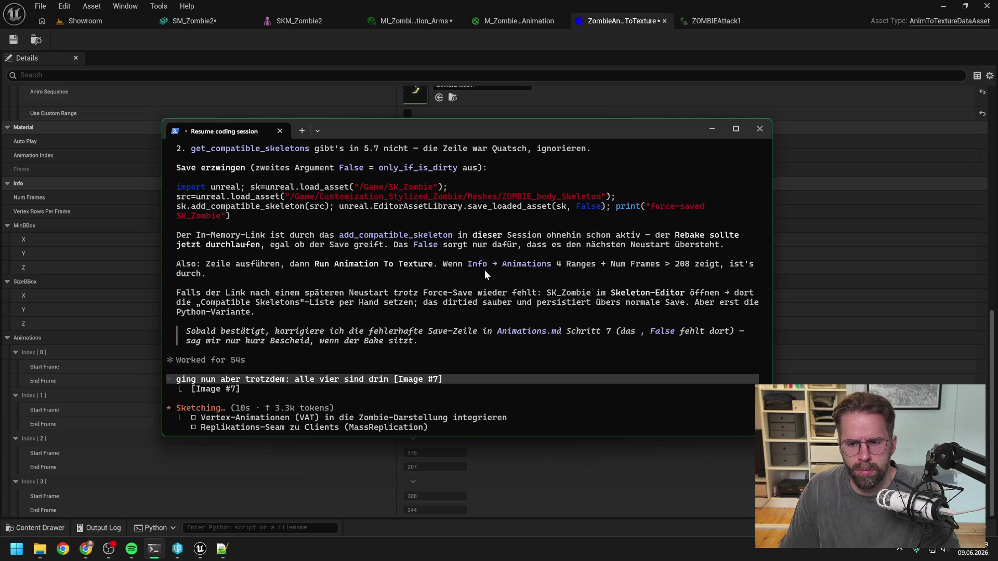
scroll(501, 264, "down", 2)
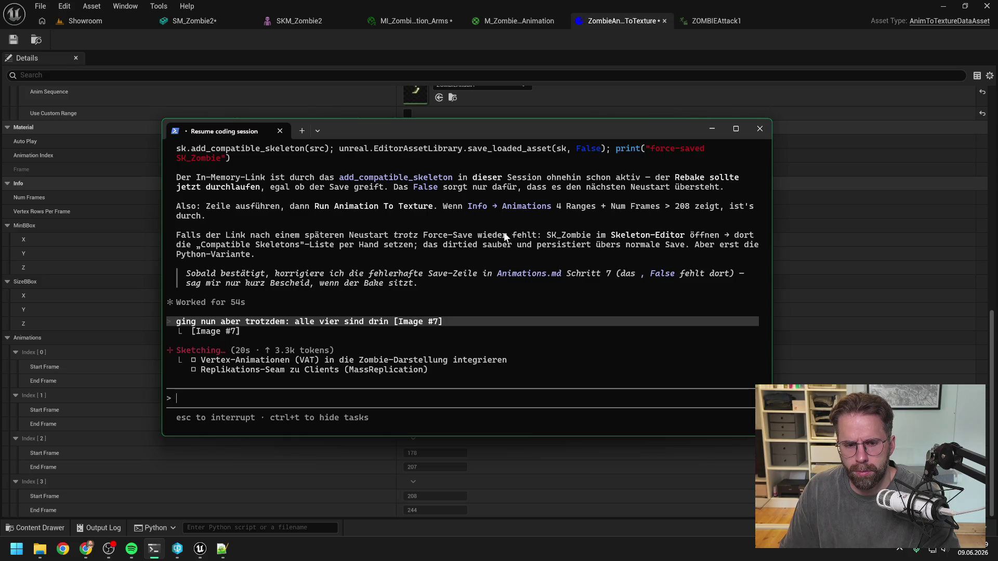
left_click(543, 37)
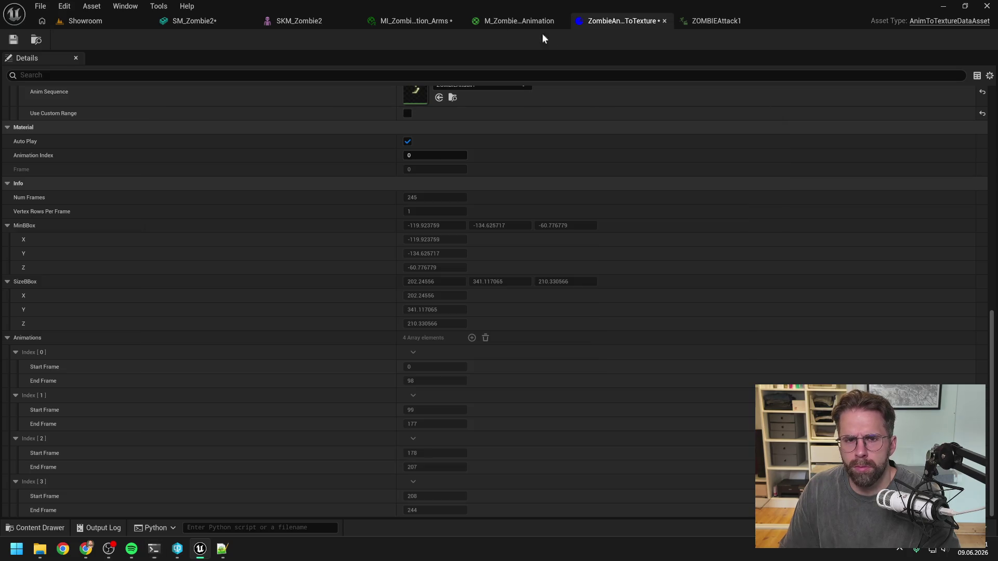
Attempt to delete SM_Zombie from the enlarged Content Drawer to reveal its Meshes/Zombie reference
left_click(403, 22)
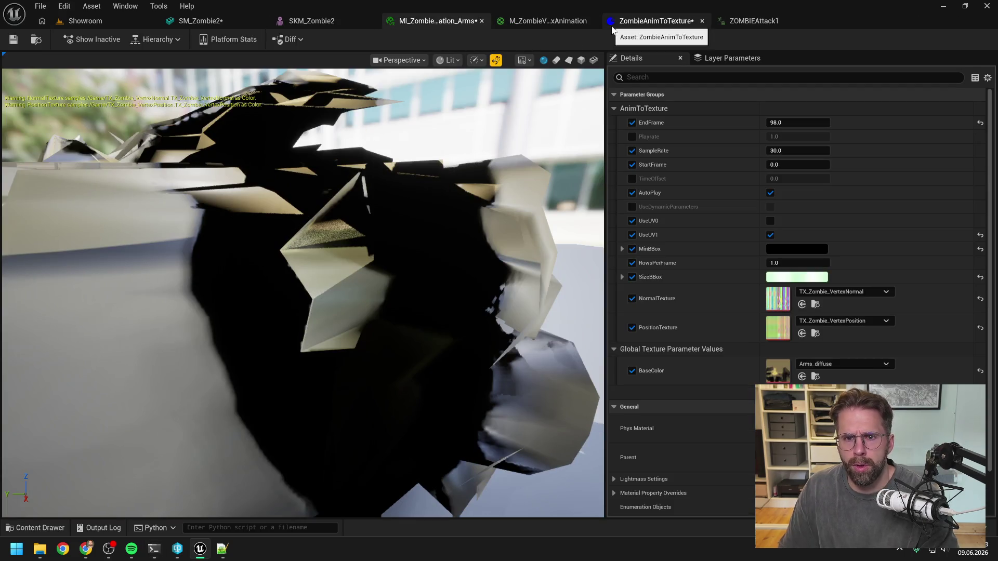
key("ctrl+space")
left_click(602, 494)
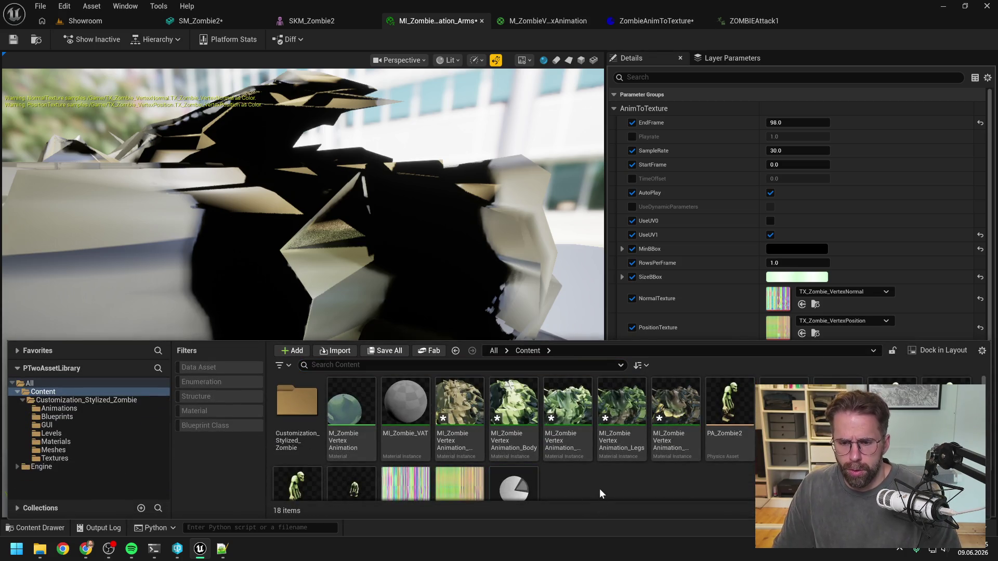
left_click_drag(598, 341, 599, 243)
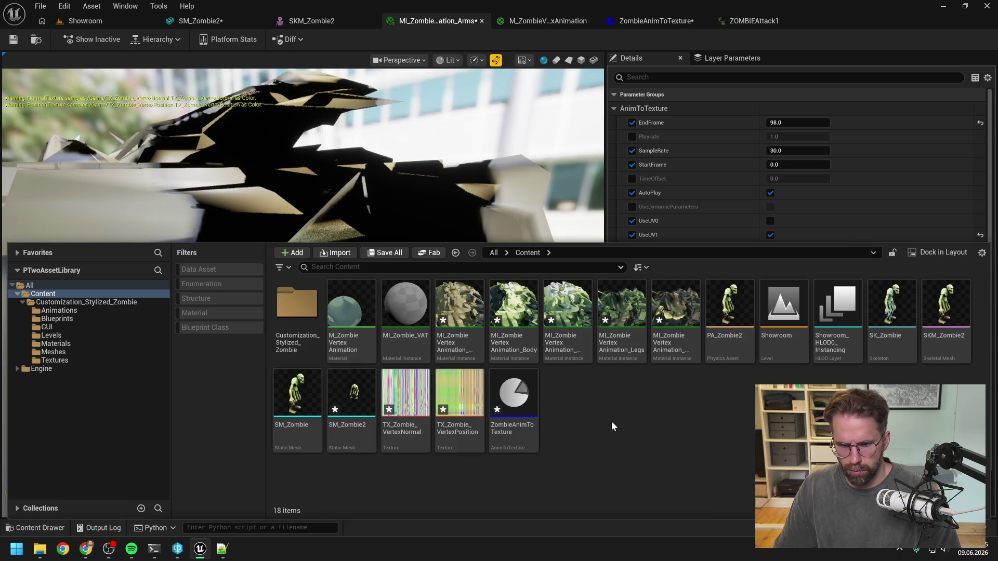
left_click(297, 400)
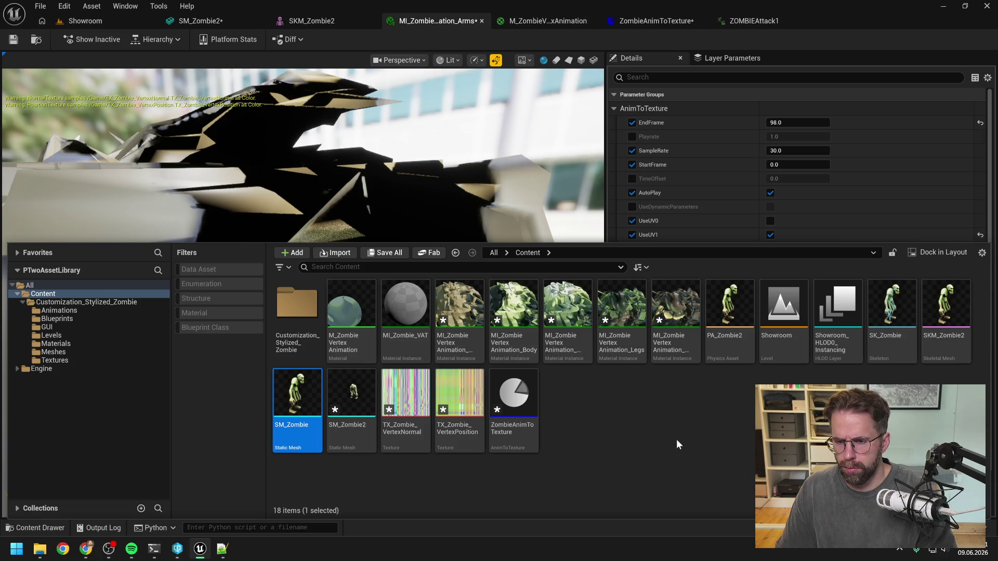
key("Delete")
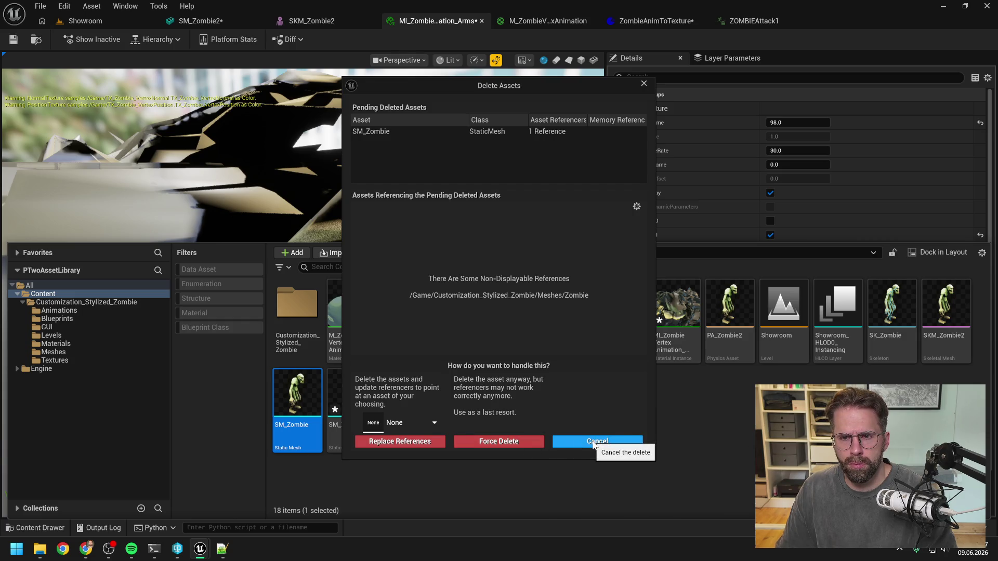
Inspect SM_Zombie's reference graph and fix up redirectors in the Customization_Stylized_Zombie folder
left_click(593, 443)
right_click(286, 401)
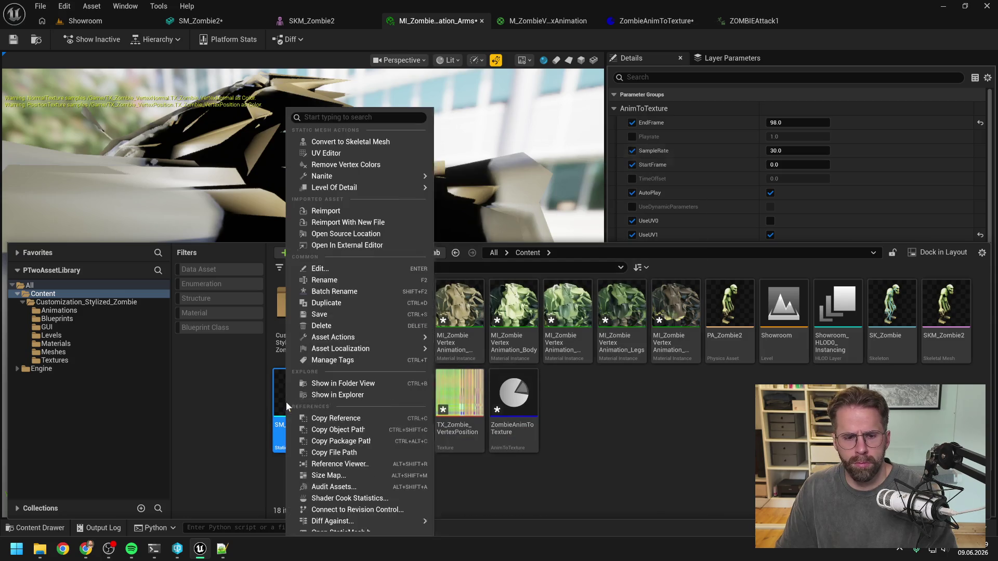
left_click(354, 464)
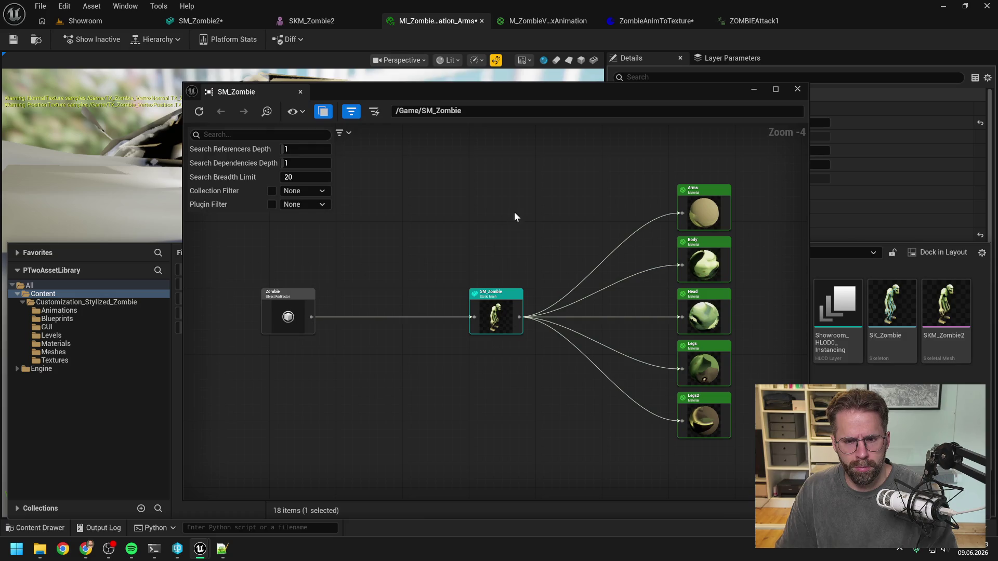
left_click(797, 89)
right_click(83, 304)
left_click(142, 203)
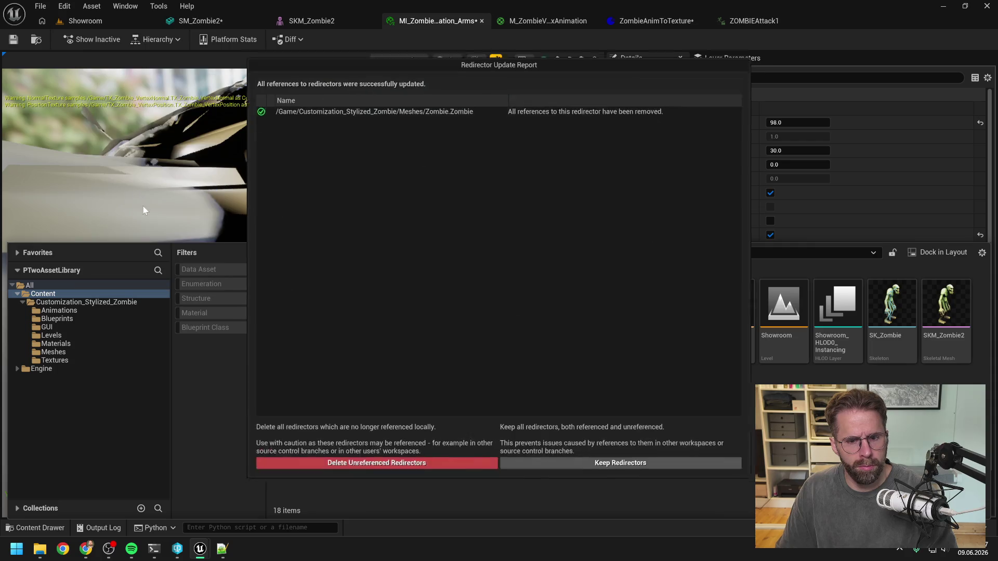
left_click(375, 470)
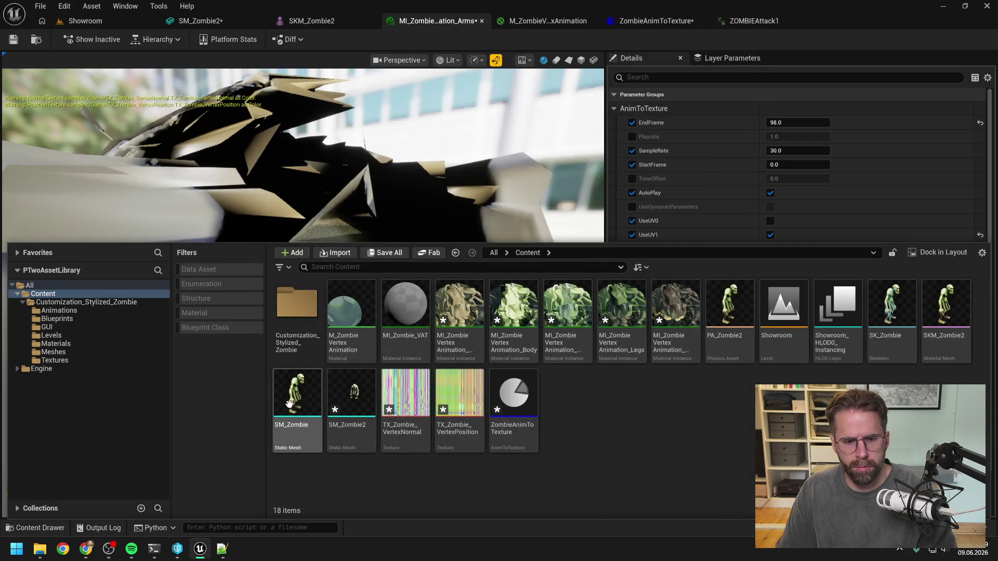
Recheck the old SM_Zombie's references, then delete it
right_click(297, 399)
mouse_move(346, 341)
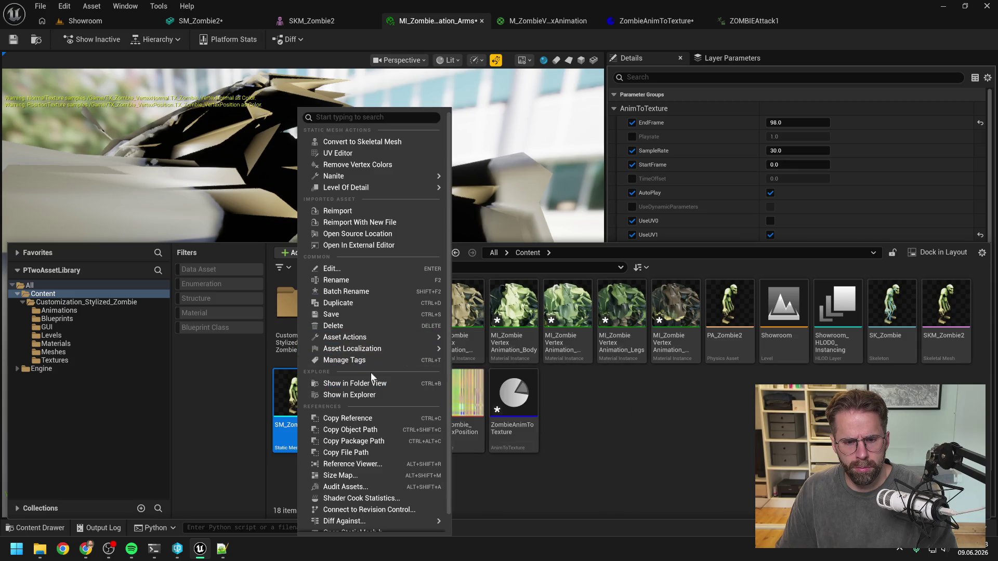
left_click(360, 462)
left_click(793, 92)
left_click(570, 456)
left_click(312, 442)
key("Delete")
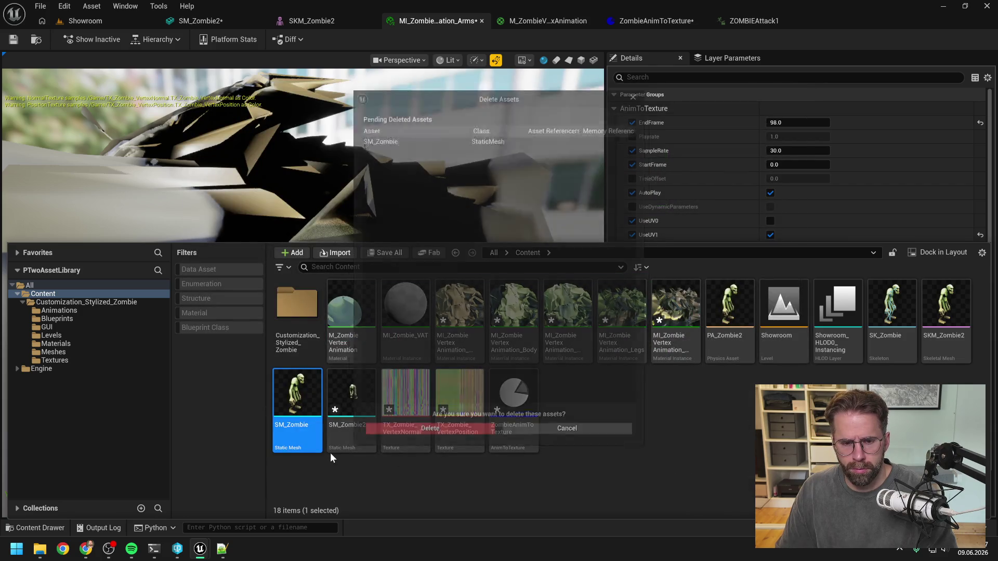
left_click(364, 441)
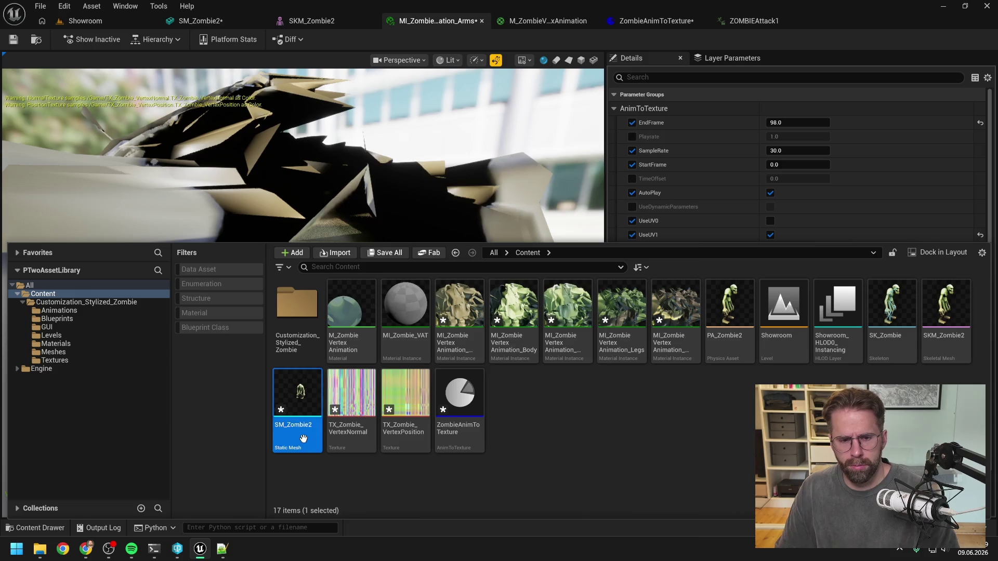
Save all modified assets and rename SM_Zombie2 to SM_Zombie
right_click(70, 293)
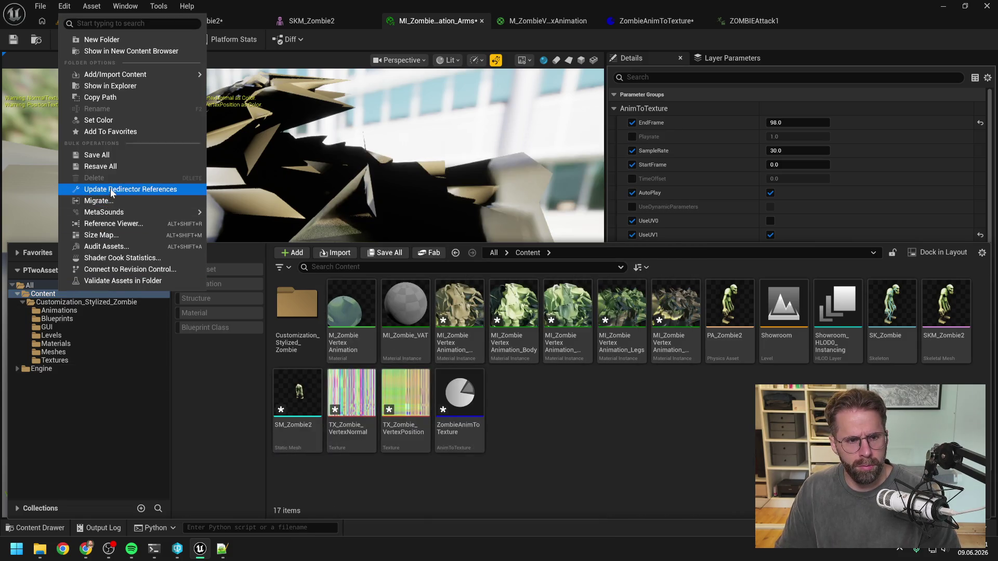
left_click(83, 189)
left_click(306, 442)
key("F2")
key("BackSpace")
key("Return")
Rename SKM_Zombie2 to SKM_Zombie and PA_Zombie2 to PA_Zombie
left_click(910, 366)
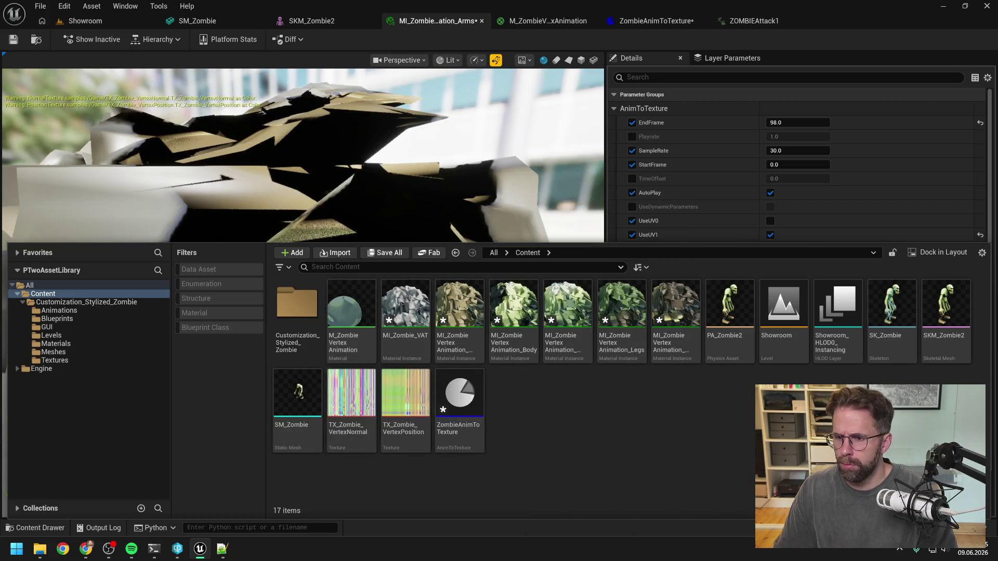
left_click(931, 349)
key("F2")
key("BackSpace")
key("Return")
left_click(730, 306)
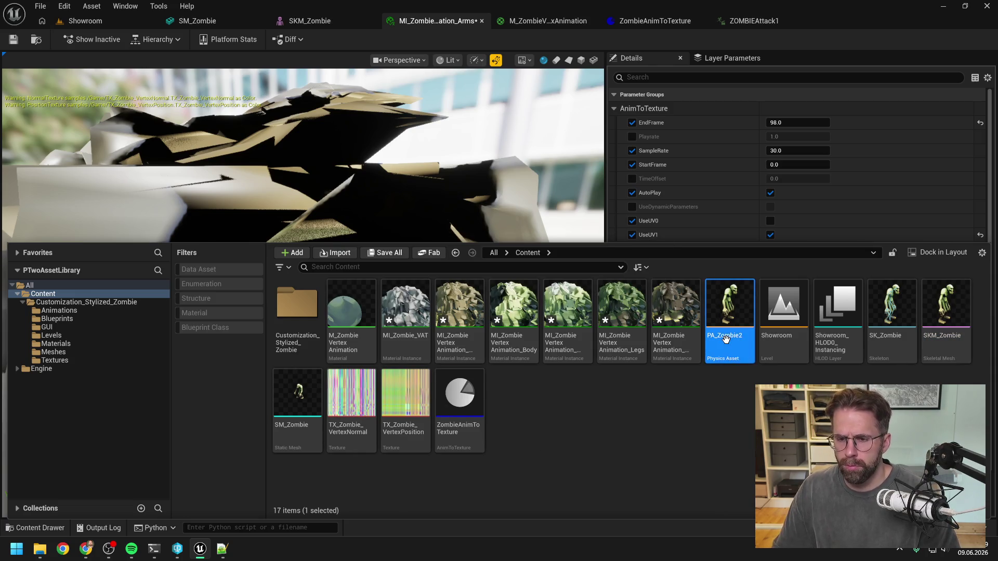
key("F2")
key("BackSpace")
key("Return")
Update redirector references on Content and delete the unreferenced redirectors
left_click(728, 429)
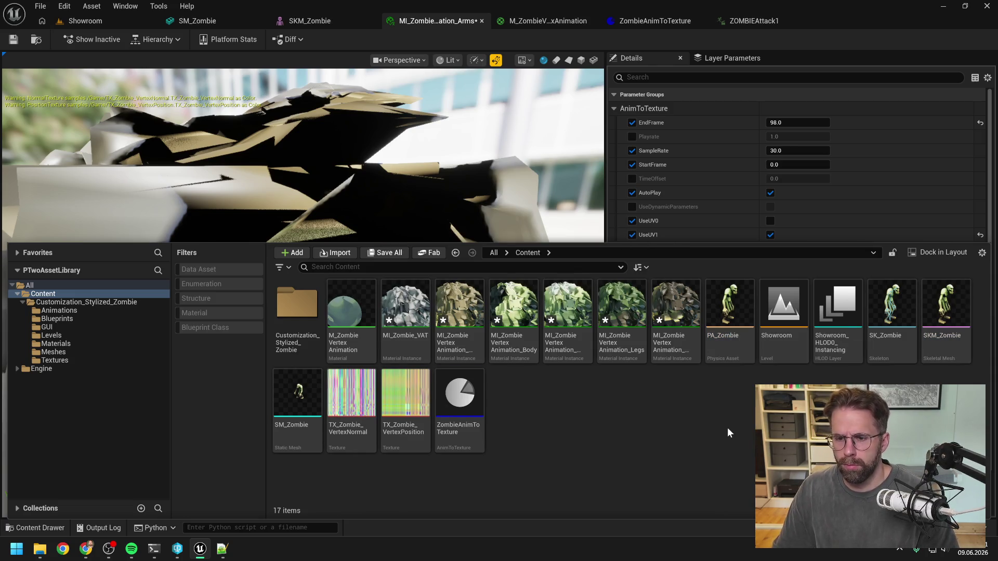
left_click(42, 295)
right_click(41, 296)
left_click(105, 193)
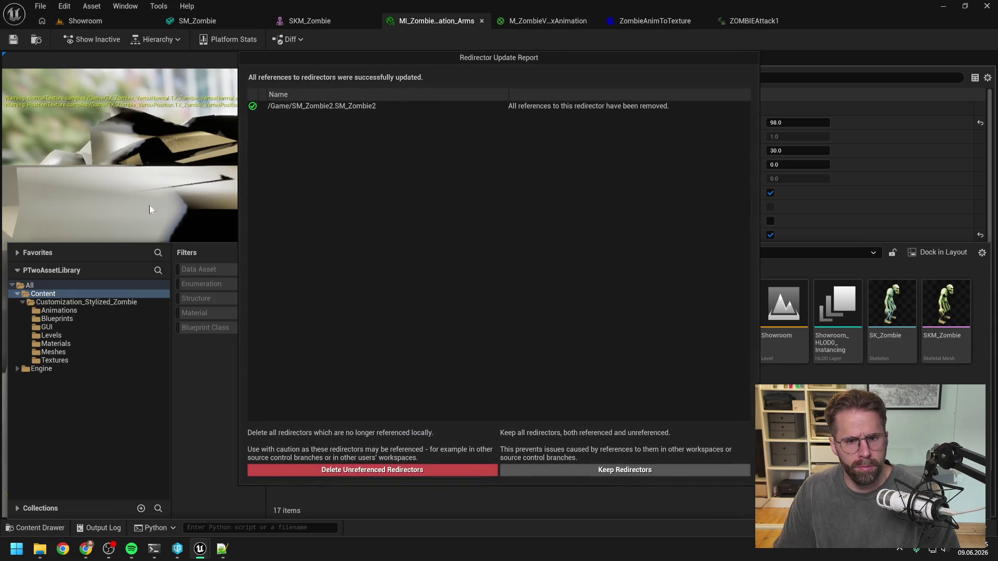
left_click(386, 473)
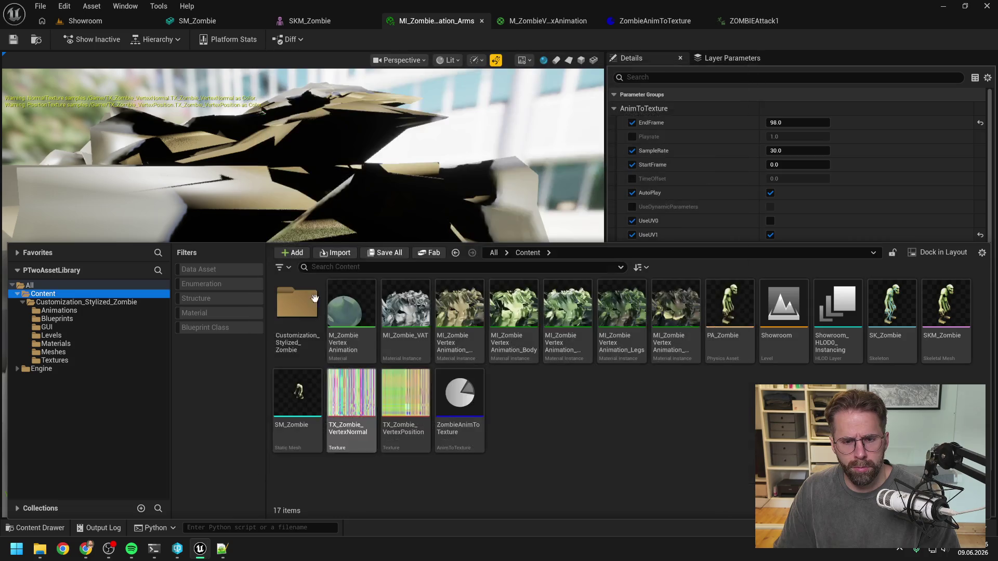
left_click(110, 23)
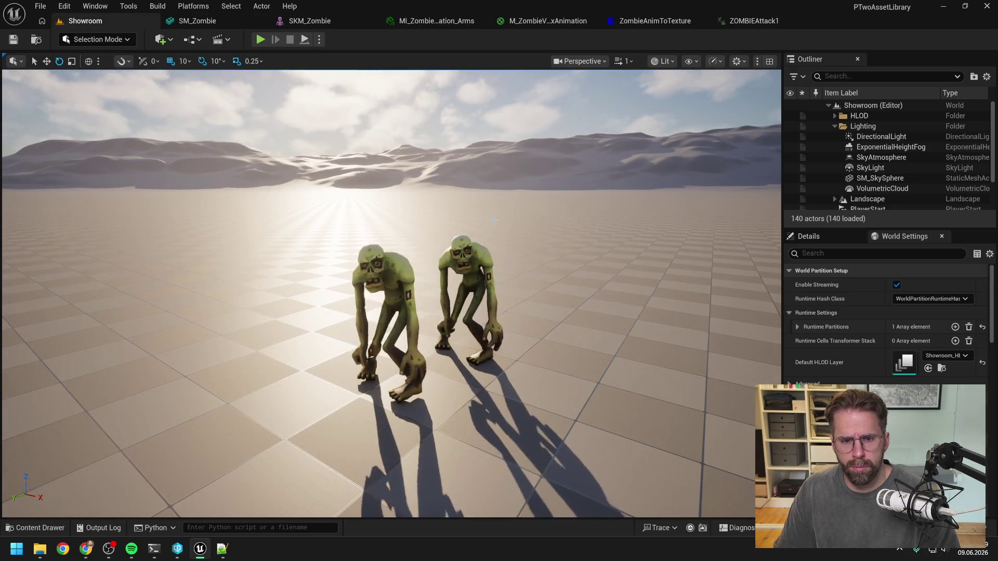
Review the Content folder's 17 items, confirming SM_Zombie, SKM_Zombie, SK_Zombie and PA_Zombie lack a 2 suffix
key("ctrl+space")
left_click(548, 439)
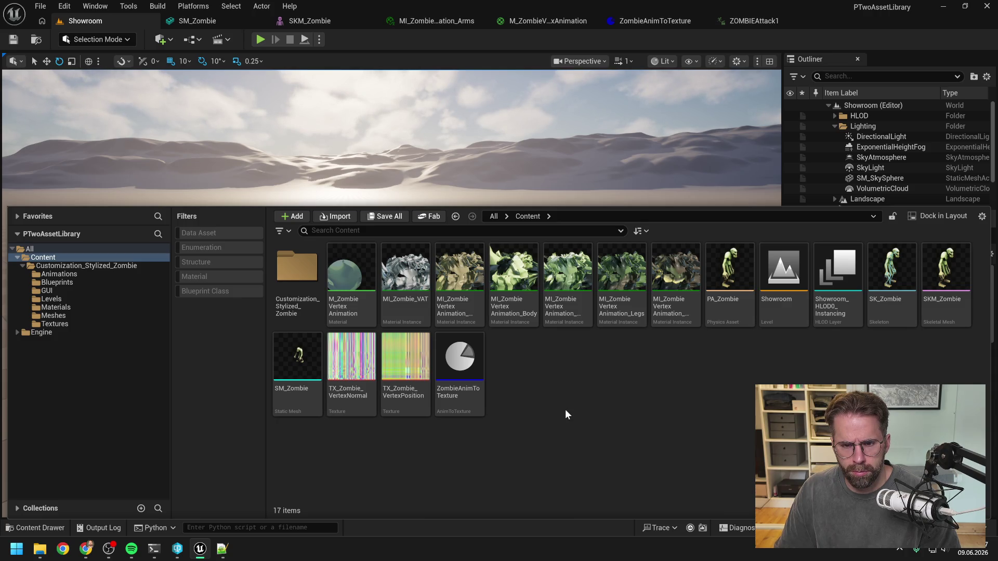
mouse_move(465, 312)
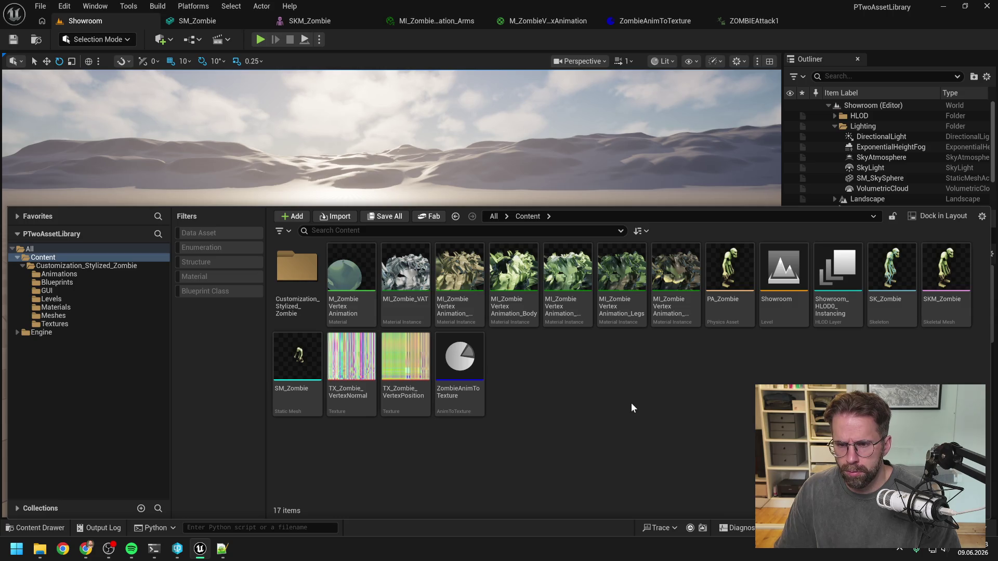
left_click(155, 554)
Copy the first 'import unreal' command that pushes the bake parameters into the five zombie material instances
scroll(423, 305, "up", 5)
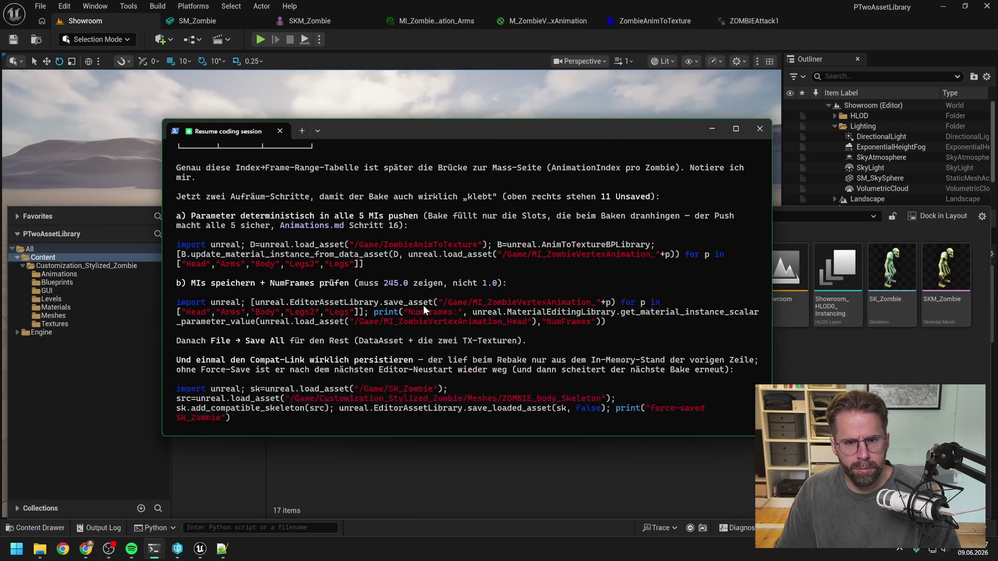
scroll(441, 306, "up", 1)
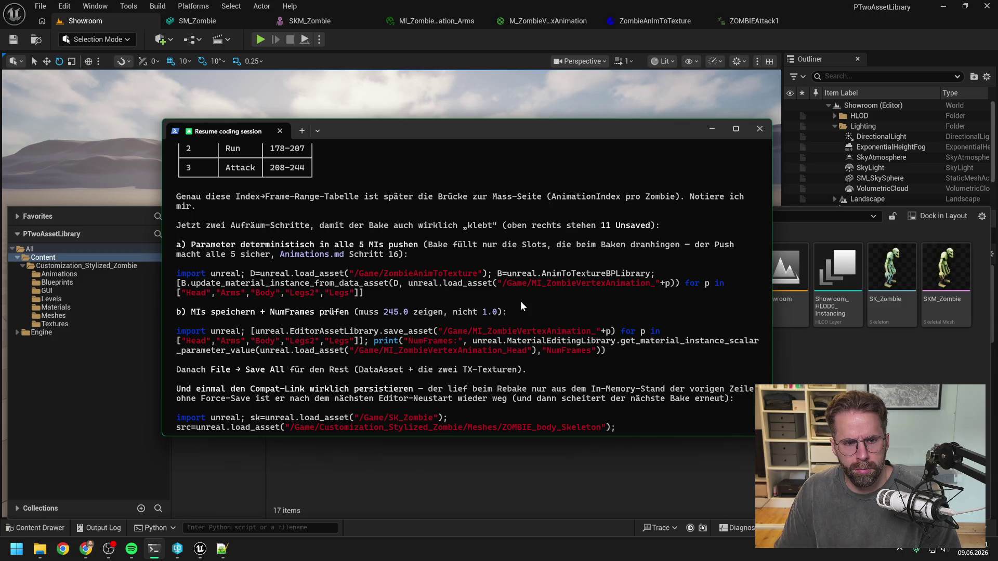
scroll(520, 301, "up", 5)
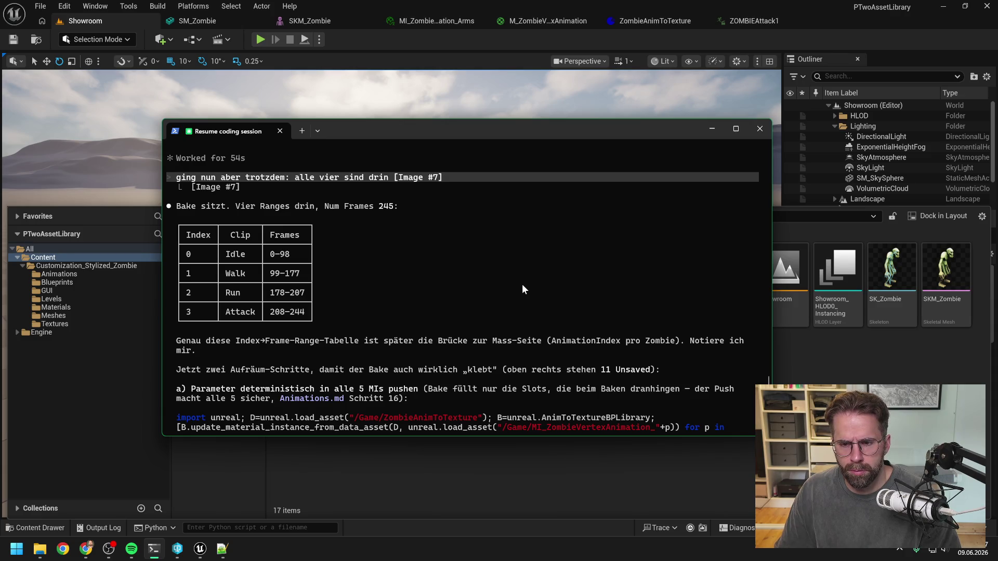
scroll(522, 286, "down", 3)
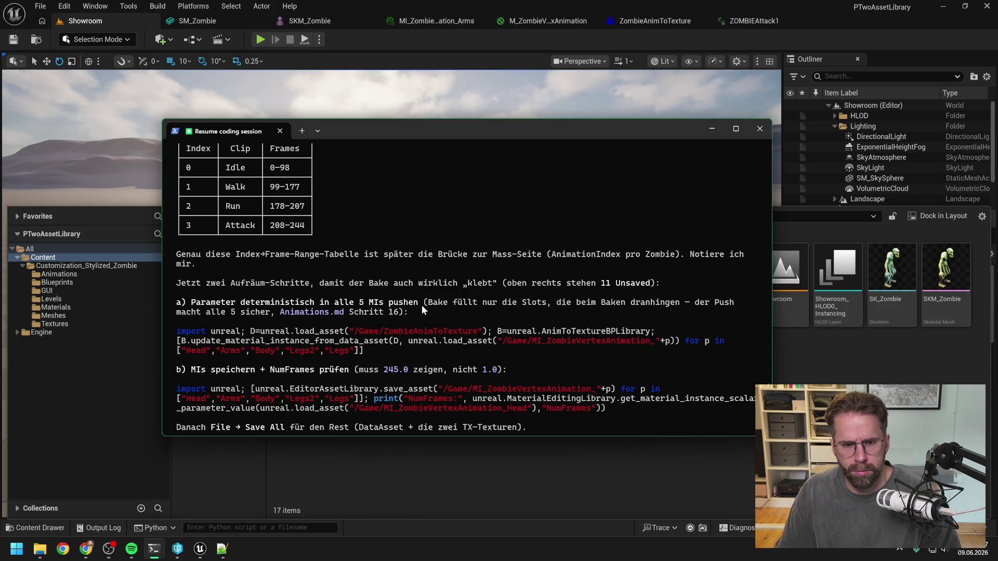
scroll(433, 294, "down", 2)
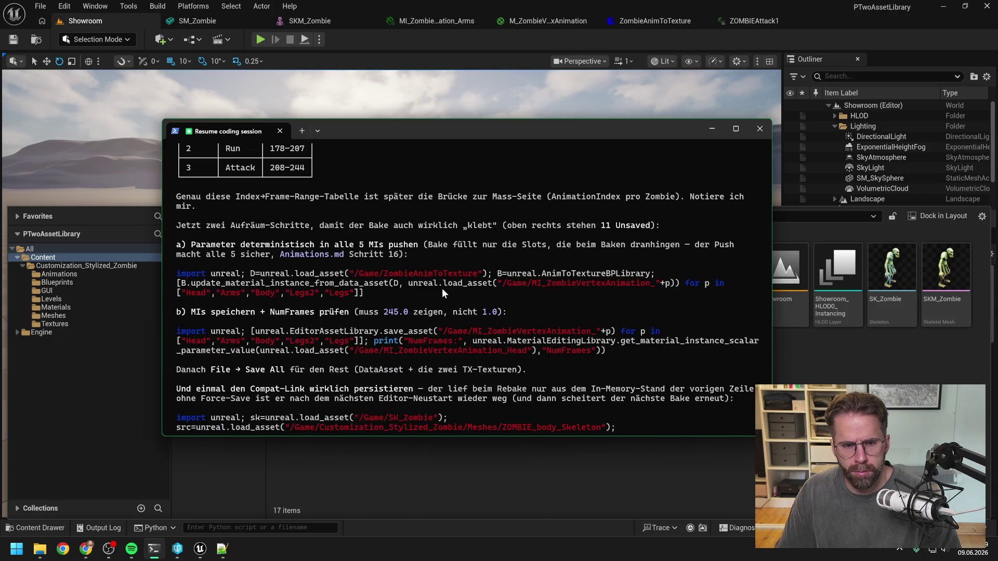
scroll(444, 285, "down", 2)
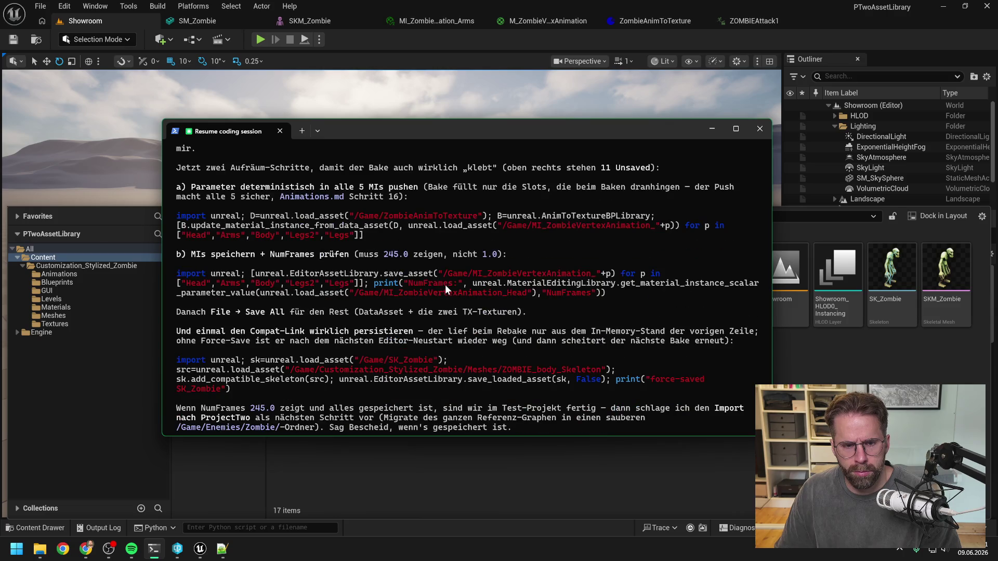
scroll(444, 284, "down", 2)
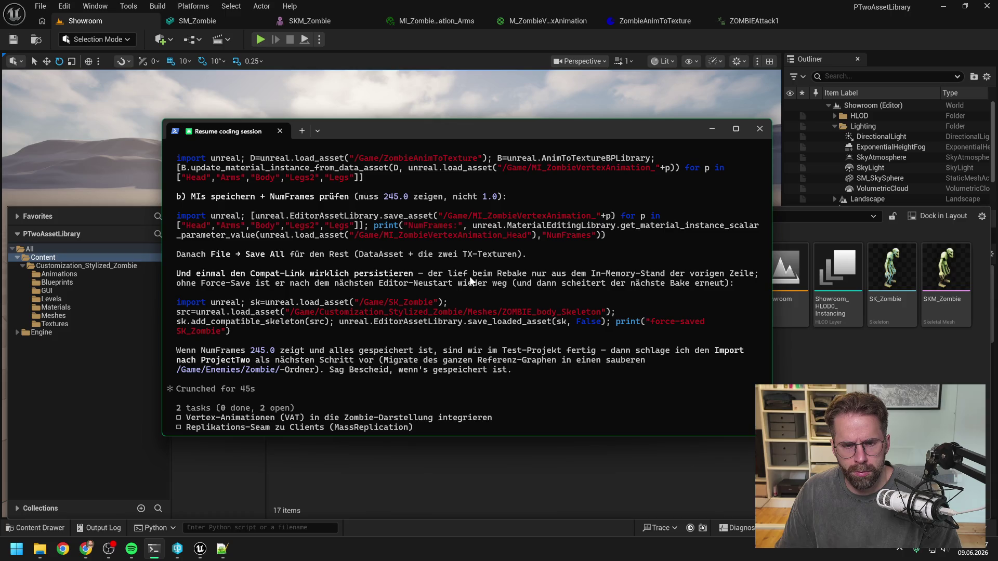
scroll(489, 263, "up", 3)
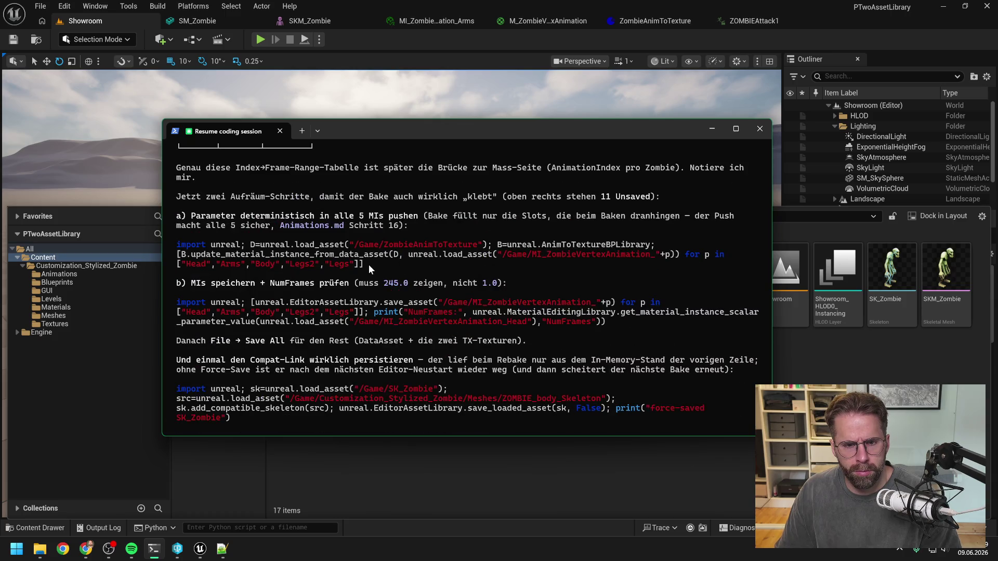
mouse_move(363, 264)
left_mouse_down()
mouse_move(182, 255)
mouse_move(176, 244)
mouse_move(179, 253)
left_mouse_up()
key("ctrl+c")
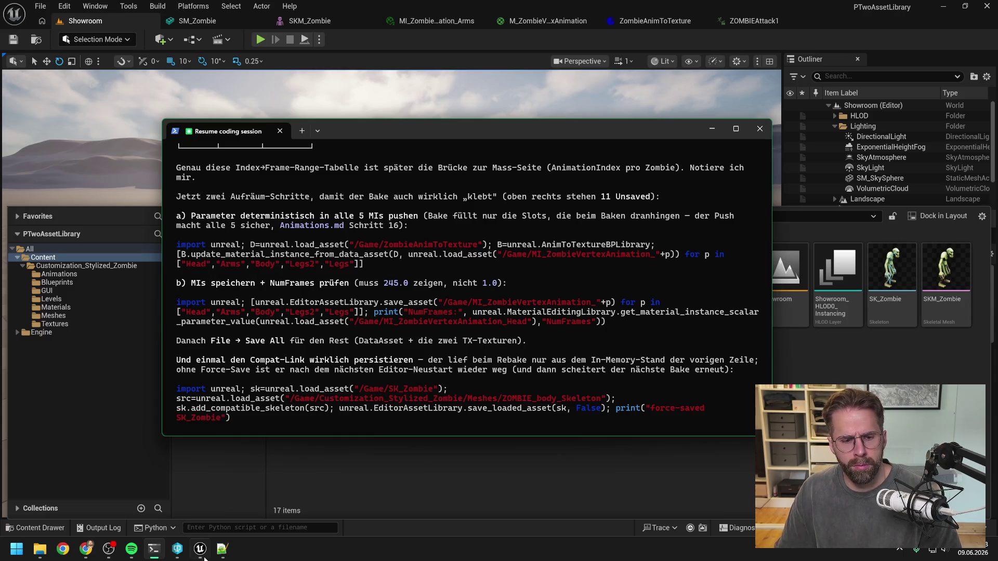
Paste the parameter-push command into the new 1 tab and join it into one 248-character line
left_click(219, 554)
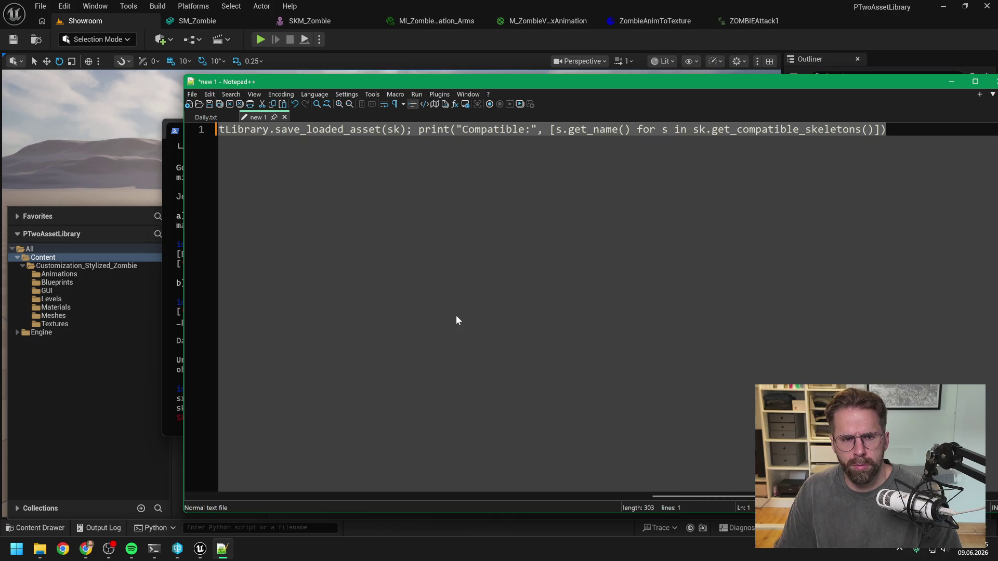
key("ctrl+a")
key("ctrl+v")
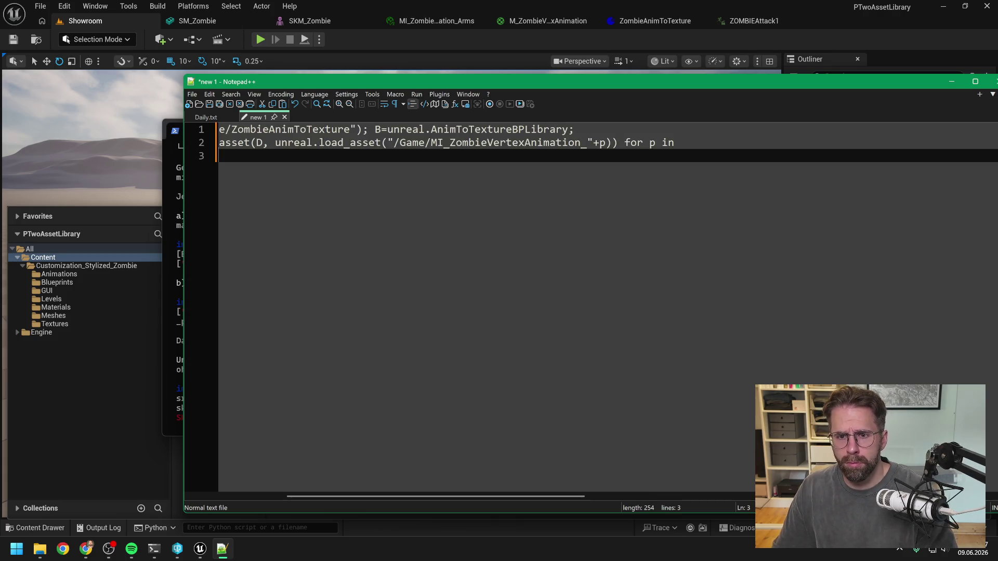
key("ctrl+Home")
key("Delete")
key("Delete")
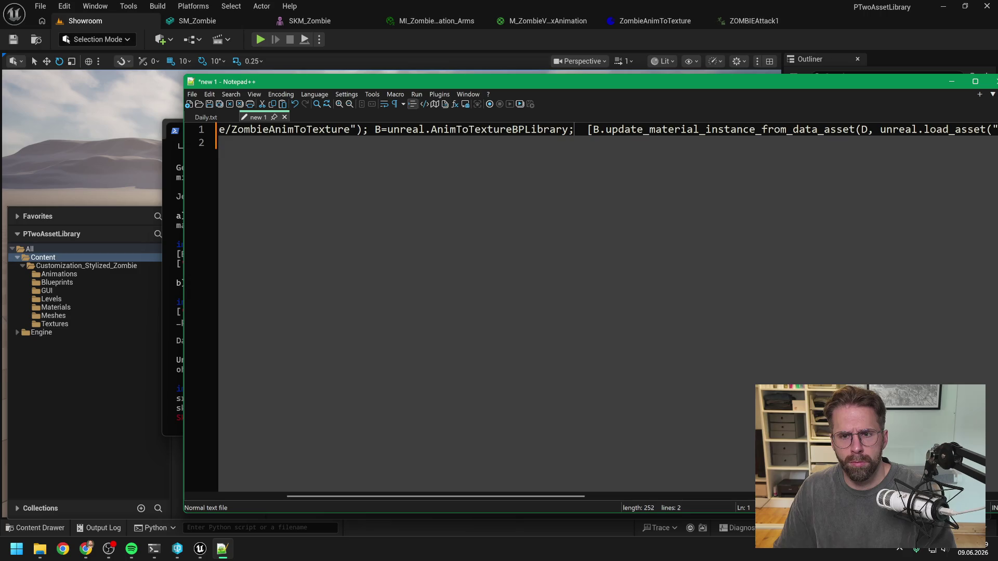
mouse_move(508, 496)
left_mouse_down()
mouse_move(402, 492)
mouse_move(577, 466)
mouse_move(694, 470)
left_mouse_up()
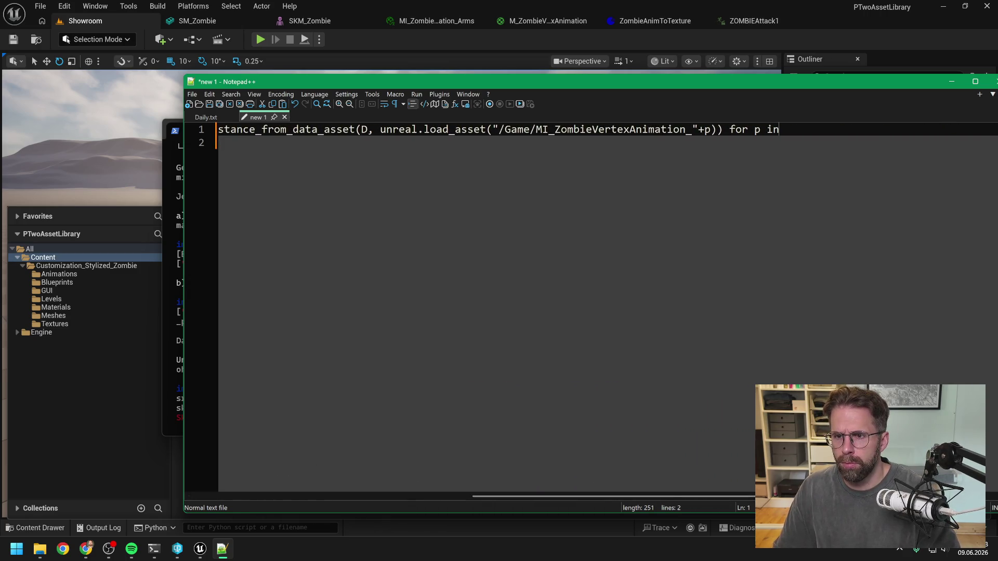
key("Delete")
key("Delete")
key("ctrl+a")
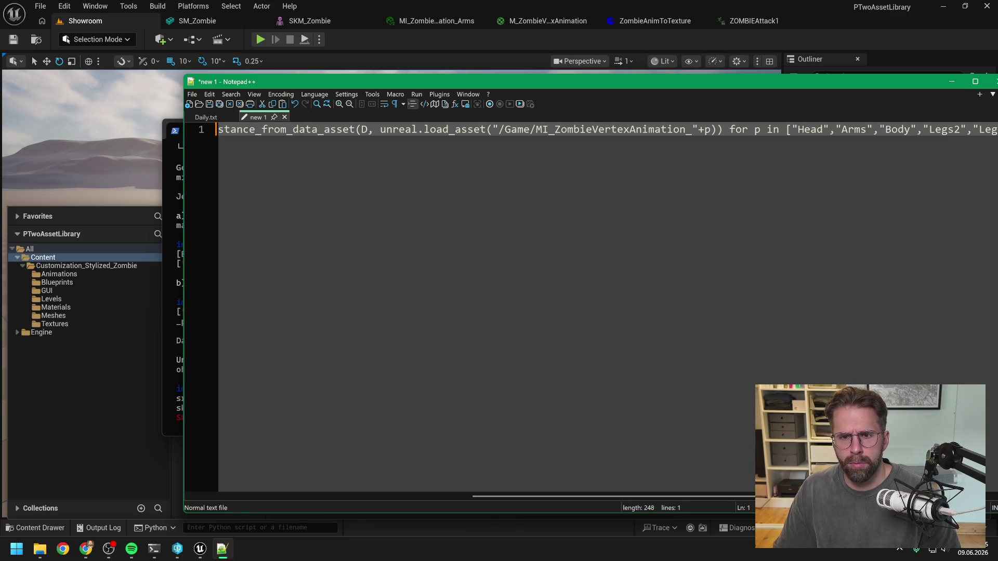
mouse_move(534, 495)
left_mouse_down()
mouse_move(589, 494)
mouse_move(207, 494)
left_mouse_up()
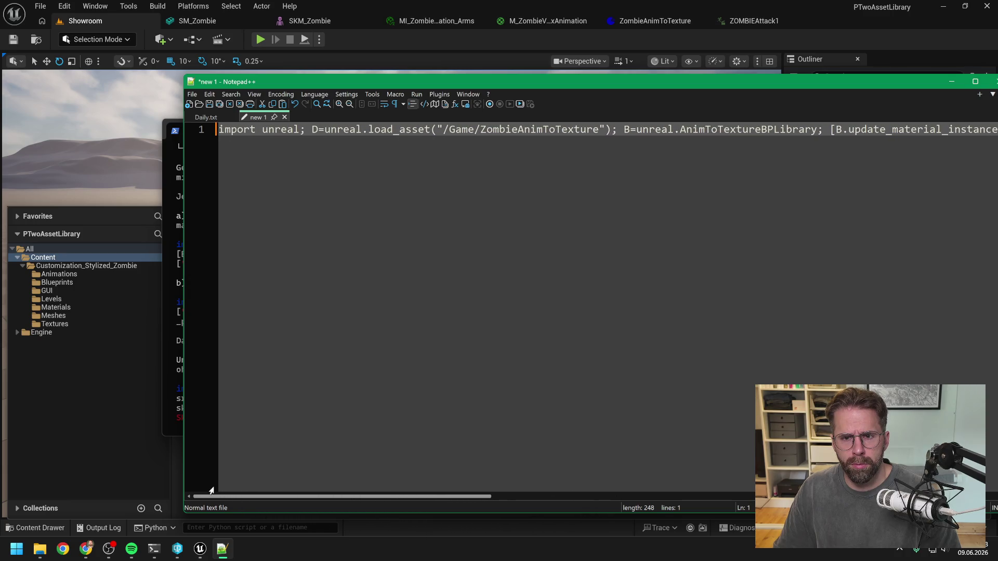
Clear the Output Log and run the parameter-push command in the Python console
left_click(366, 49)
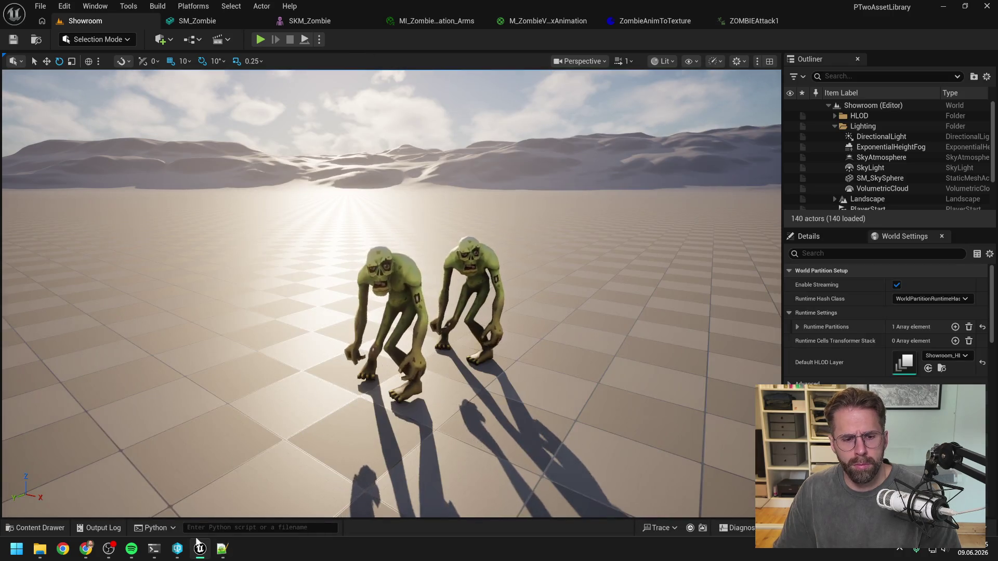
left_click(101, 528)
right_click(314, 328)
left_click(333, 337)
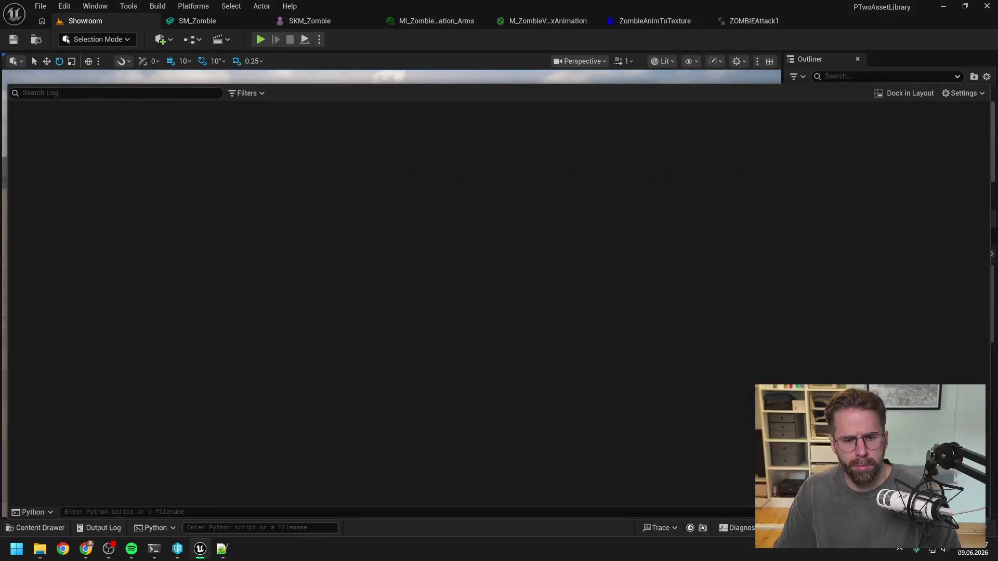
left_click(229, 526)
key("ctrl+v")
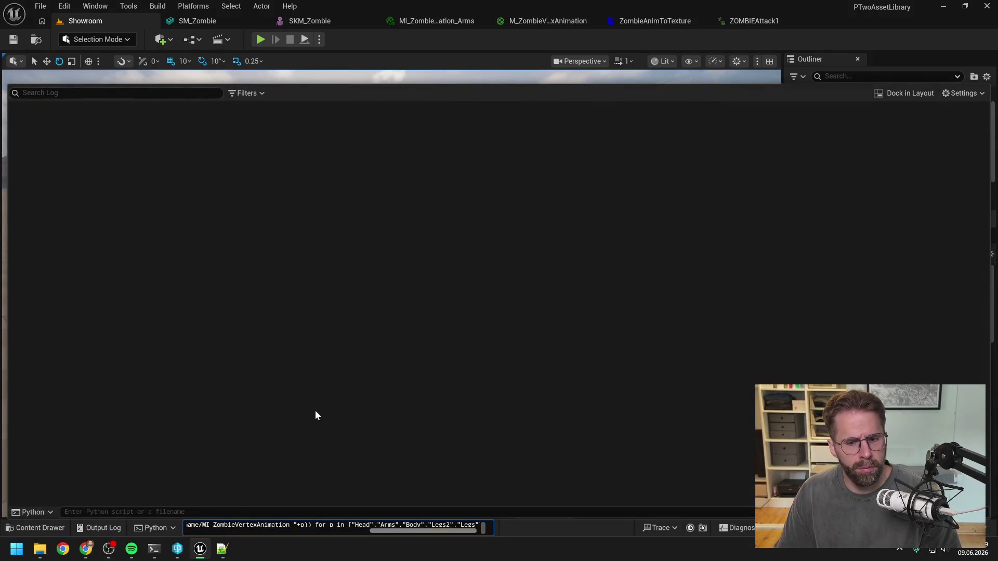
key("Return")
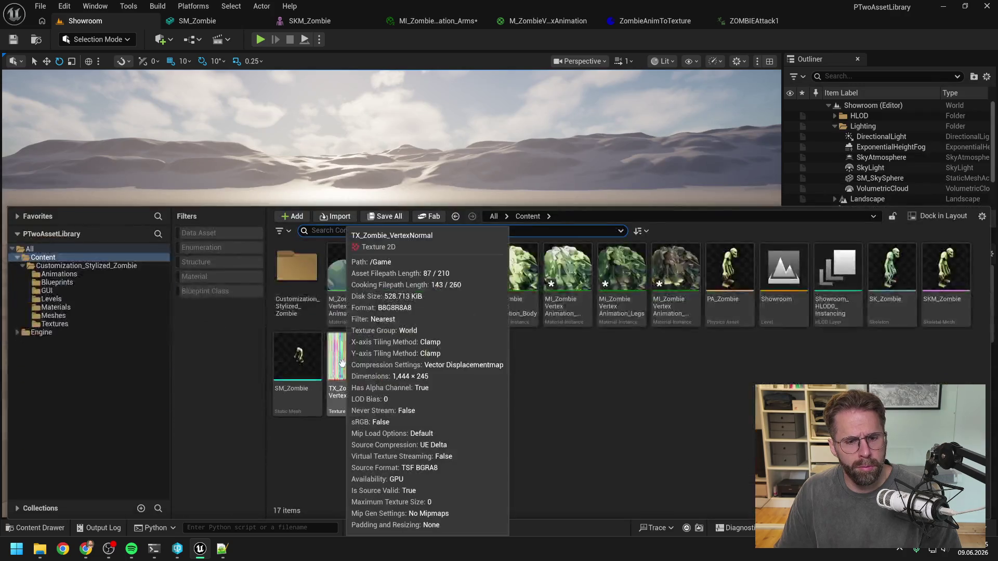
Copy snippet b, the save-and-NumFrames-check command, from the terminal
key("alt+Tab")
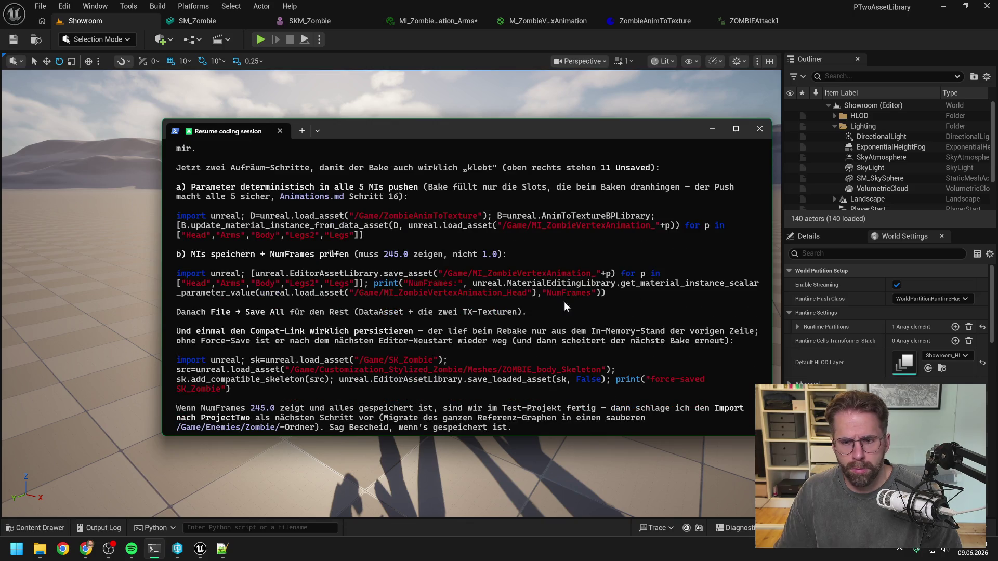
mouse_move(579, 295)
left_mouse_down()
mouse_move(457, 303)
mouse_move(179, 281)
left_mouse_up()
key("ctrl+c")
Merge the save-and-check snippet into one 304-character line, removing the stray space before _parameter
left_click(222, 549)
key("ctrl+a")
key("ctrl+v")
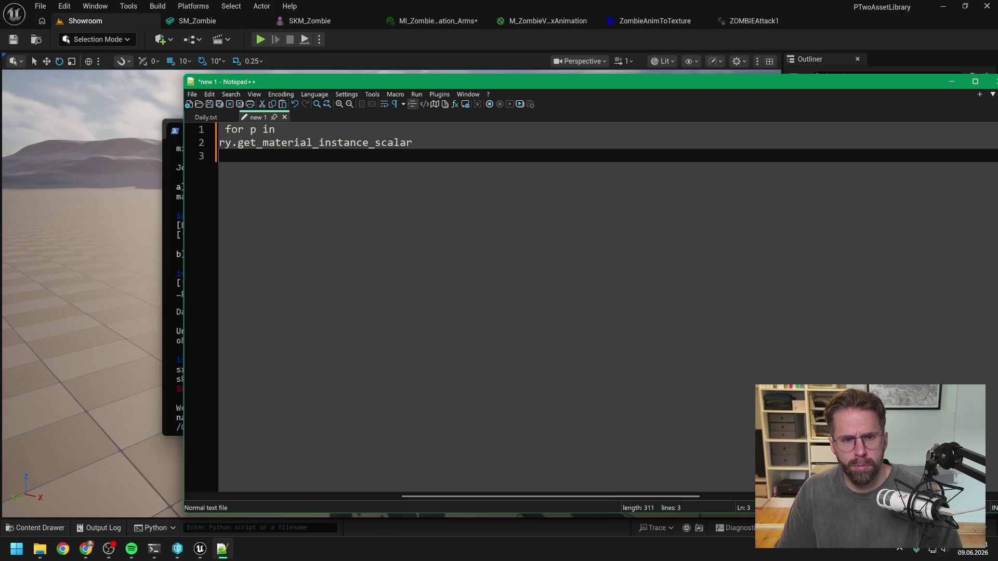
key("Up")
key("Up")
key("End")
key("Delete")
key("Delete")
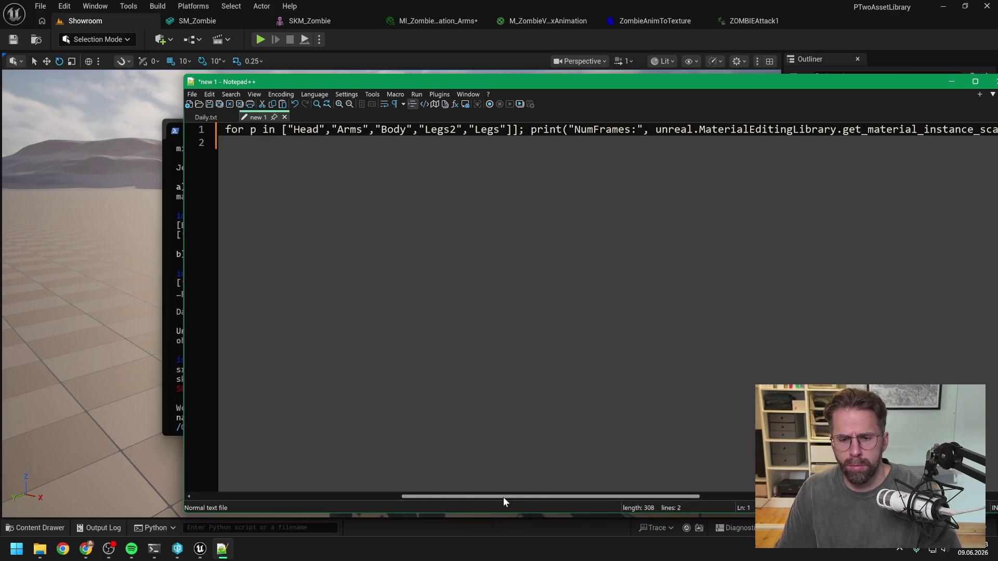
key("End")
key("Delete")
key("Delete")
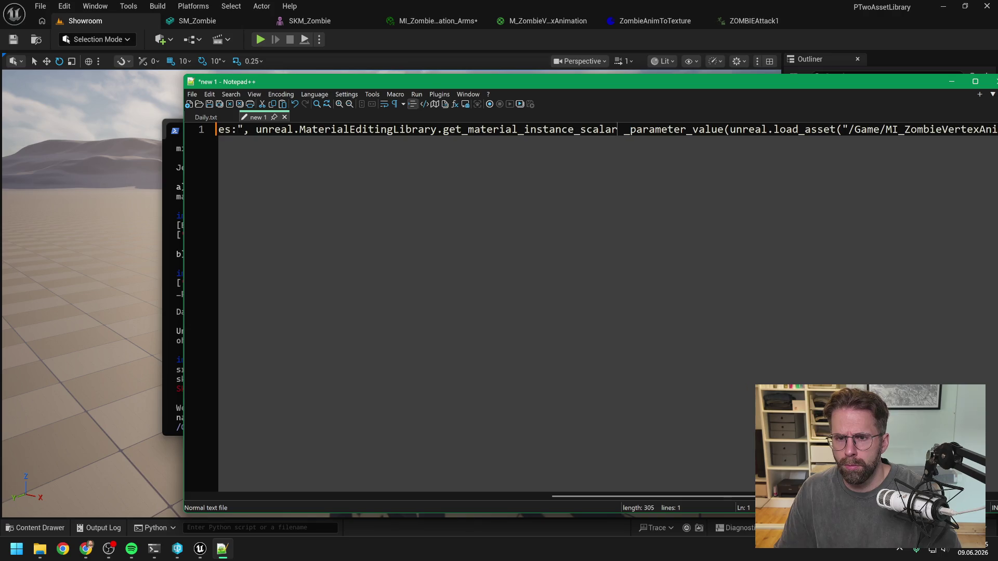
key("Delete")
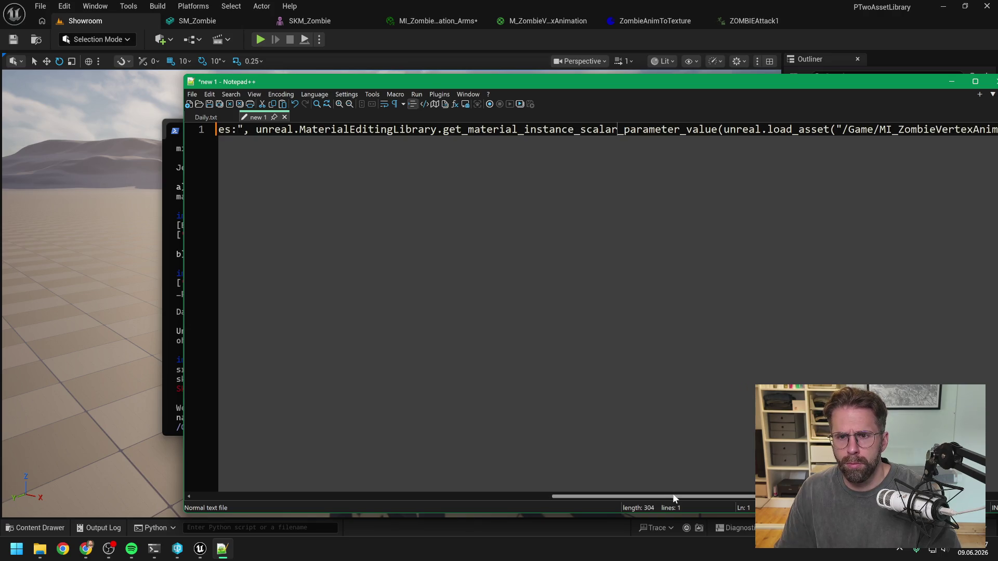
left_click_drag(672, 495, 791, 494)
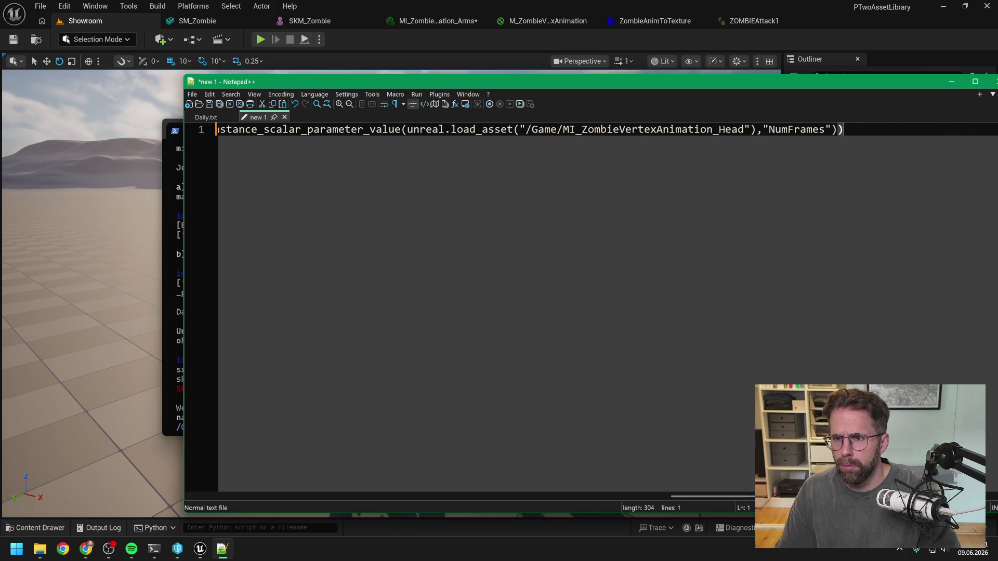
key("ctrl+a")
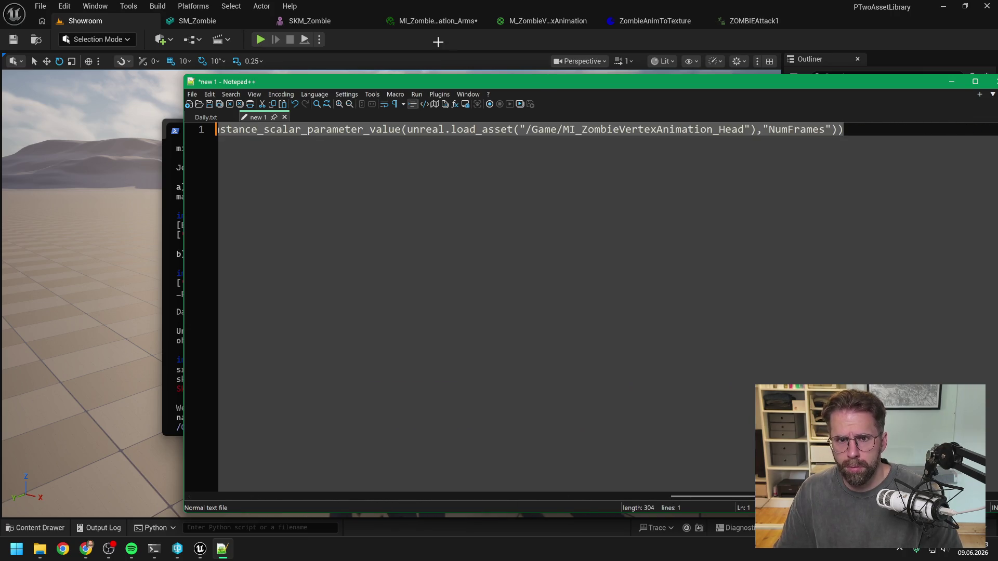
left_click(223, 549)
Run the save-and-check command on a cleared log, confirming five saved instances and NumFrames 245.0
left_click(99, 527)
right_click(267, 306)
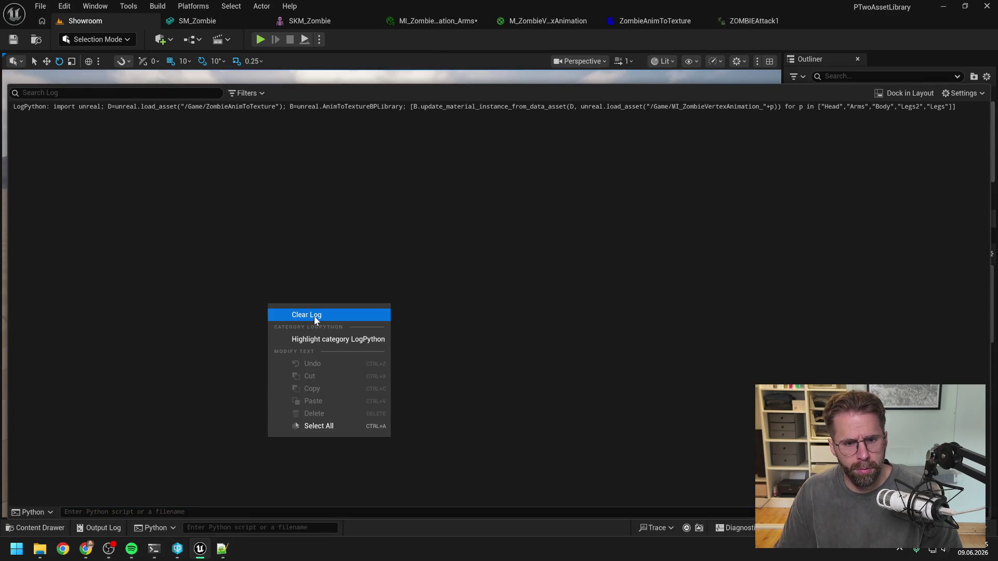
left_click(286, 313)
left_click(258, 529)
key("ctrl+v")
key("Return")
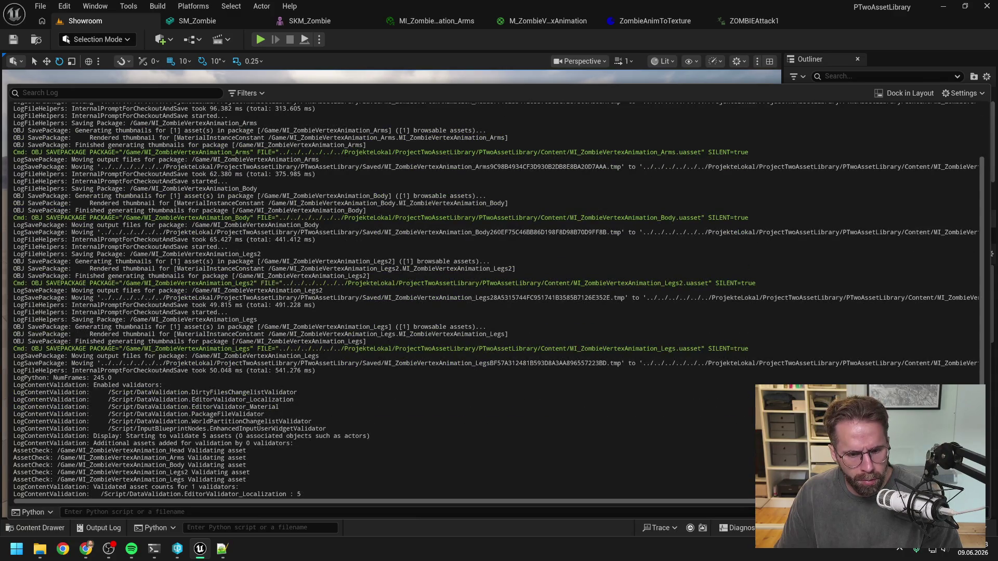
mouse_move(302, 497)
left_mouse_down()
mouse_move(104, 446)
mouse_move(179, 426)
mouse_move(151, 368)
mouse_move(130, 188)
mouse_move(156, 114)
mouse_move(14, 110)
left_mouse_up()
left_click(153, 549)
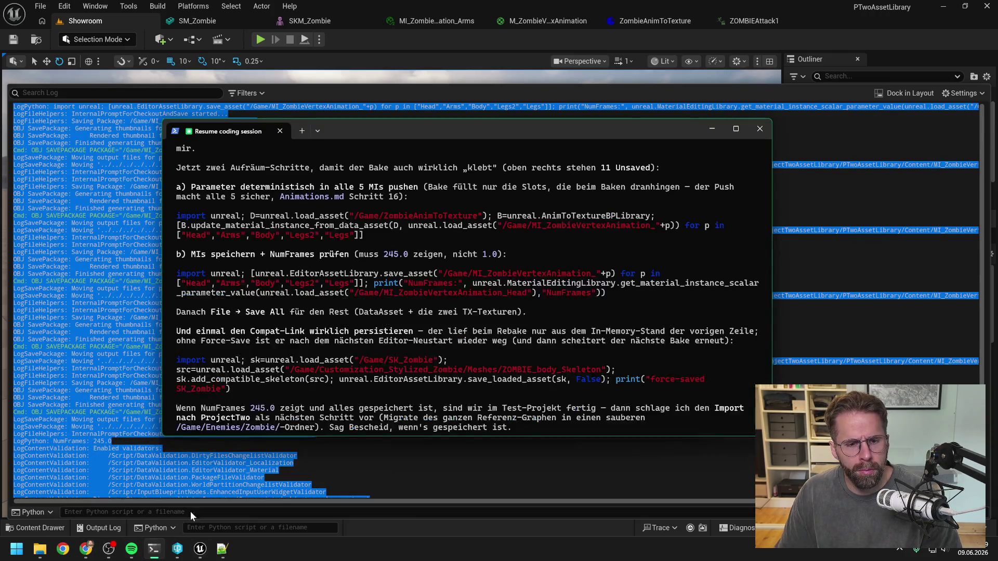
Send 'b) richtig?' to Claude Code with the pasted save-and-validation log attached
scroll(324, 314, "down", 5)
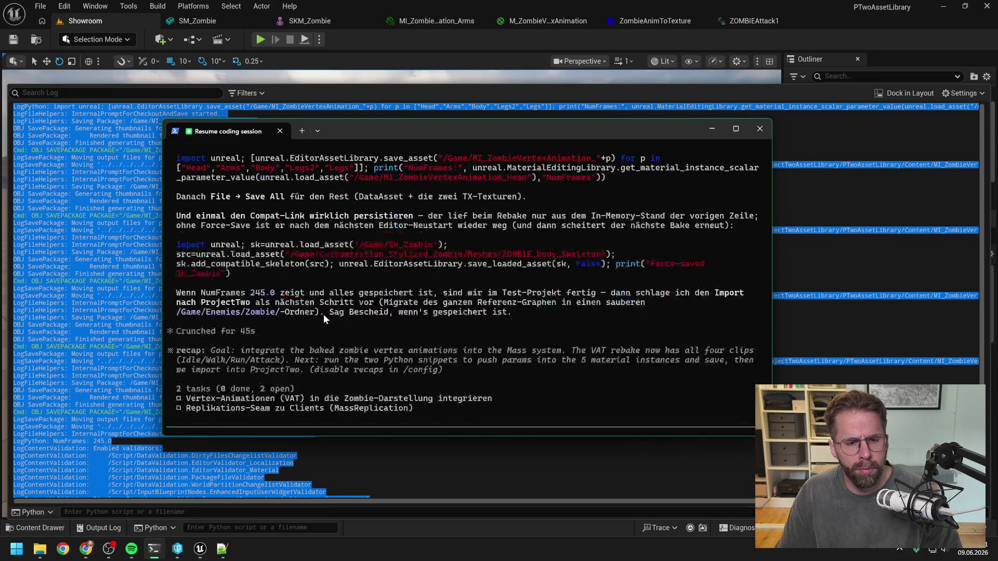
type("B)")
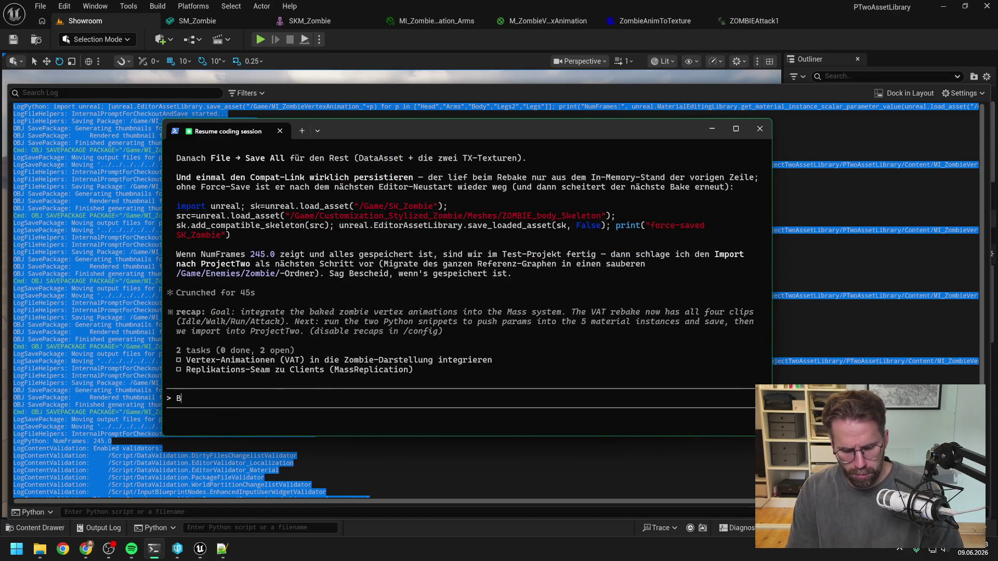
key("BackSpace")
type(") richtig?")
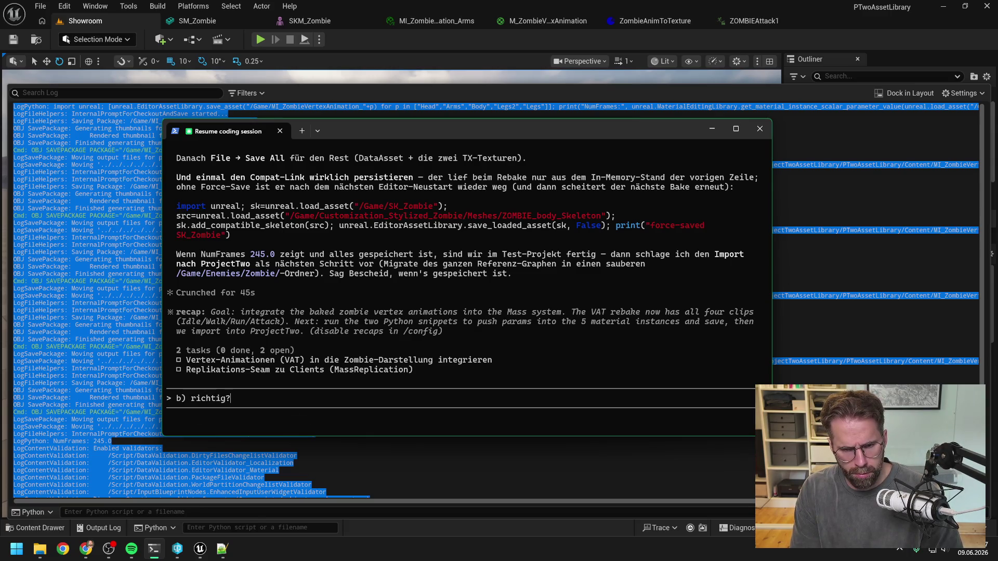
key("ctrl+v")
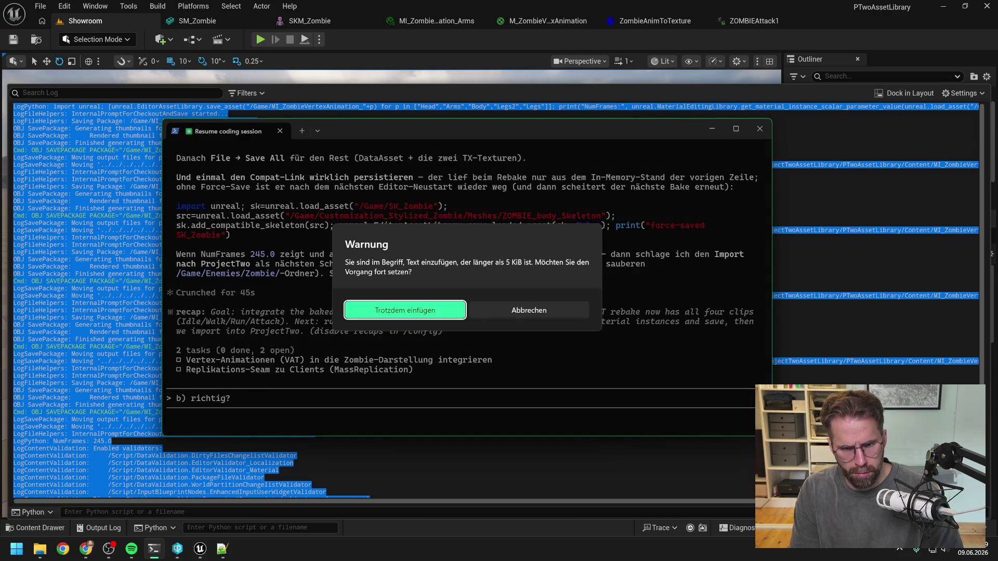
left_click(386, 311)
key("Return")
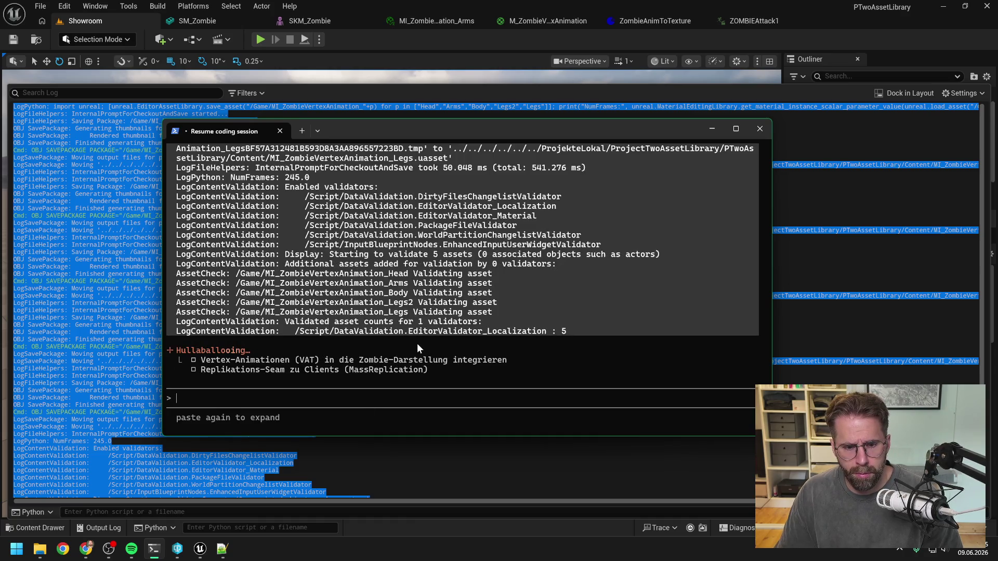
scroll(435, 337, "up", 2)
scroll(435, 338, "up", 15)
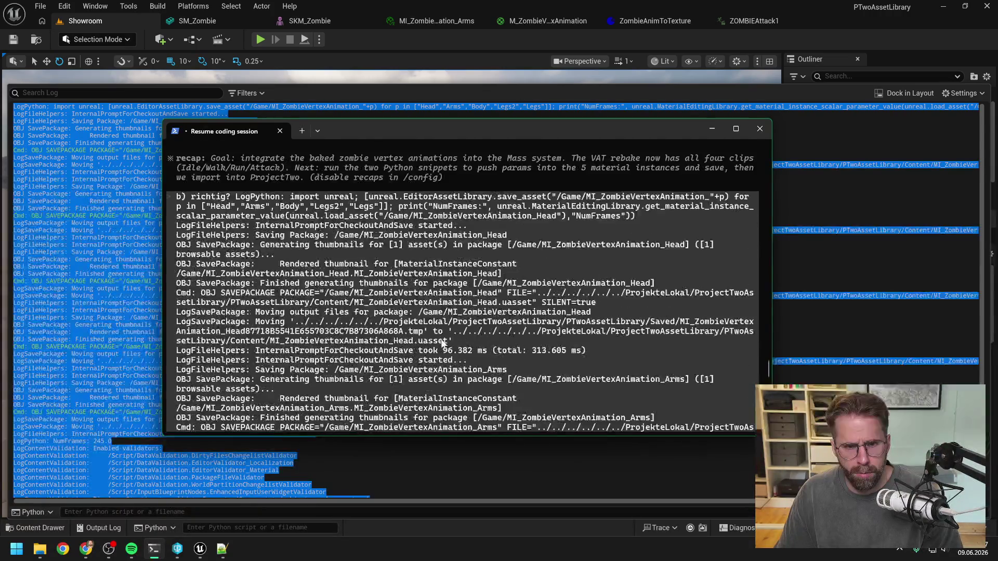
scroll(438, 336, "up", 3)
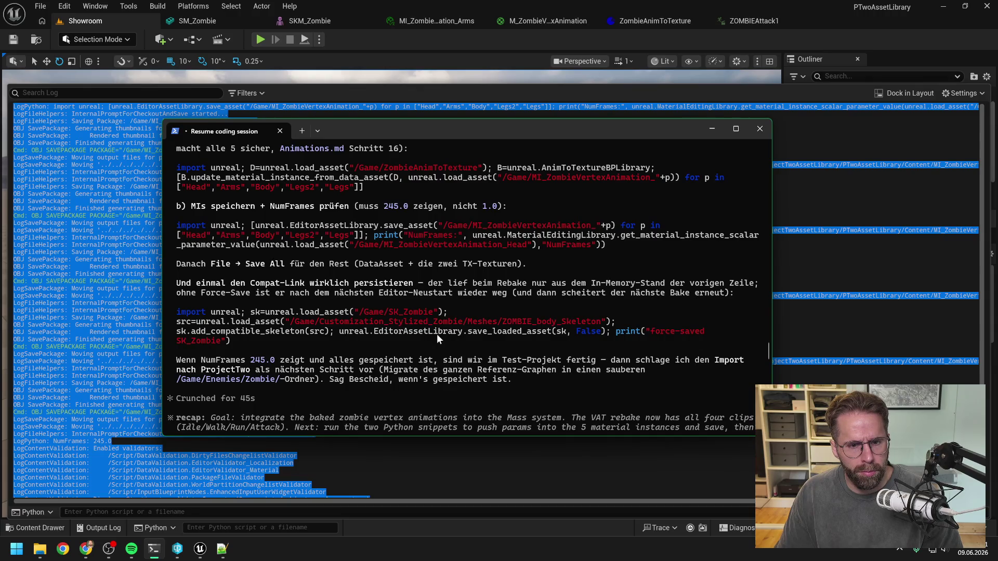
Copy the three-line import/src/sk snippet that saves SK_Zombie's compatible-skeleton link
scroll(437, 334, "up", 2)
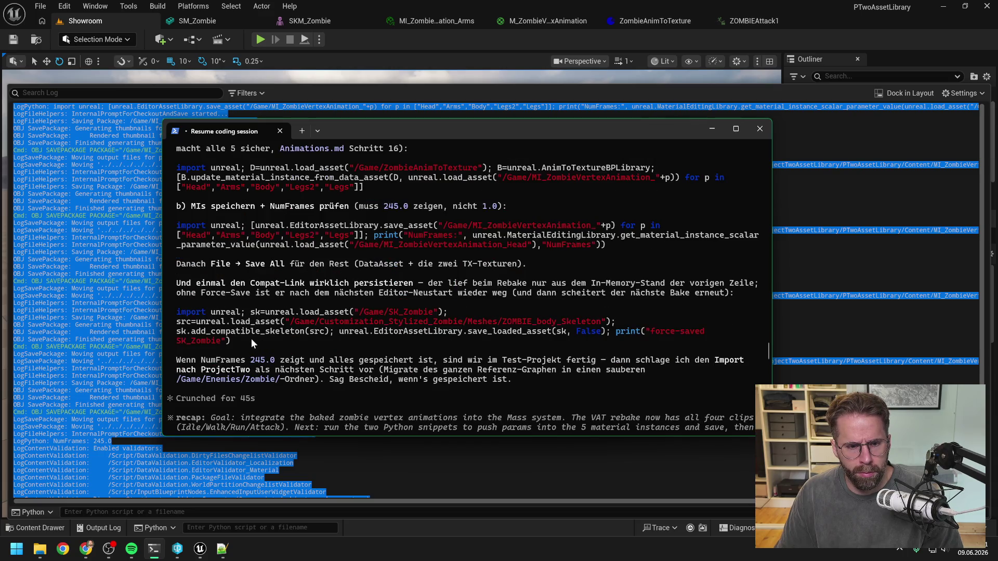
mouse_move(230, 341)
left_mouse_down()
mouse_move(183, 341)
mouse_move(178, 319)
left_mouse_up()
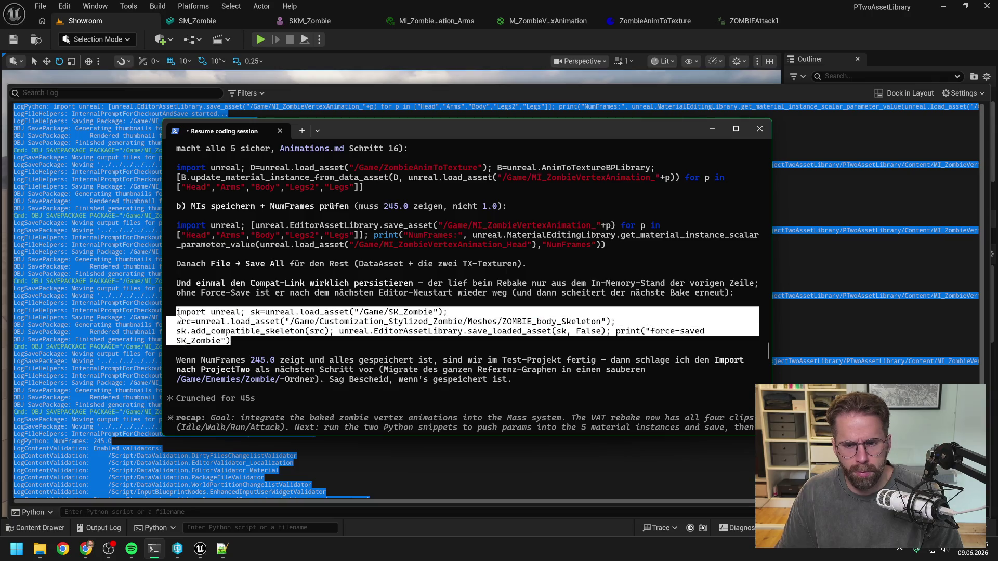
key("ctrl+c")
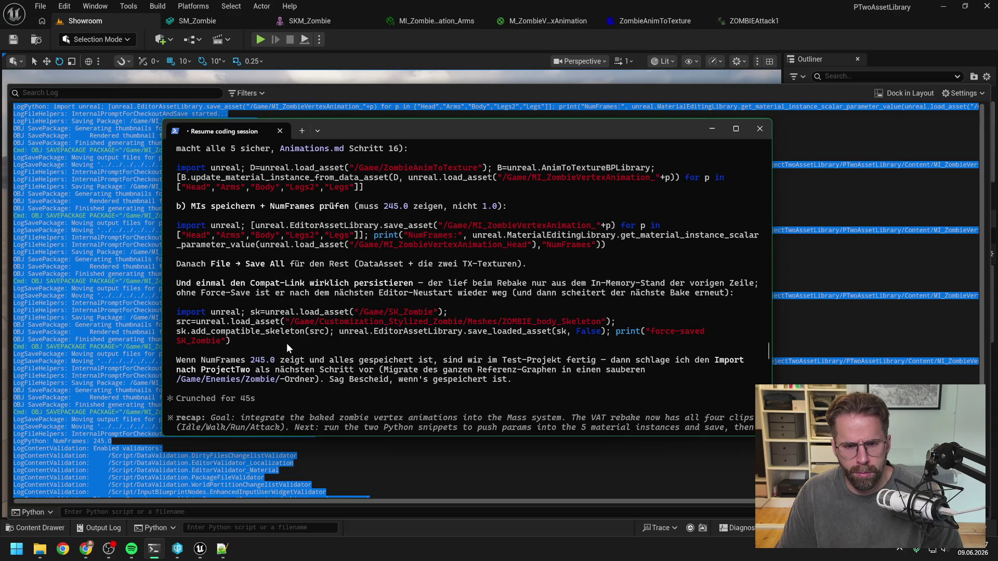
left_click(398, 36)
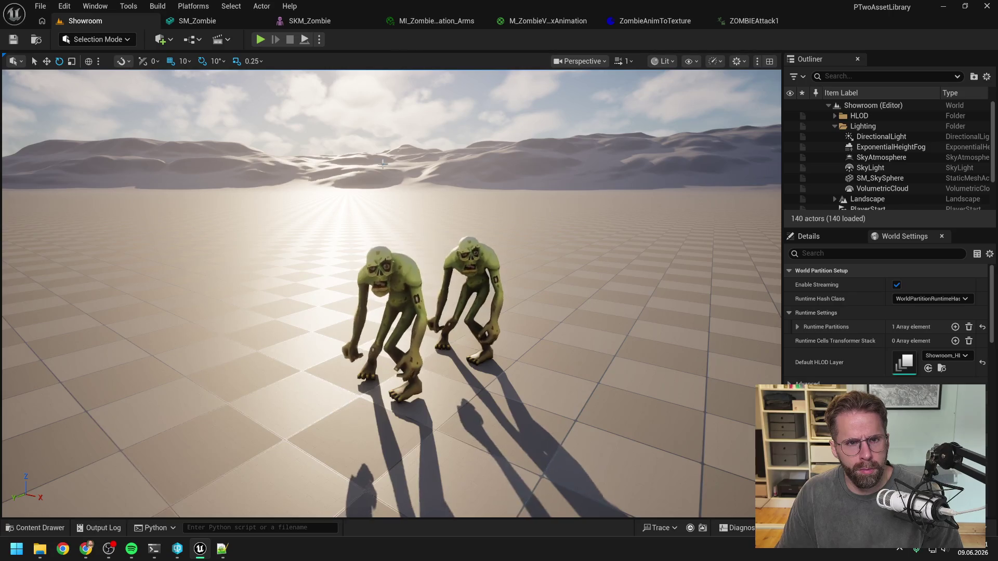
Reopen the Output Log showing the earlier save run with NumFrames 245.0 and five validated instances
key("ctrl+space")
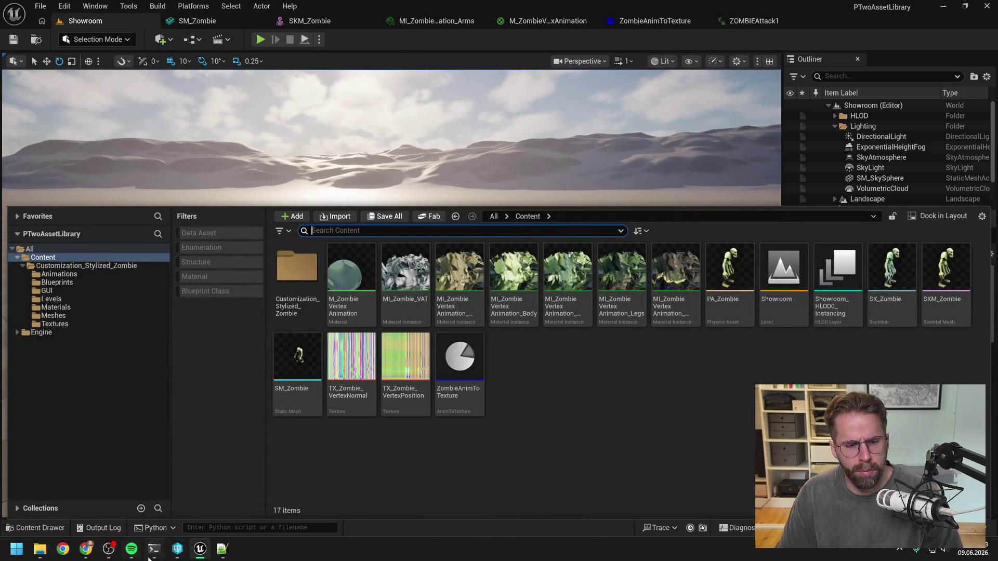
left_click(154, 549)
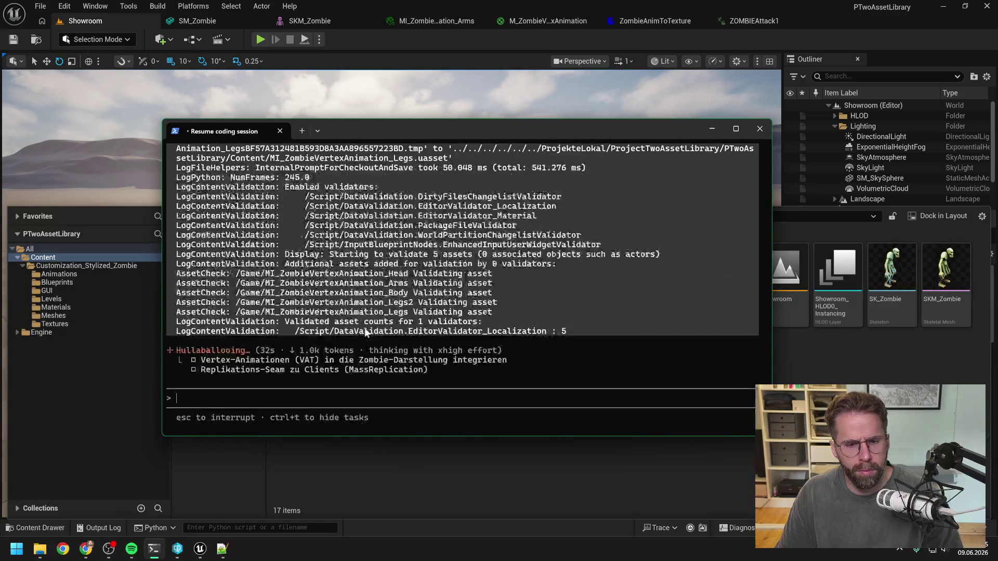
left_click(414, 465)
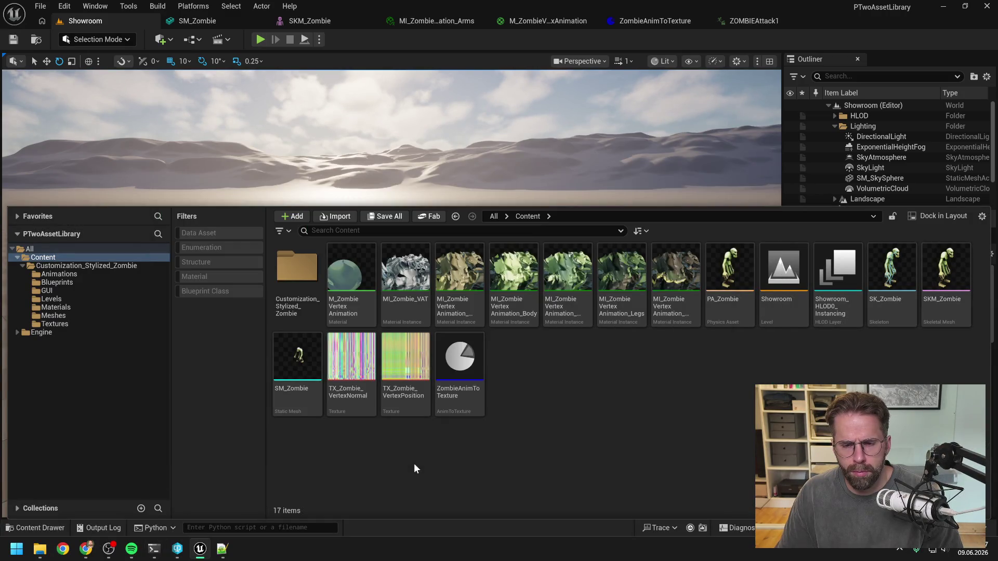
left_click(99, 529)
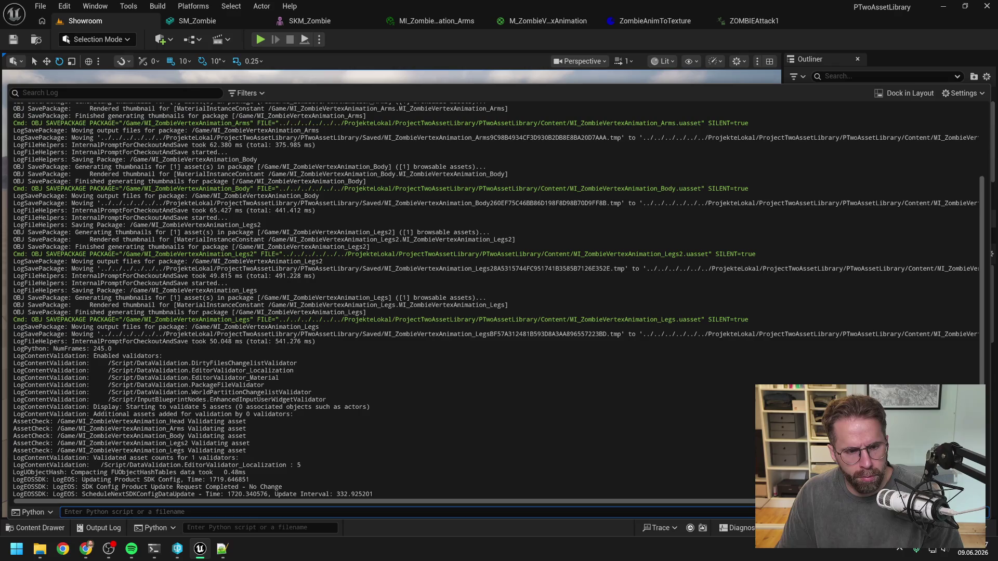
left_click(126, 408)
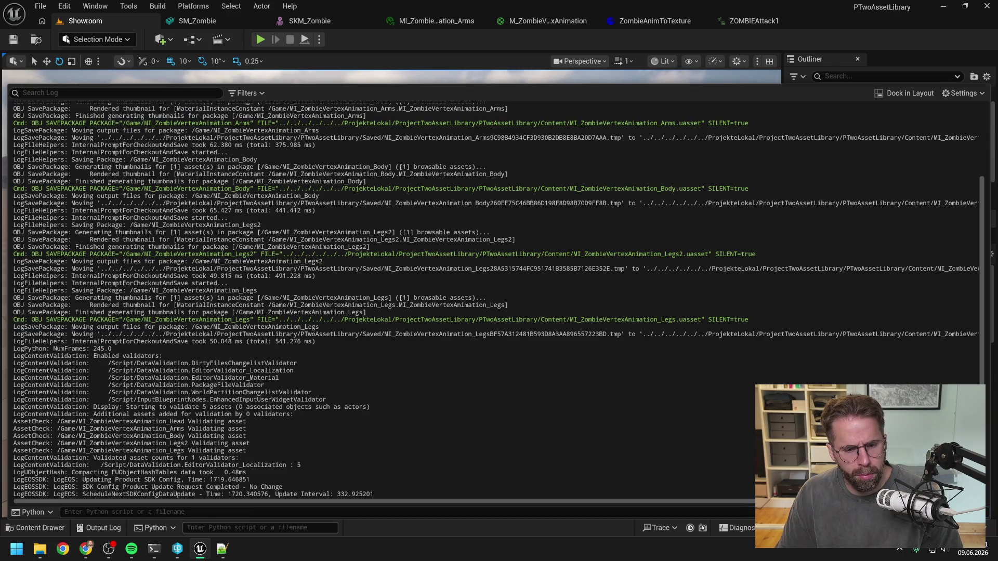
Join the SK_Zombie force-save command into one 265-character line and copy it
left_click(222, 549)
key("ctrl+v")
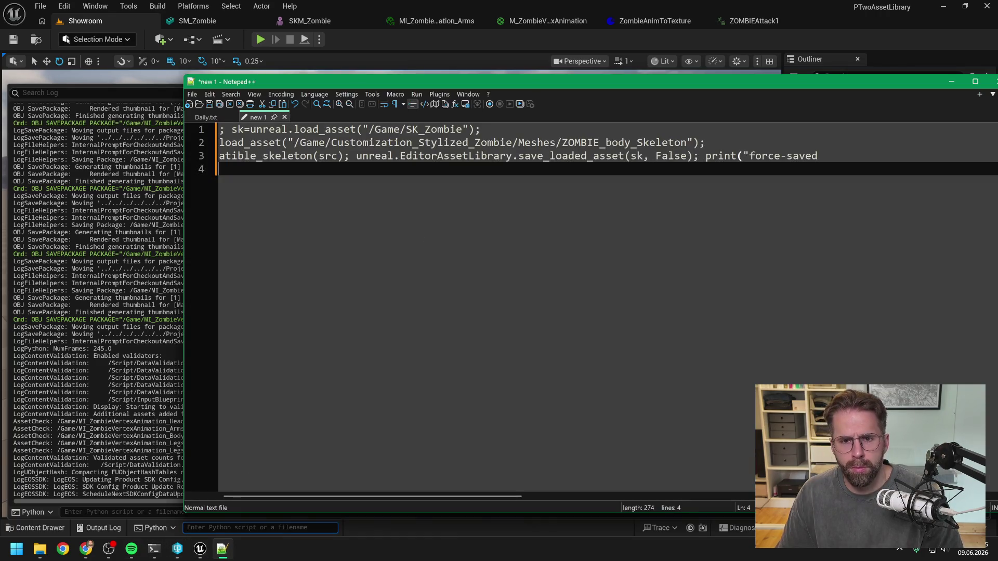
key("Delete")
left_click_drag(475, 497, 610, 497)
key("Delete")
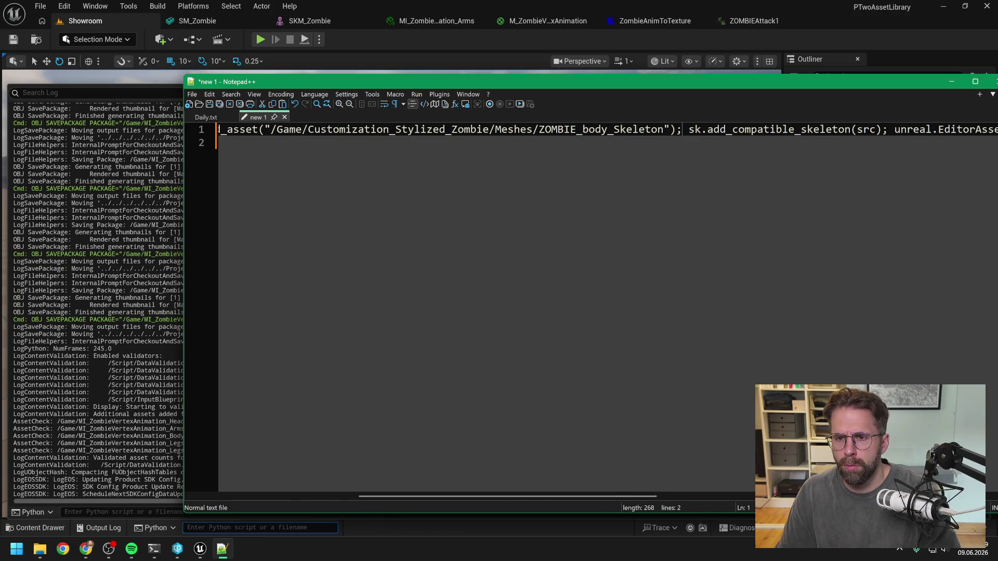
left_click_drag(551, 495, 698, 481)
key("End")
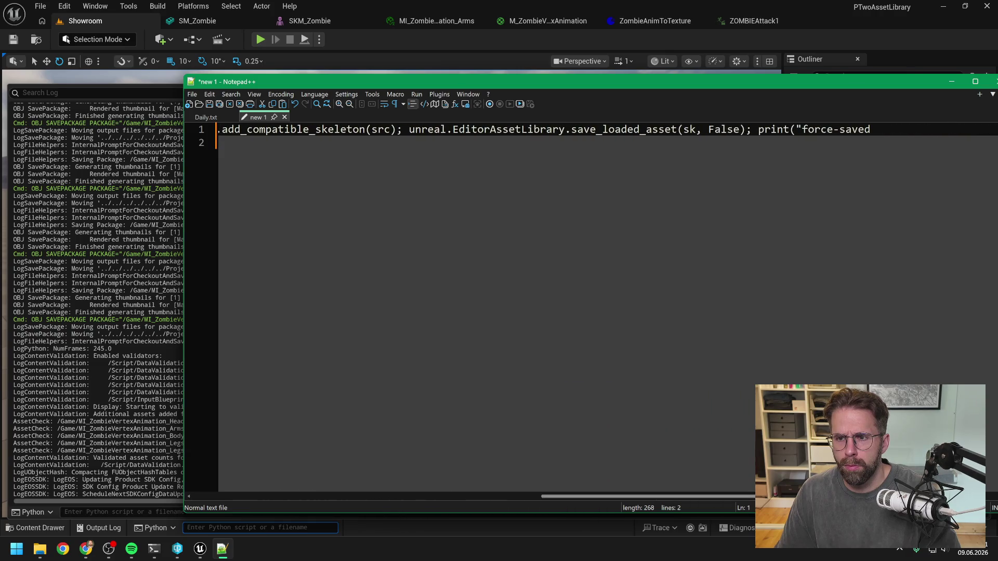
key("Delete")
key("Delete")
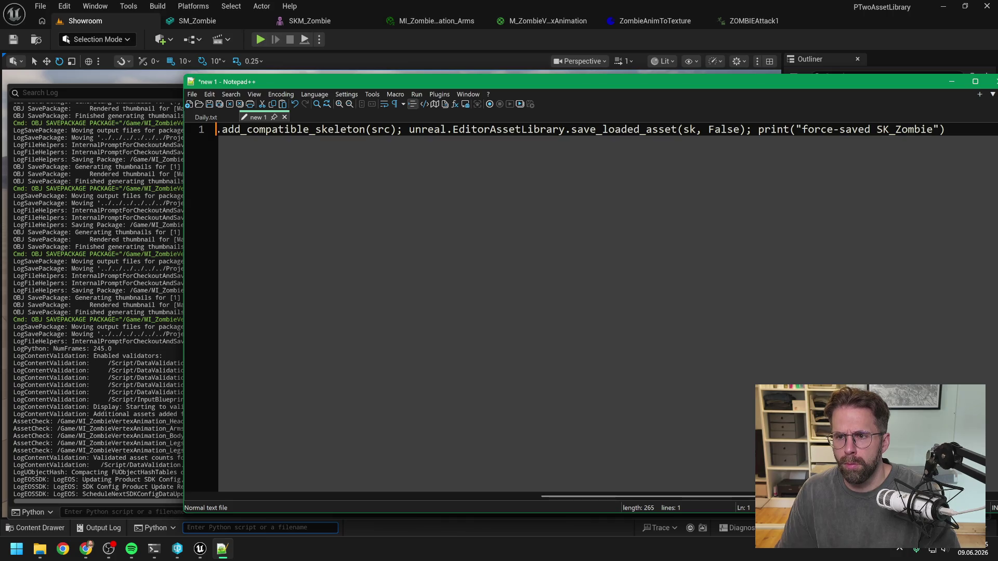
key("End")
key("ctrl+a")
left_click(469, 38)
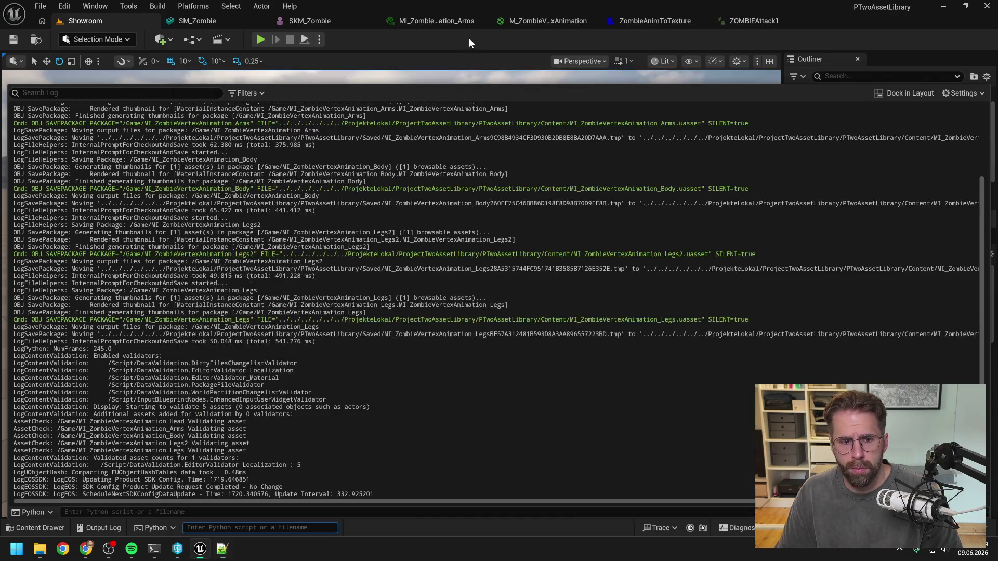
Clear the Output Log and run the SK_Zombie force-save command in the Python console
right_click(350, 272)
key("Escape")
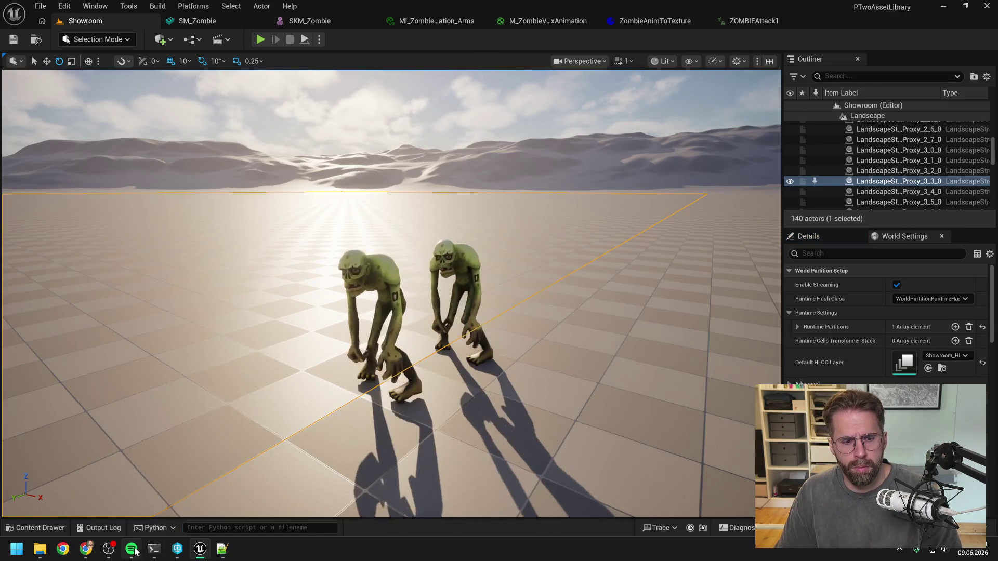
left_click(102, 528)
right_click(265, 333)
left_click(284, 338)
left_click(260, 528)
key("ctrl+v")
key("Return")
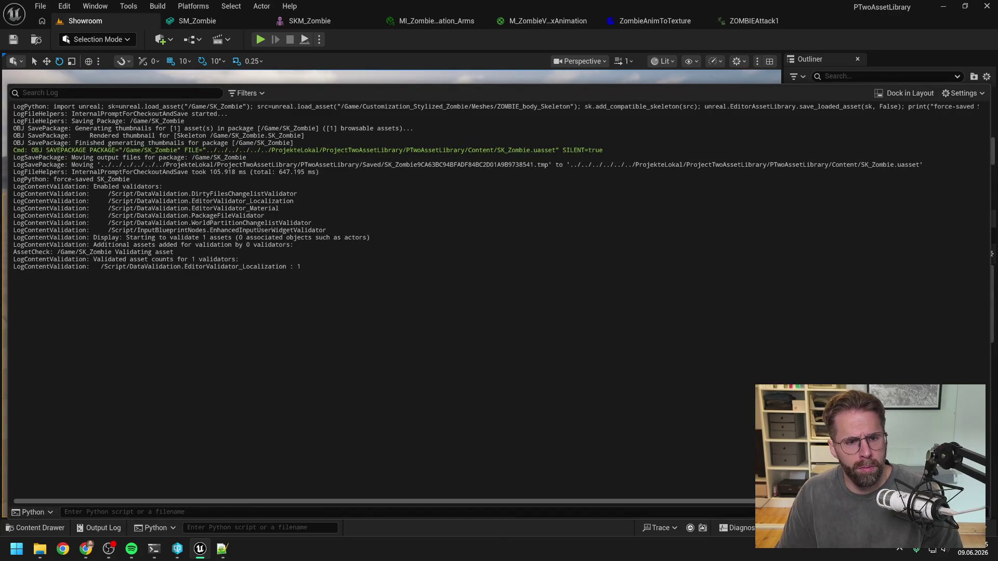
Check Claude Code's AnimToTexture plugin check on ProjectTwo.uproject, then return to the Showroom level
key("ctrl+space")
left_click(367, 52)
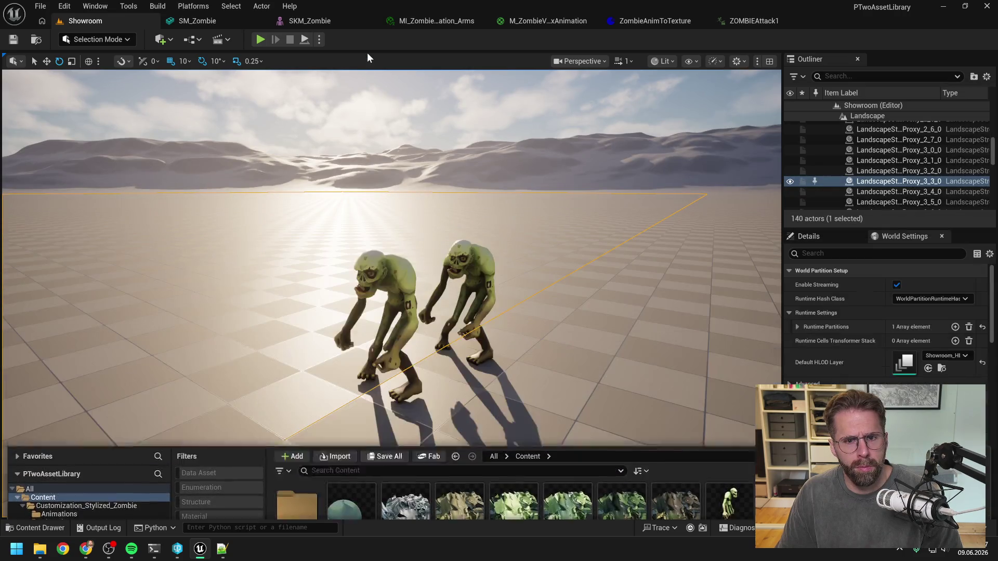
key("alt+Tab")
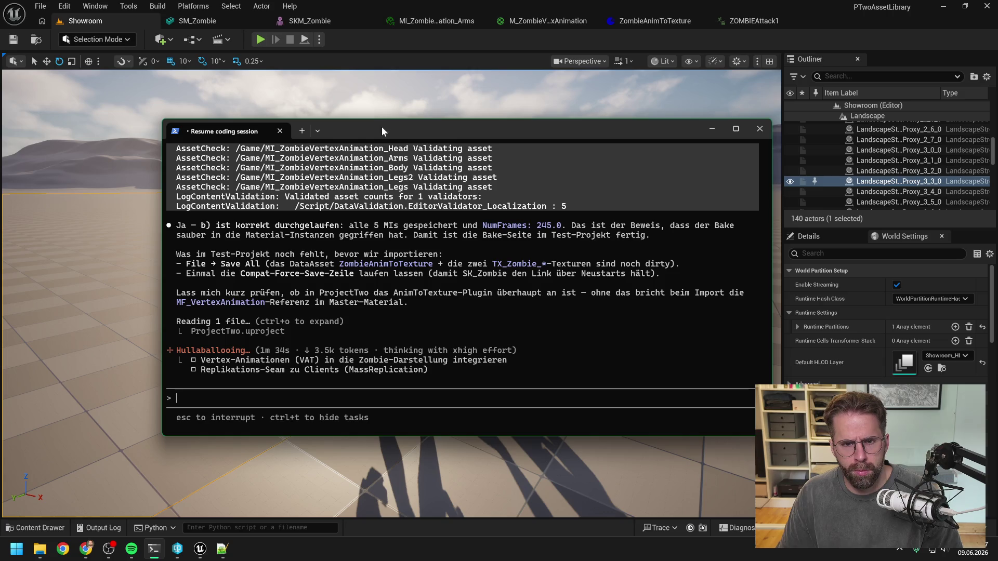
left_click(388, 54)
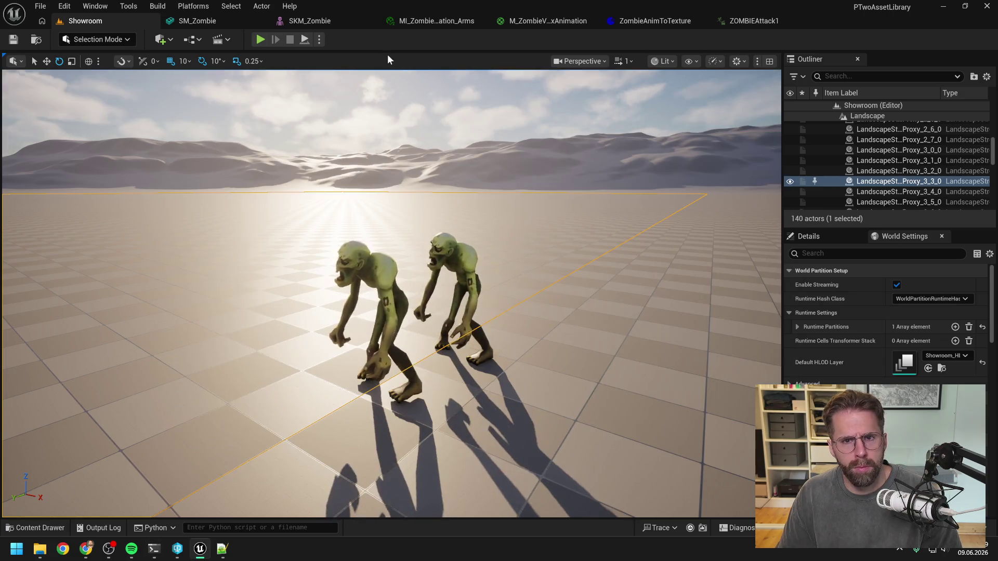
Open the Content Drawer with Ctrl+Space to review the 17 zombie assets, including ZombieAnimToTexture
key("ctrl+space")
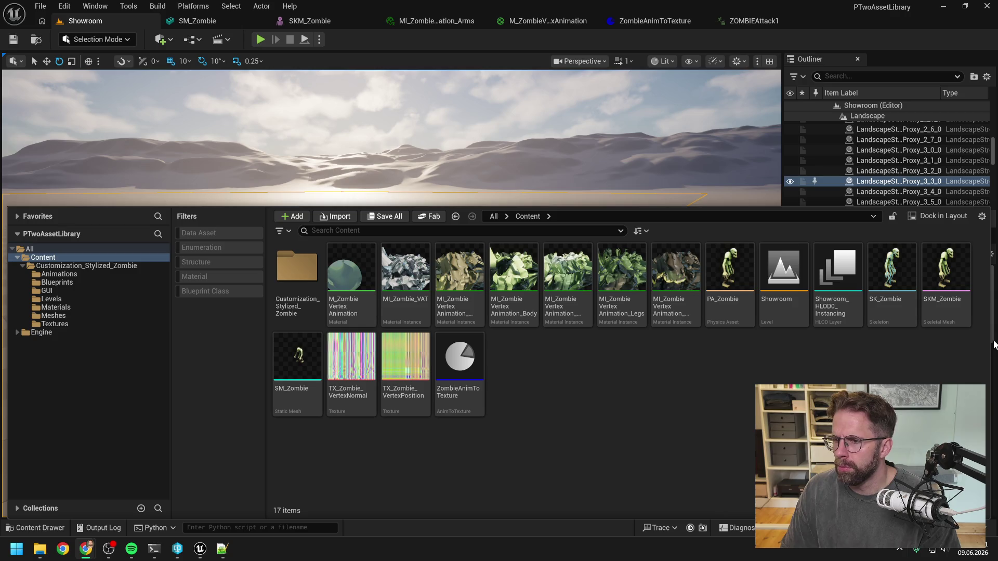
Bring up the Claude Code session, reread its four-step ProjectTwo import plan, and start a reply assigning step 1
left_click(152, 550)
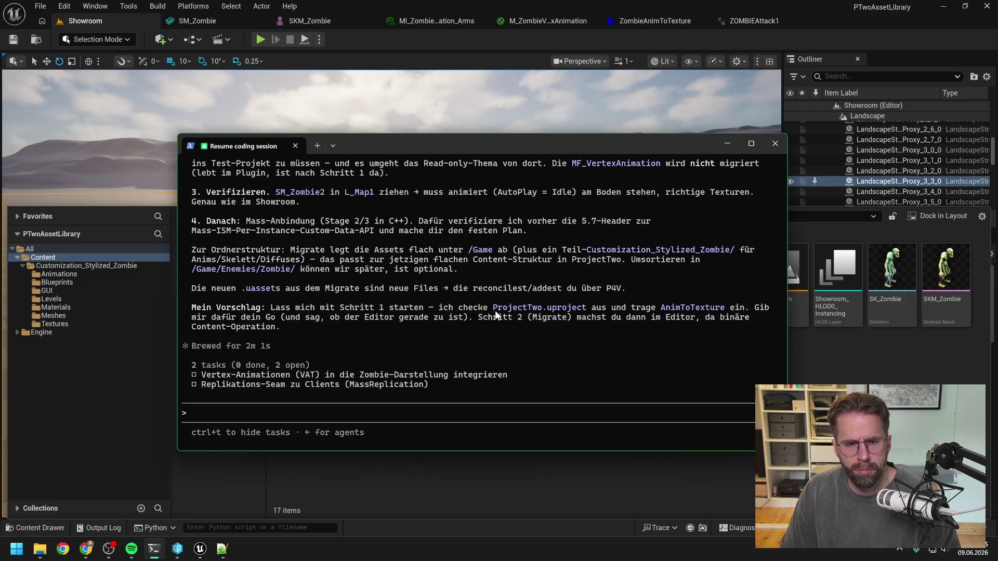
scroll(495, 312, "up", 1)
scroll(495, 313, "up", 5)
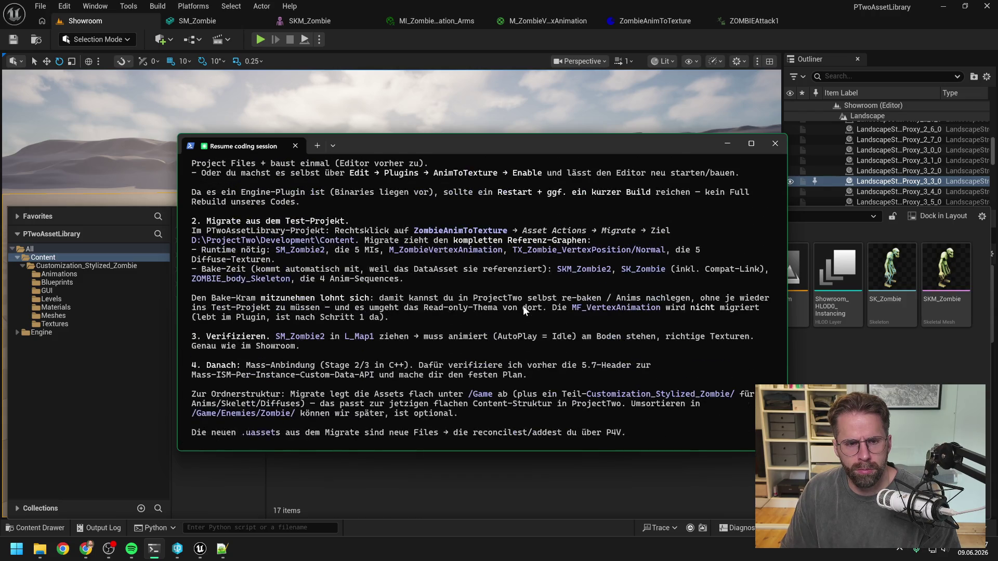
scroll(522, 307, "up", 6)
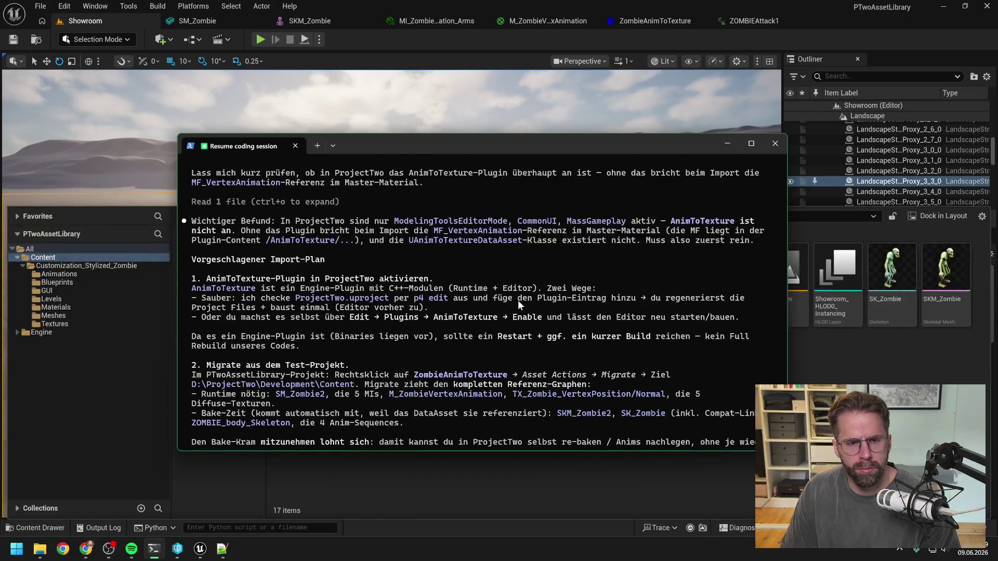
scroll(533, 307, "up", 2)
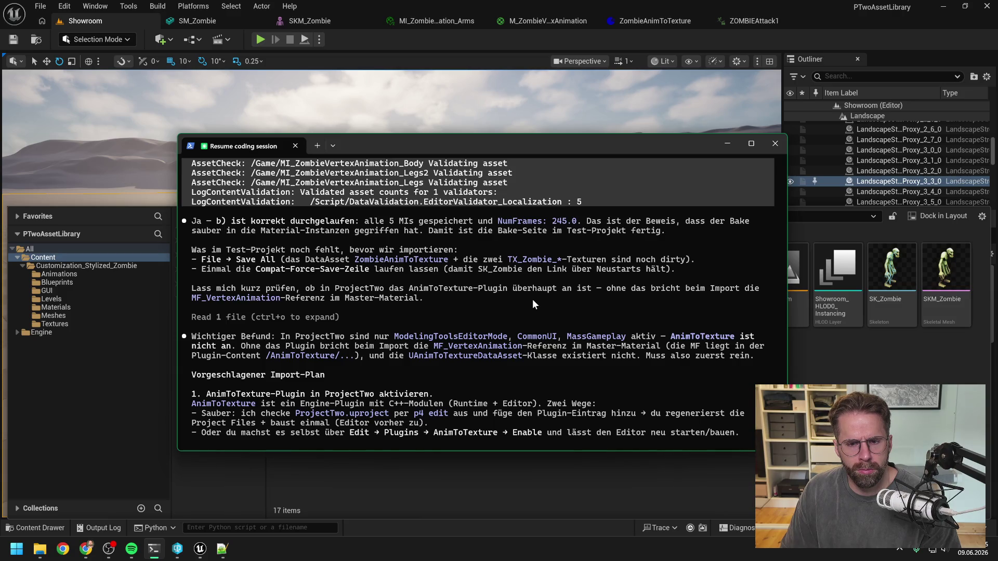
scroll(532, 304, "down", 1)
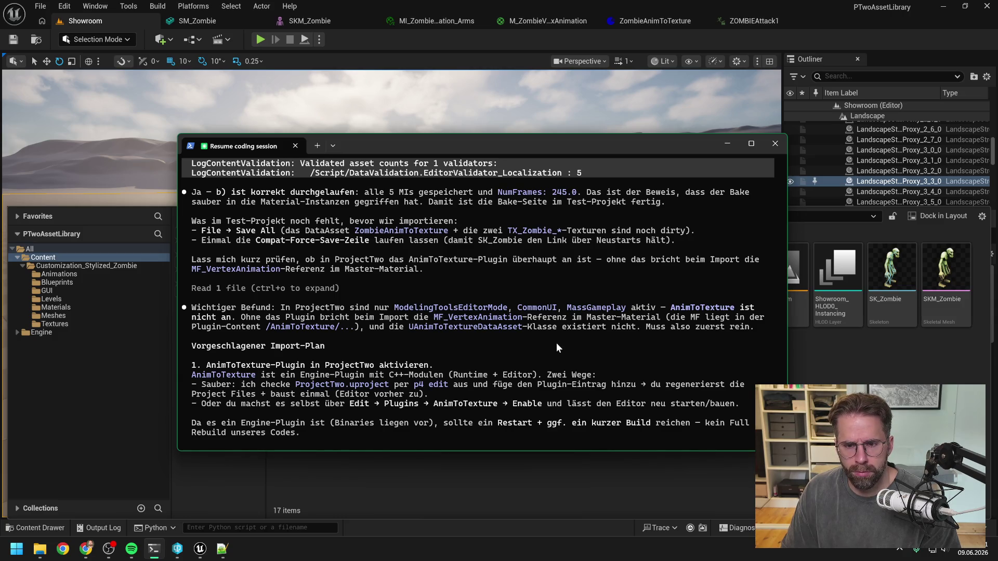
scroll(561, 338, "down", 2)
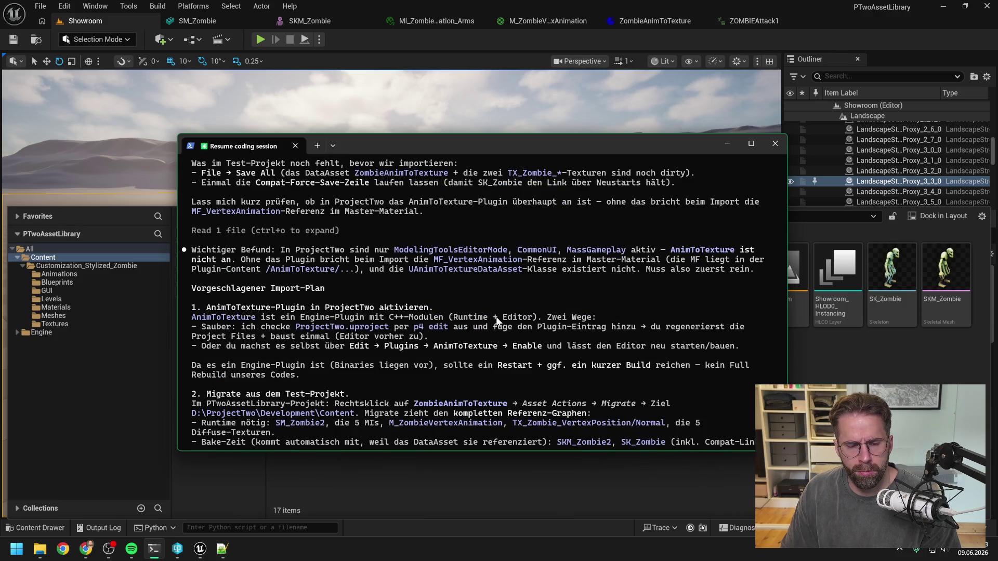
scroll(491, 307, "down", 2)
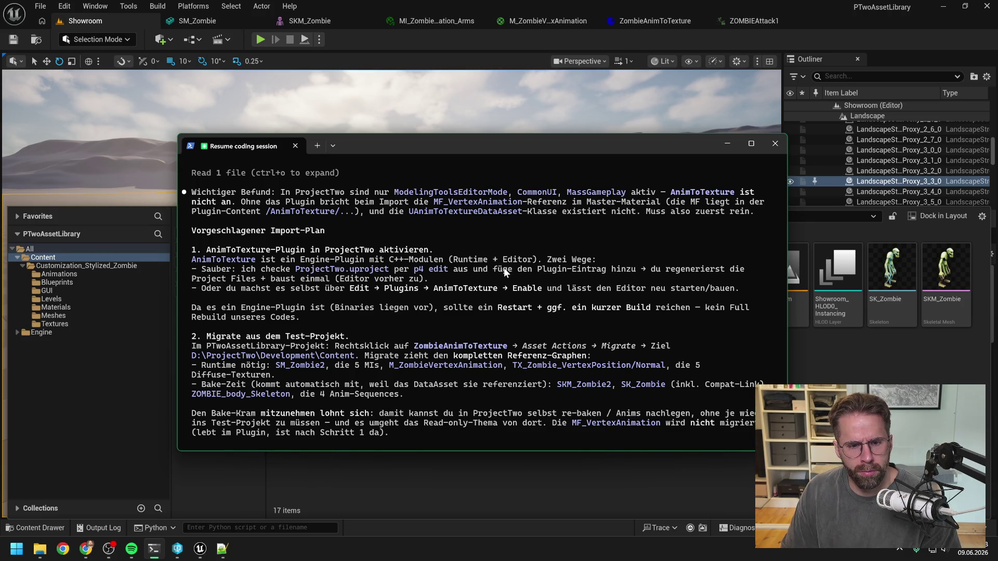
type("übern")
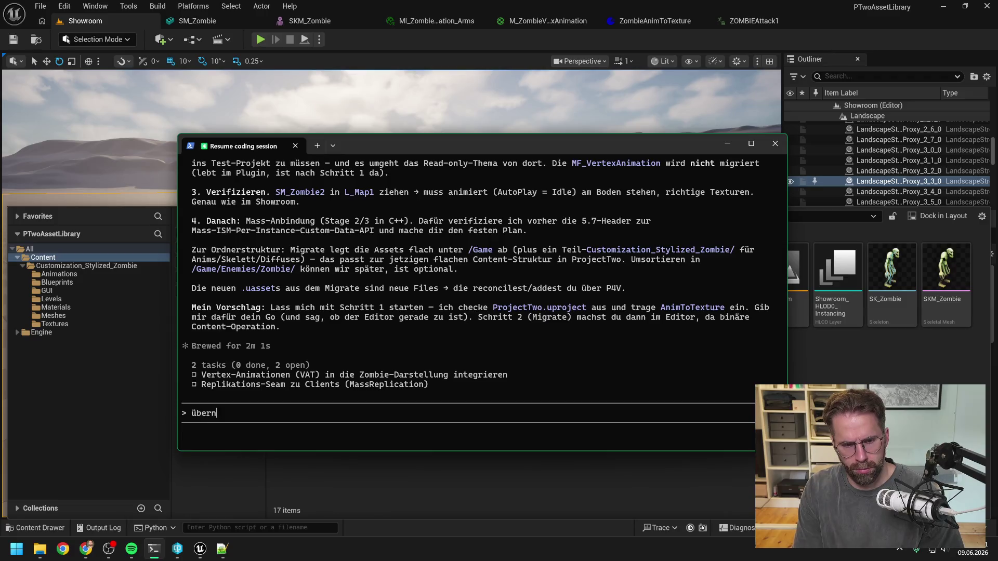
type("ehm du mal 1. dann mahc")
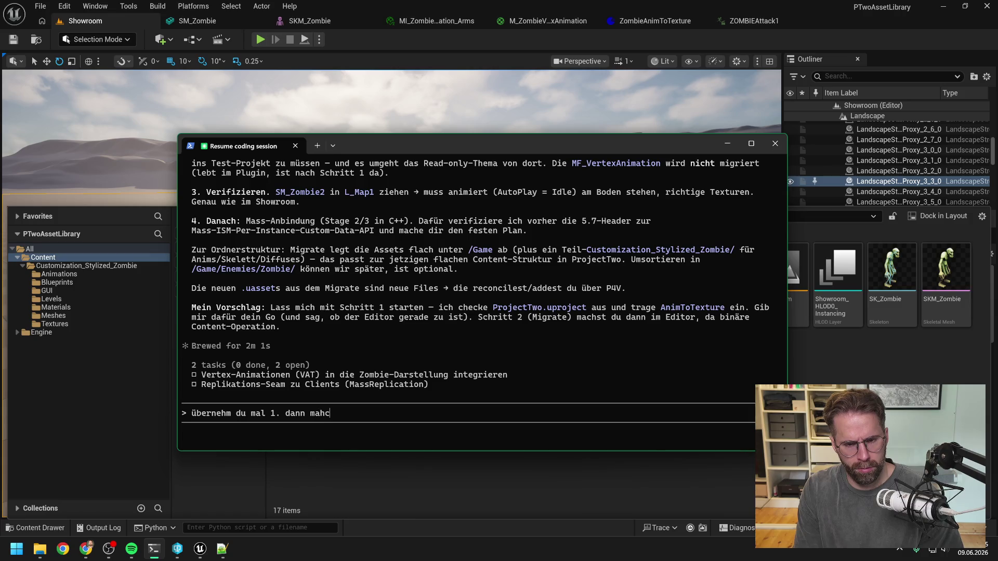
Send the reply: Claude does step 1, you do step 2, and it marks the Vertex-Animation task
key("BackSpace")
key("BackSpace")
type("ch ich ")
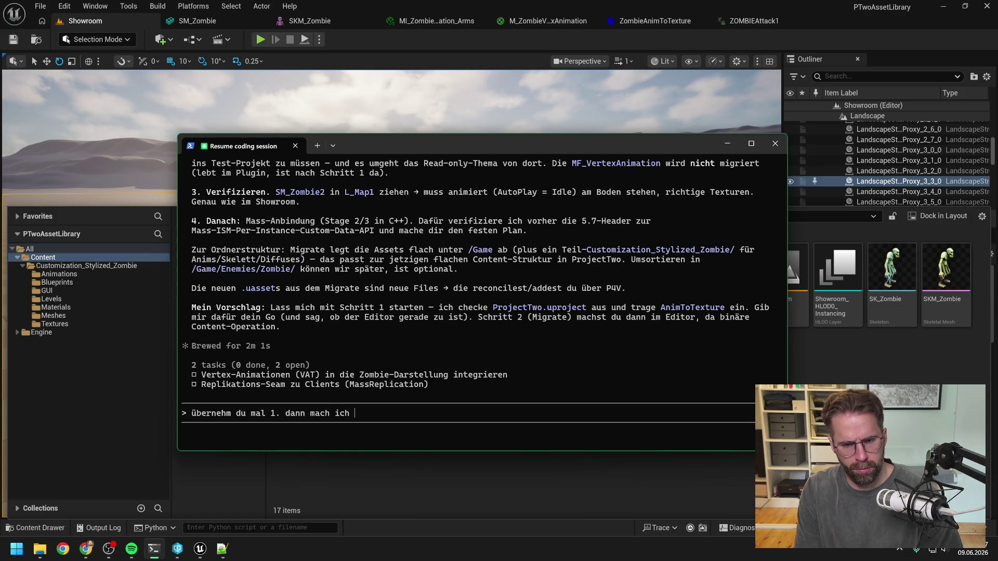
type("2. danach. Du kannst ")
type("im T")
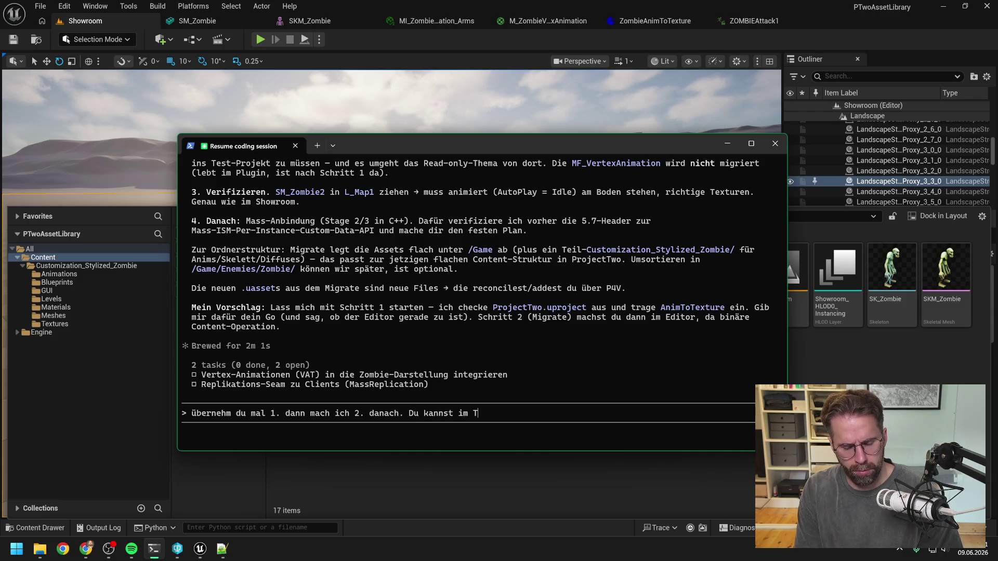
type("ask Tool übri")
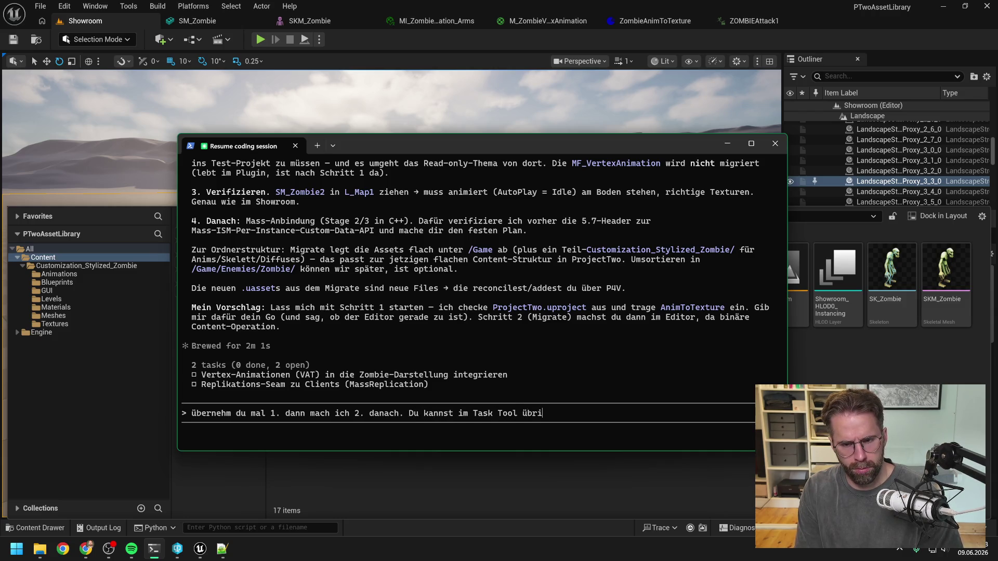
type("gens markie")
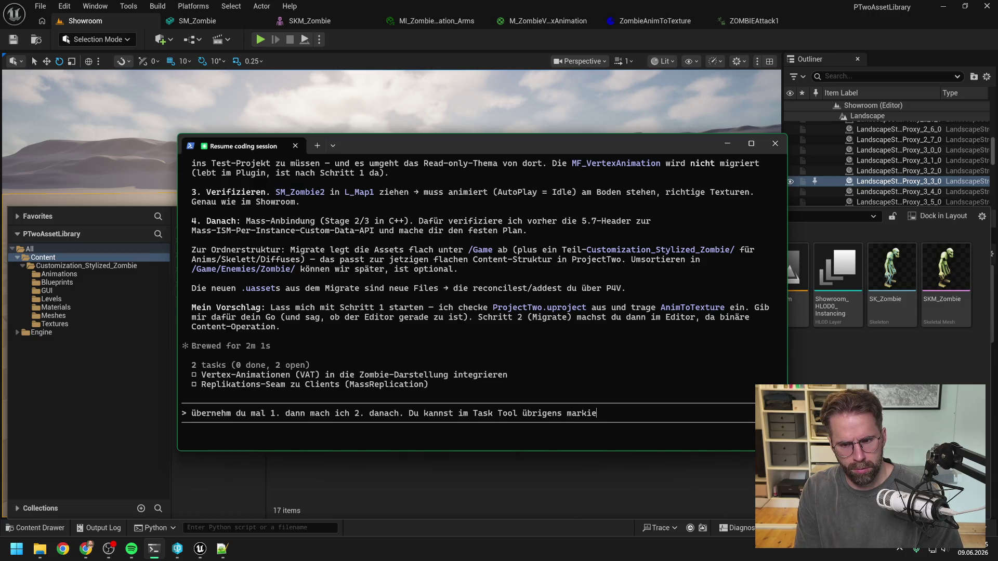
type("ren dass wir im ")
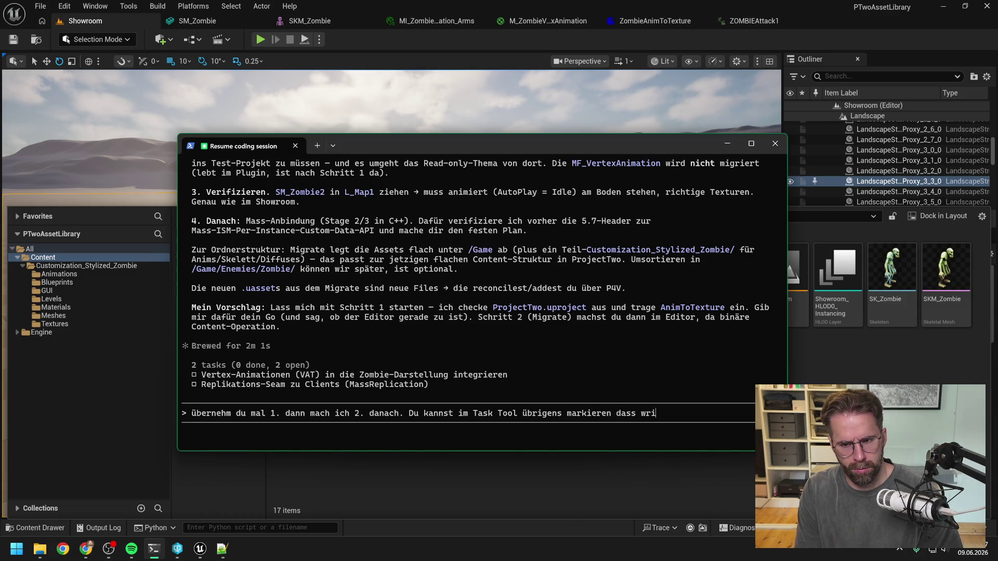
type("Task VCrtext-Ani")
type("mation")
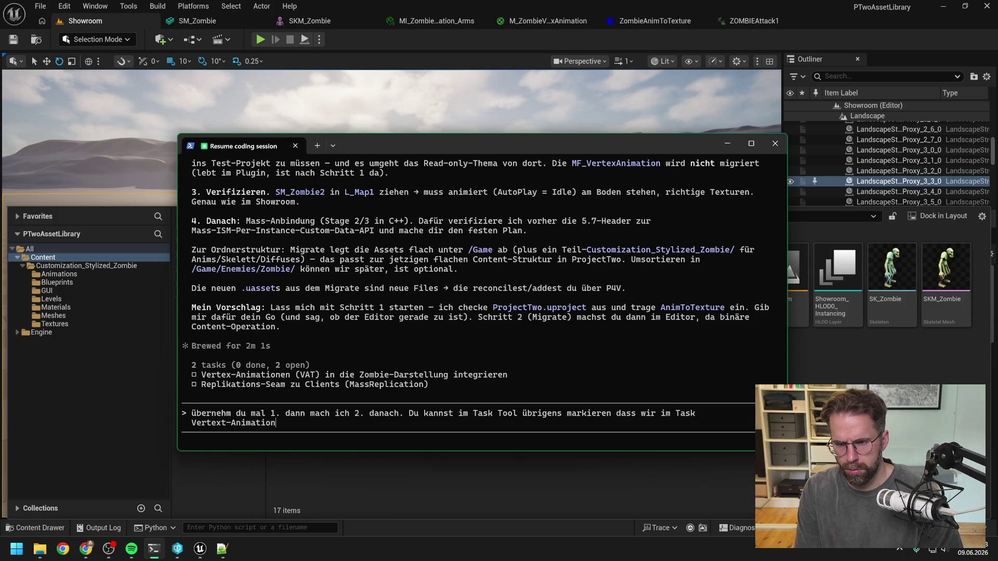
type("en hängen")
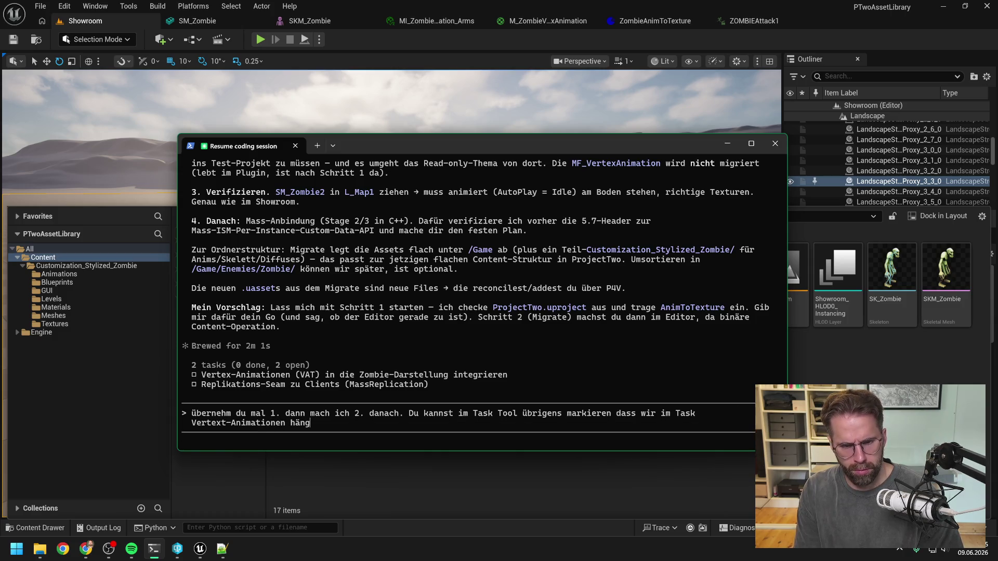
key("Return")
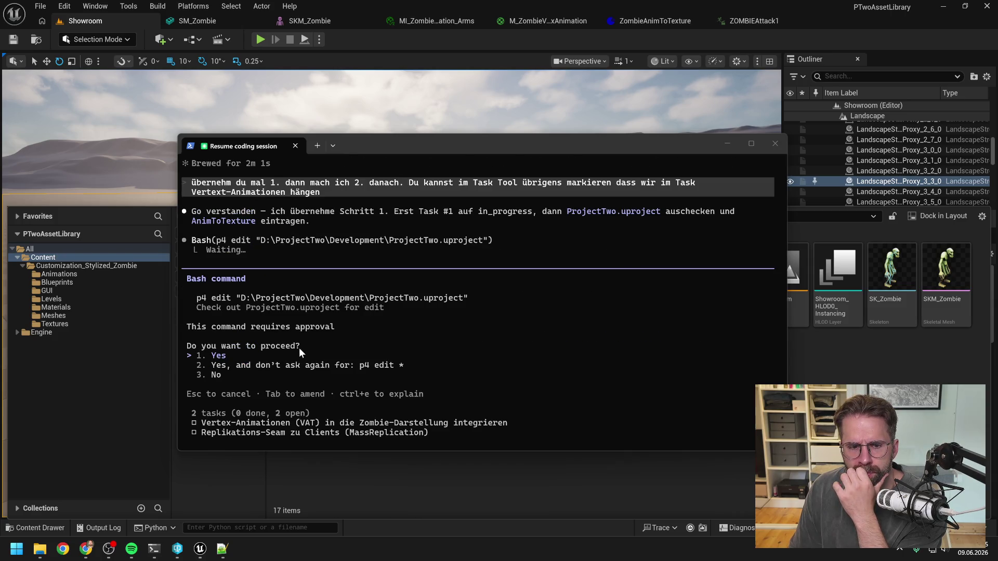
Approve the p4 checkout of ProjectTwo.uproject and the added AnimToTexture plugin entry
left_click(298, 352)
key("Return")
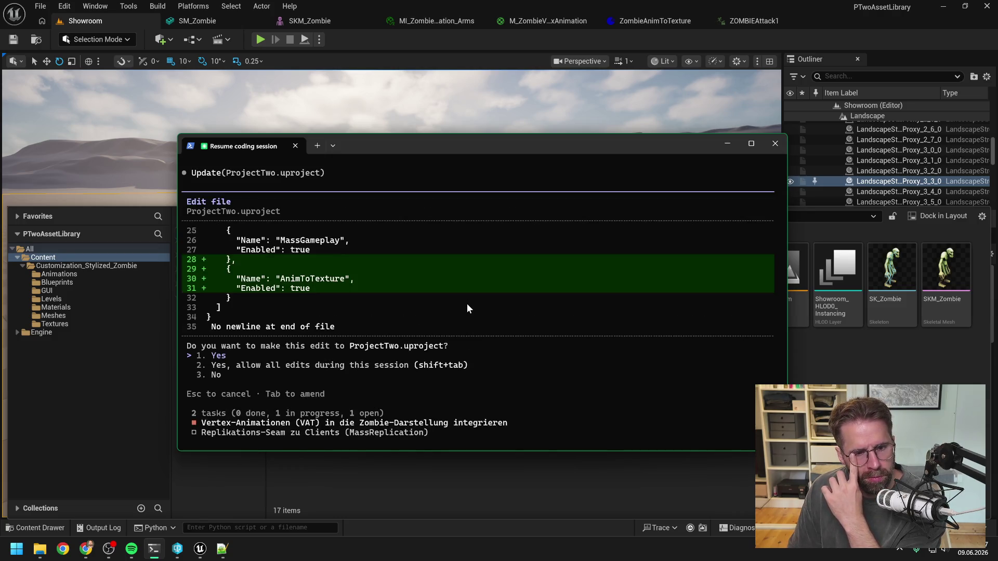
key("Return")
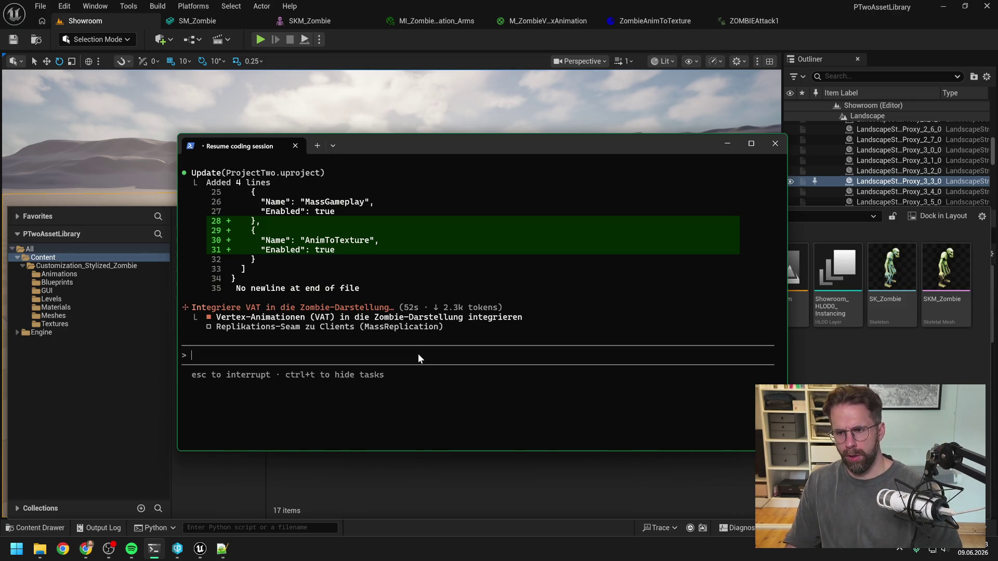
Review Claude's changes and begin asking it to update the VS files itself
scroll(468, 332, "up", 2)
scroll(473, 332, "up", 3)
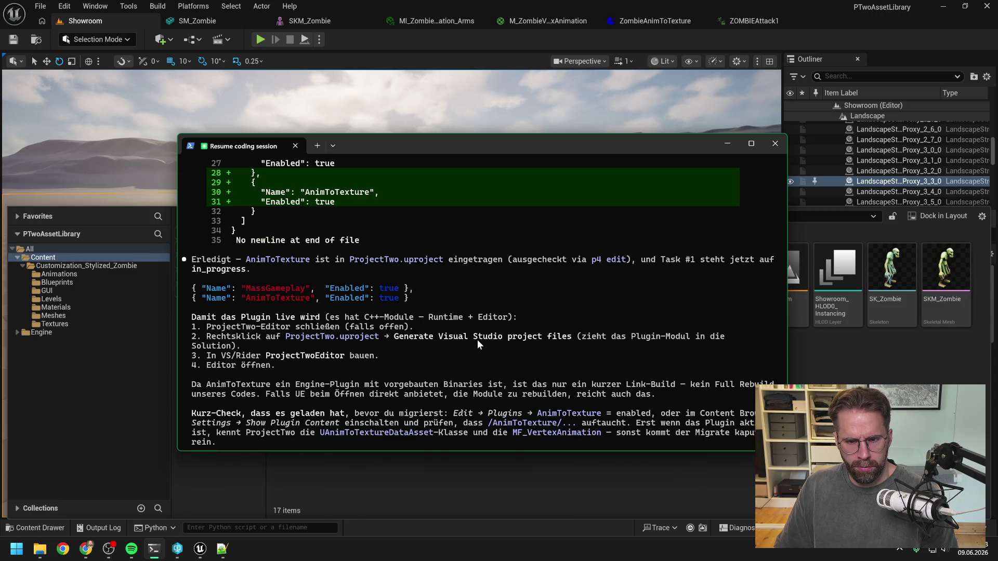
scroll(477, 340, "down", 5)
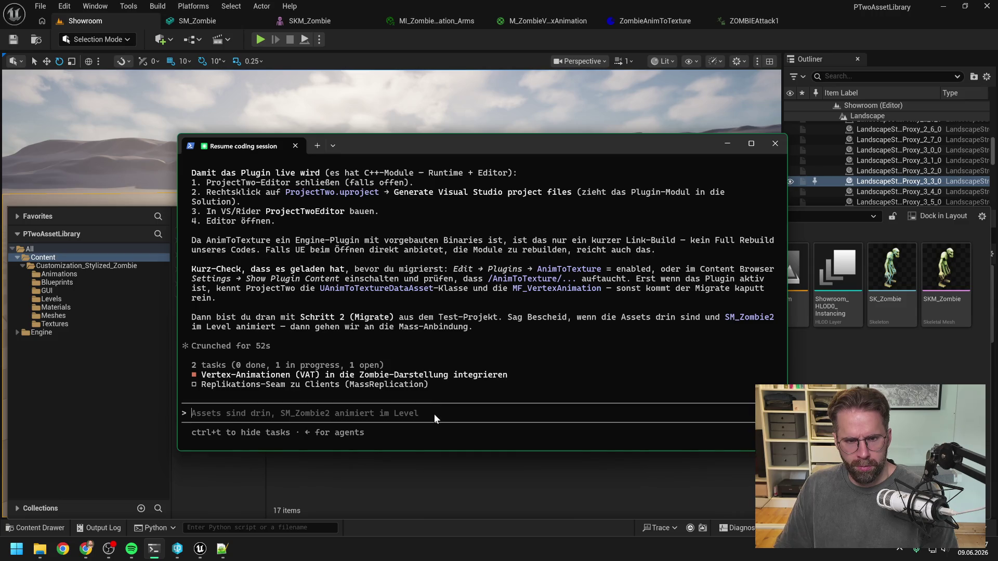
type("kannst du kurz")
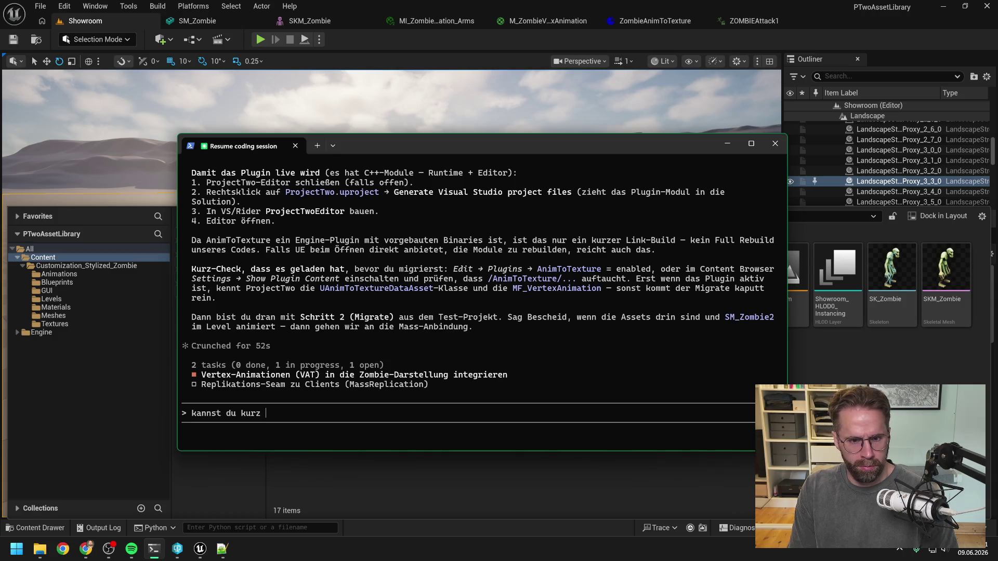
type("selbst ")
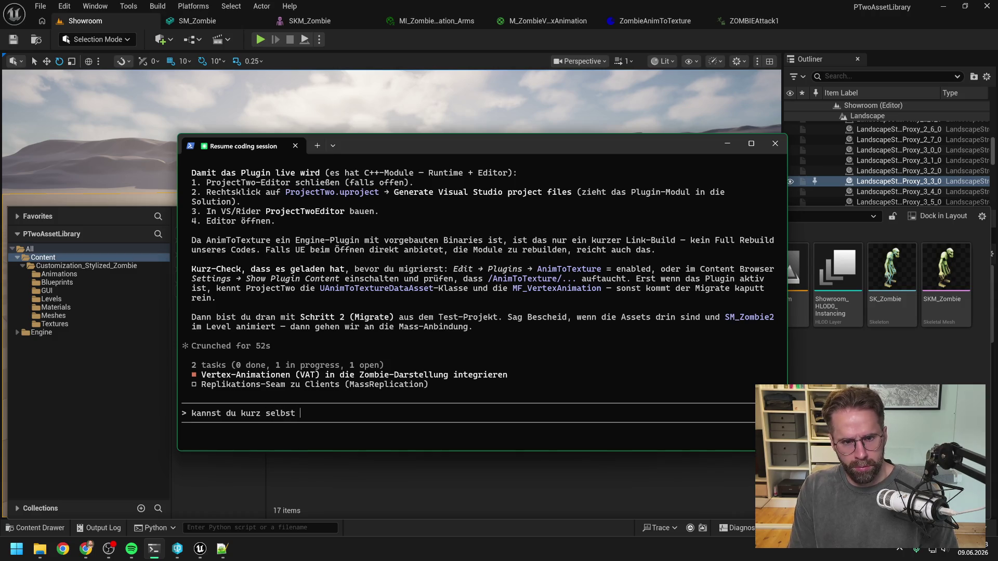
type("VS fi")
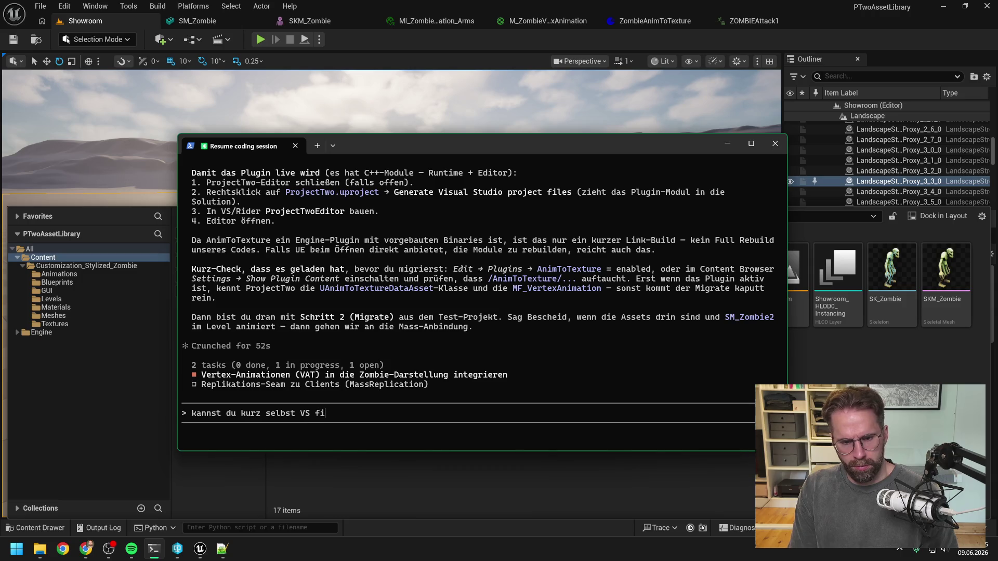
type("les aktual")
Ask Claude to refresh the Visual Studio project files and run a rebuild on its own
key("BackSpace")
key("BackSpace")
key("BackSpace")
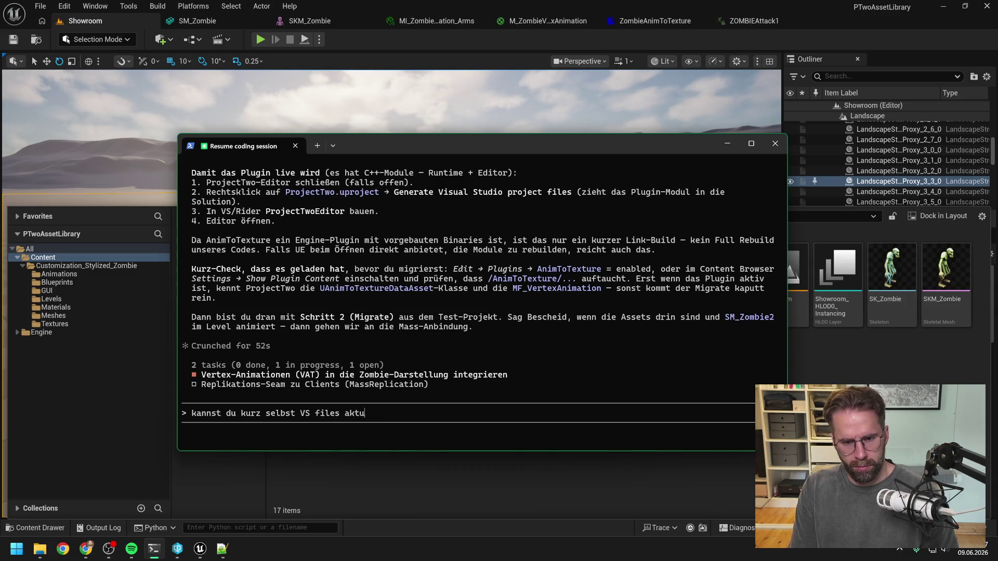
type("refreshen und einen ")
type("rebuild au")
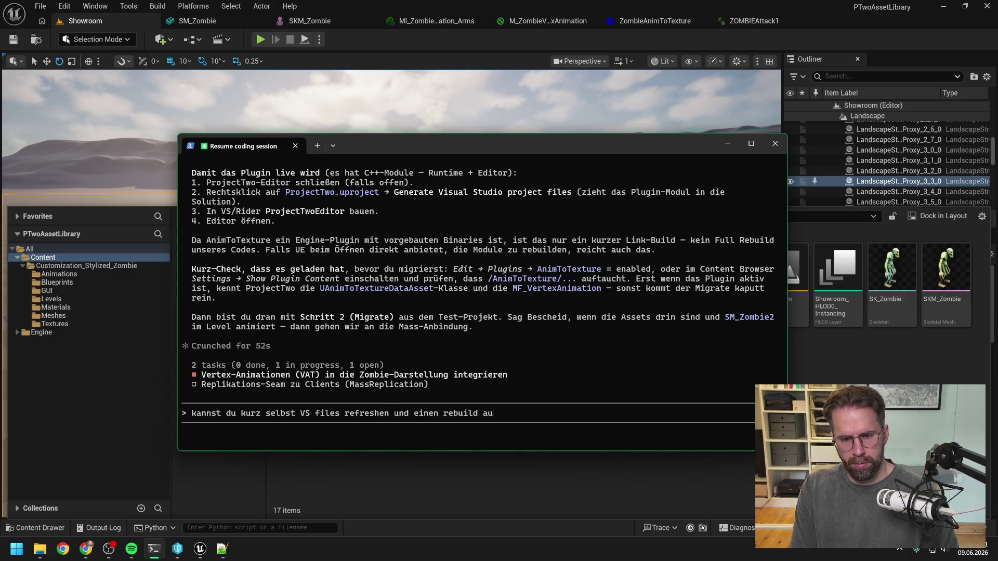
type("sführen?")
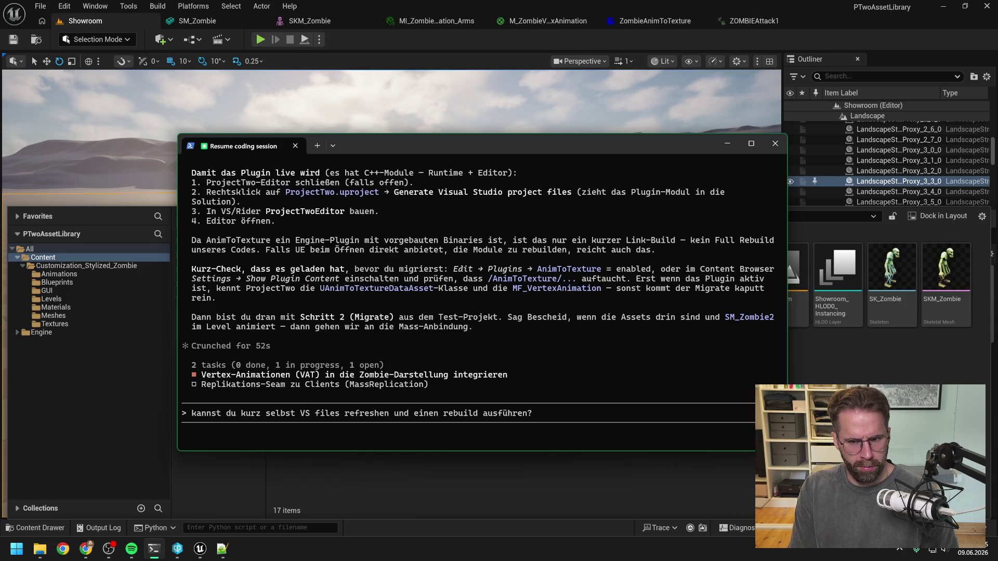
key("Return")
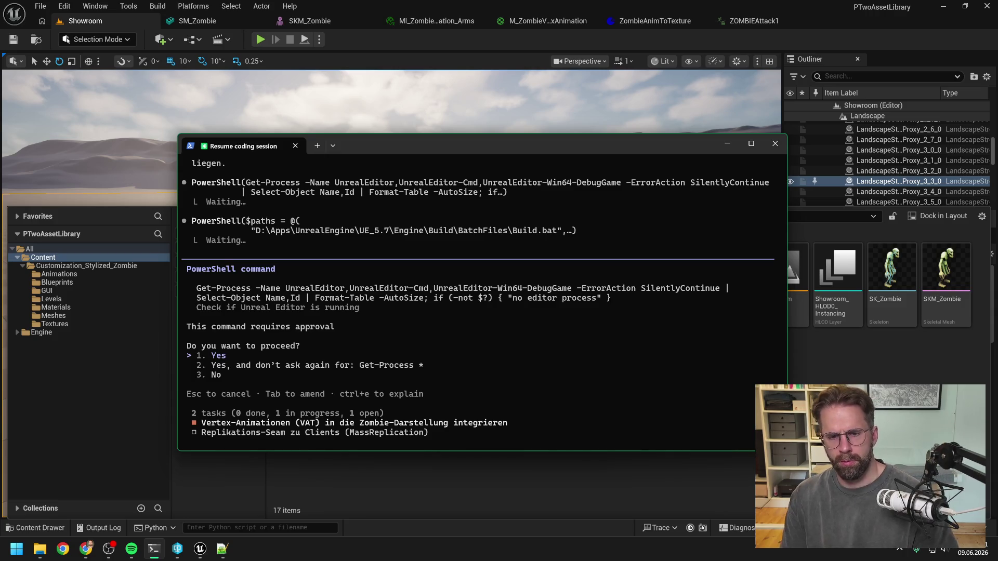
Approve the PowerShell Get-Process check and the UE 5.7 build tool path check
key("Return")
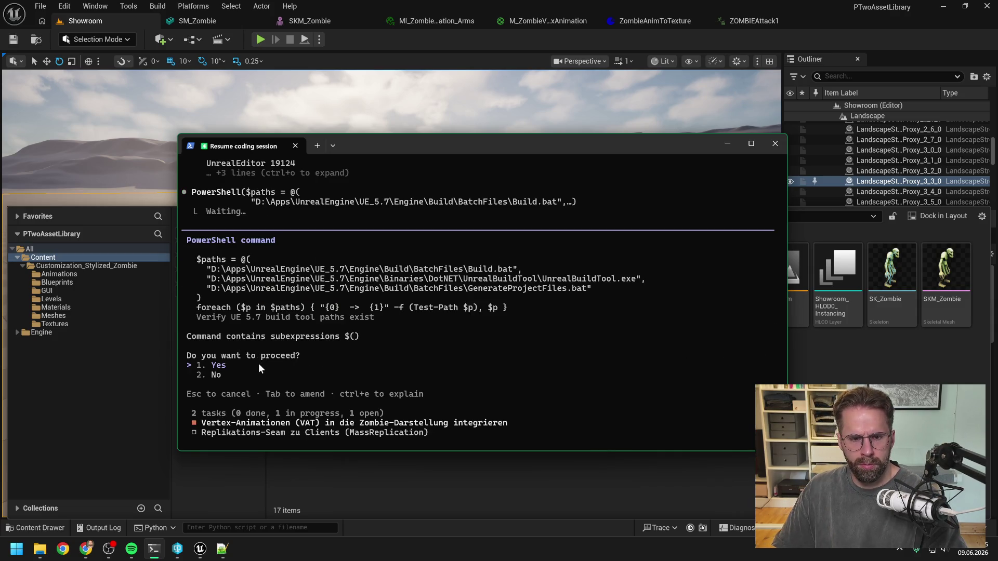
key("Return")
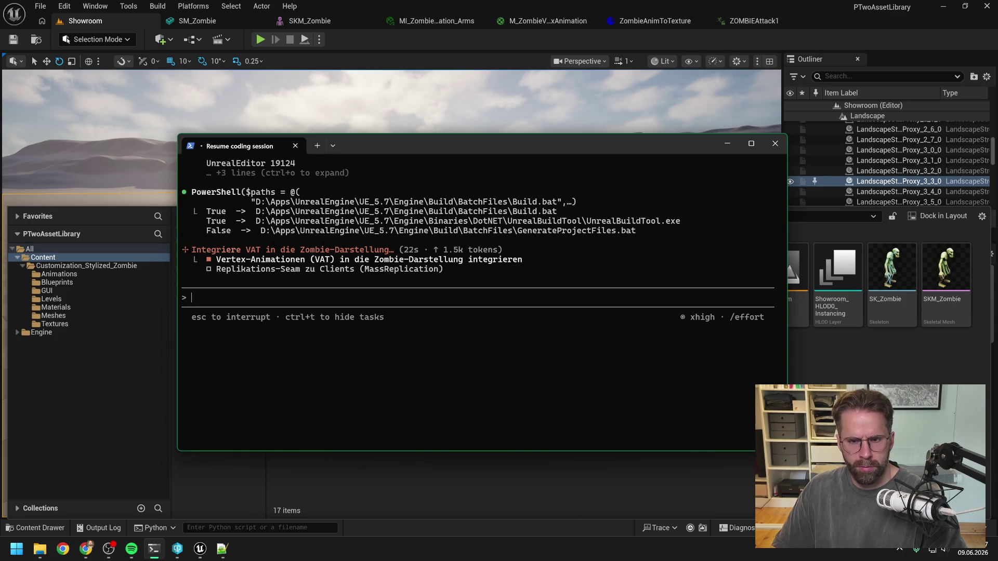
scroll(443, 275, "up", 3)
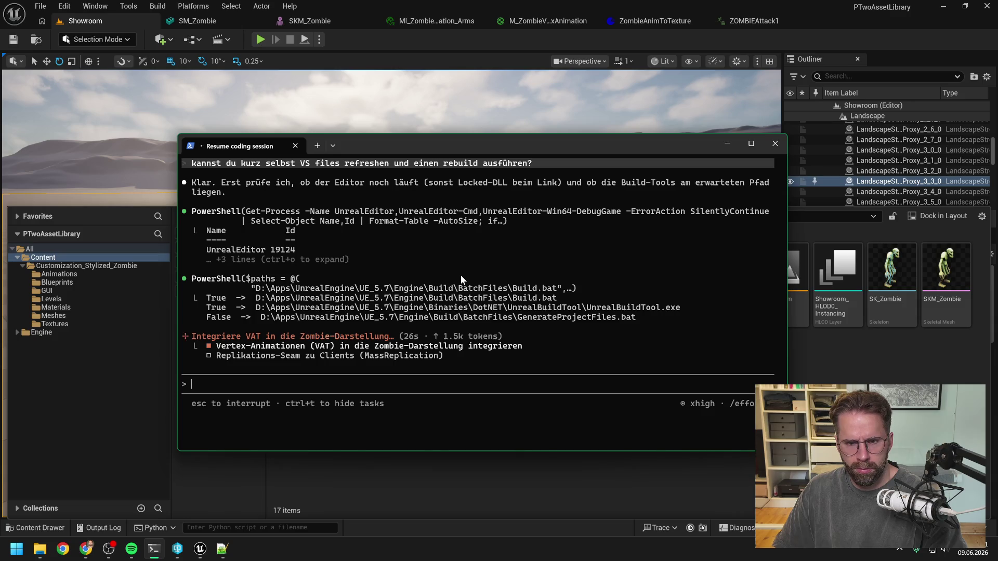
Close the PTwoAssetLibrary editor, applying SM_Zombie's LOD changes and saving the selected zombie assets
left_click(987, 9)
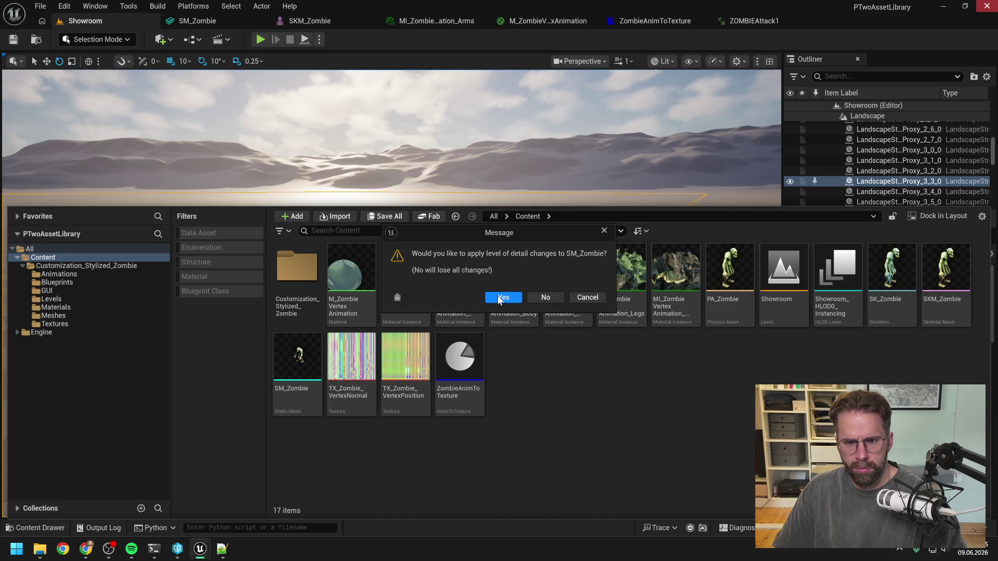
left_click(501, 298)
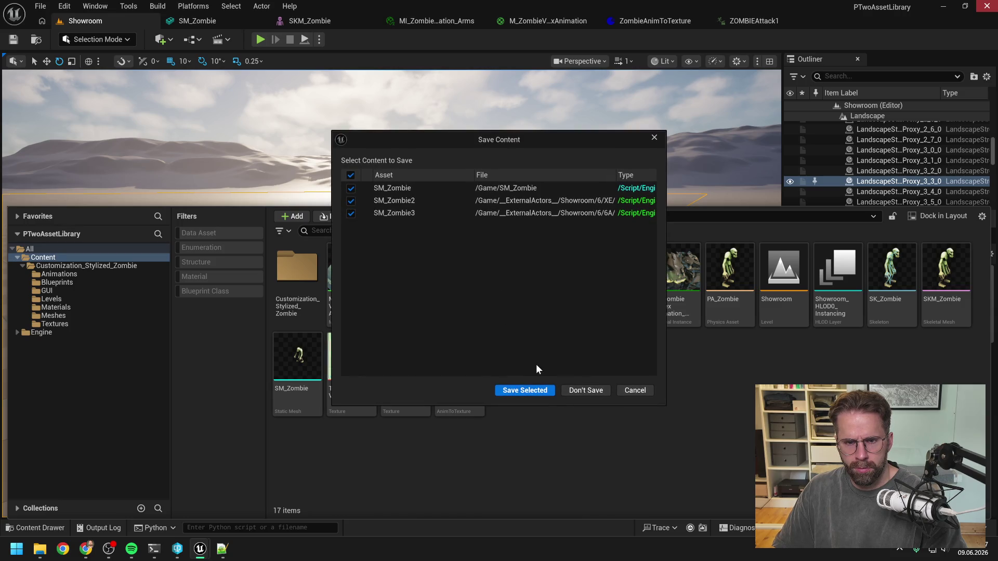
left_click(529, 388)
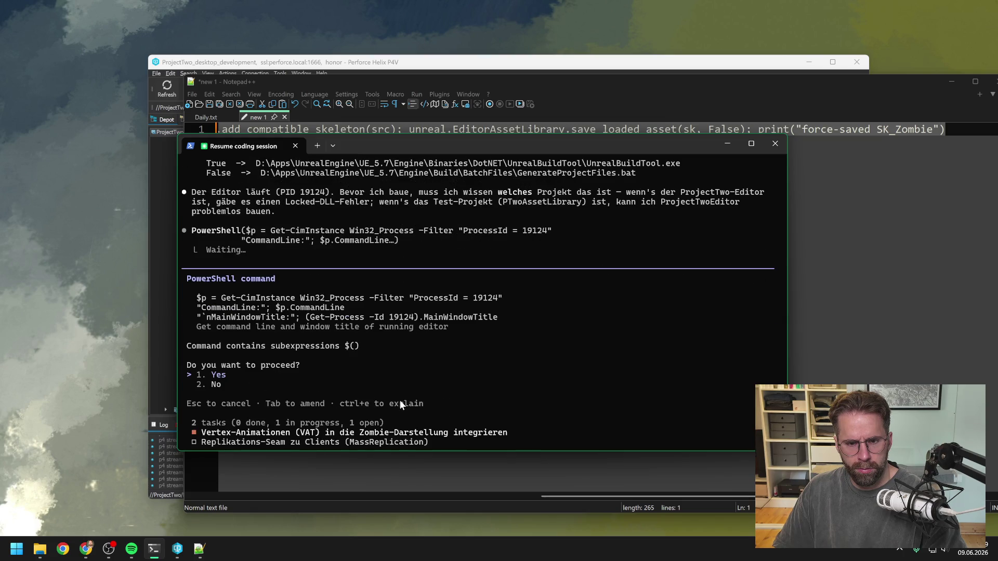
Cancel the editor lookup and tell Claude 'editor ist nun aus'
key("Escape")
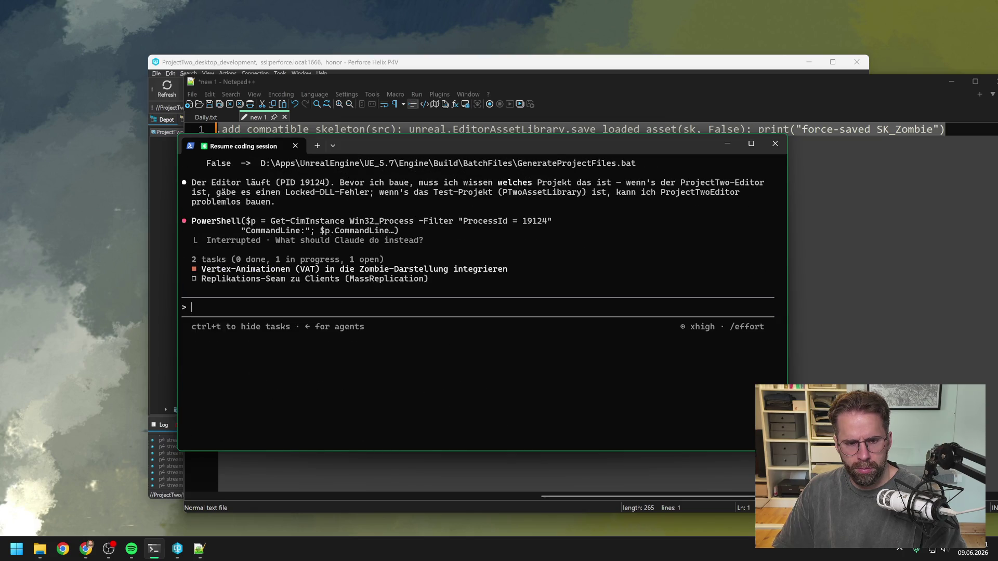
type("editor ist nun aus")
key("Return")
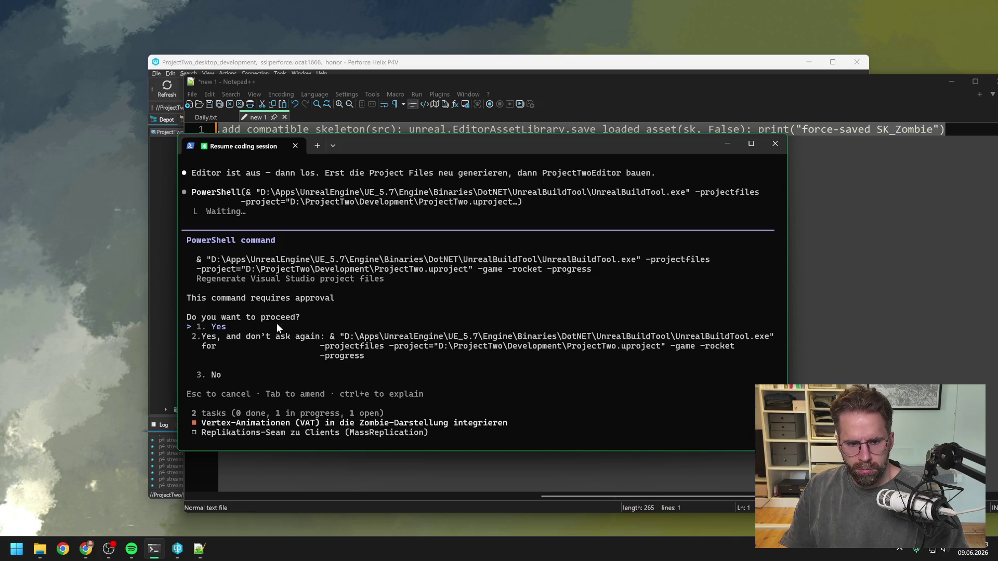
Approve regenerating ProjectTwo's project files and building ProjectTwoEditor, then switch to Perforce P4V
key("Return")
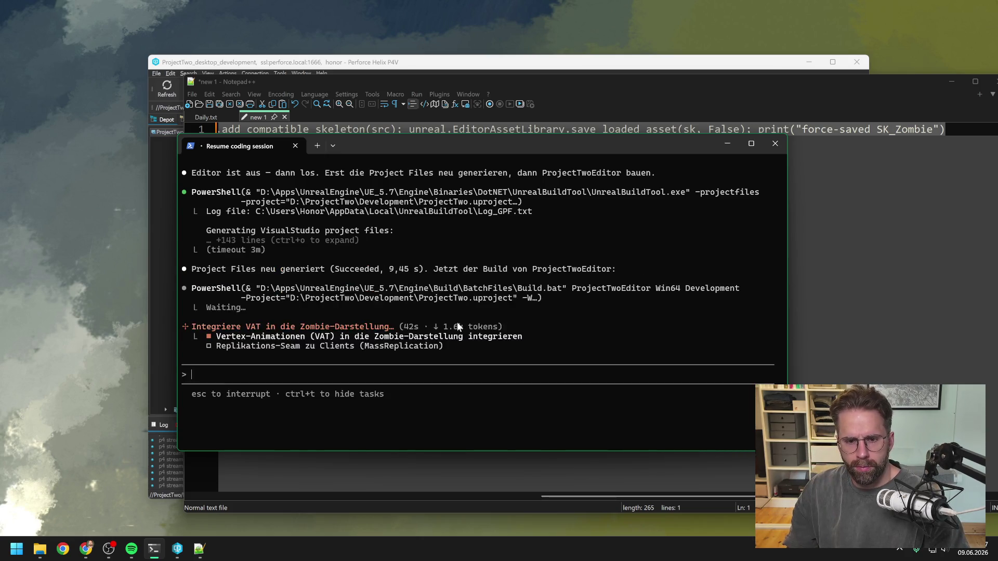
key("Return")
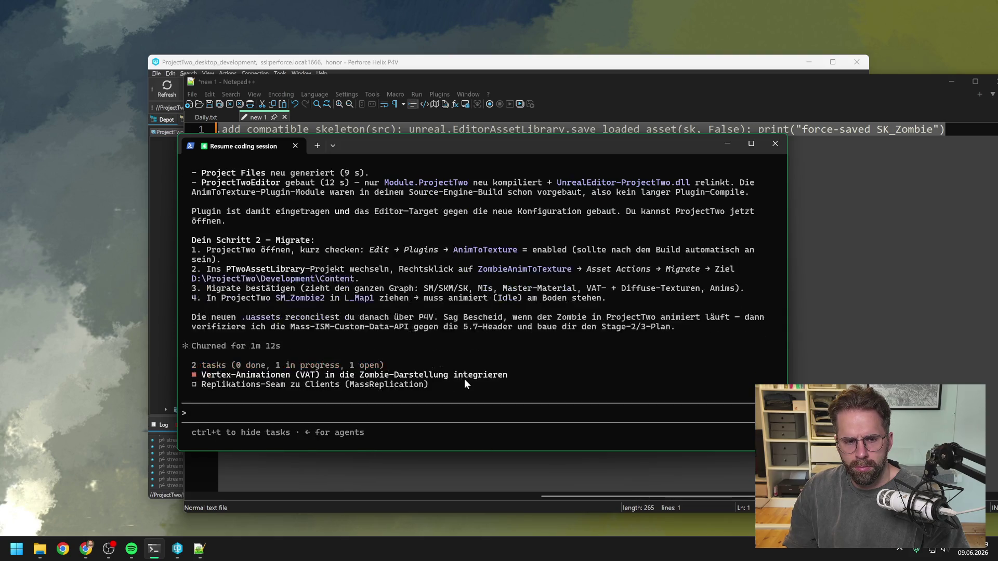
scroll(470, 350, "up", 4)
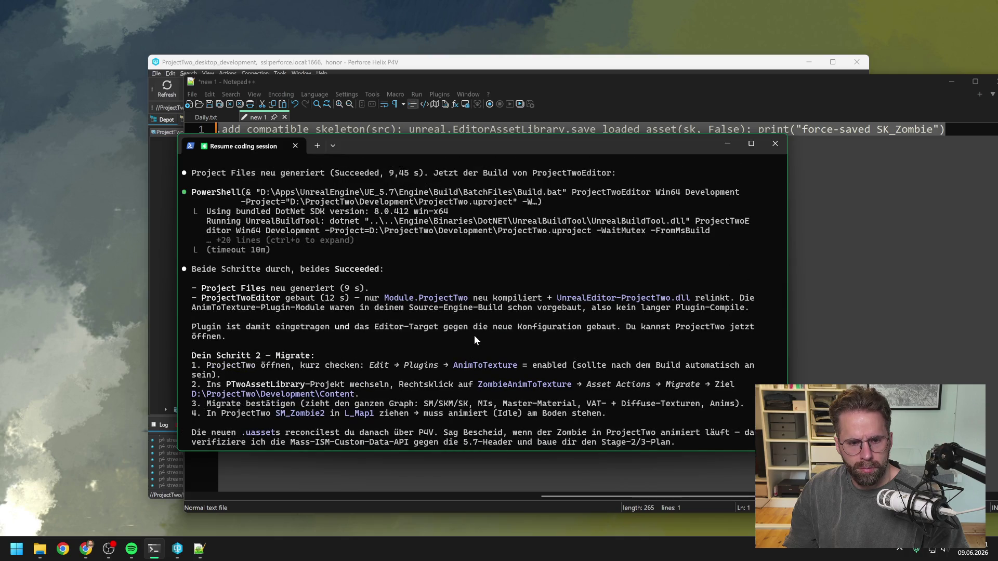
scroll(475, 336, "down", 2)
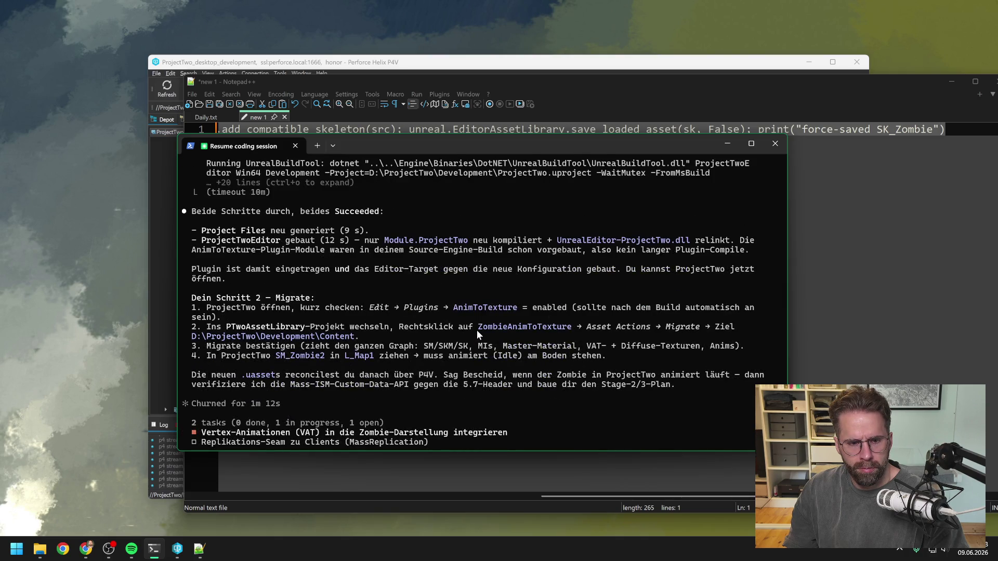
scroll(476, 330, "down", 2)
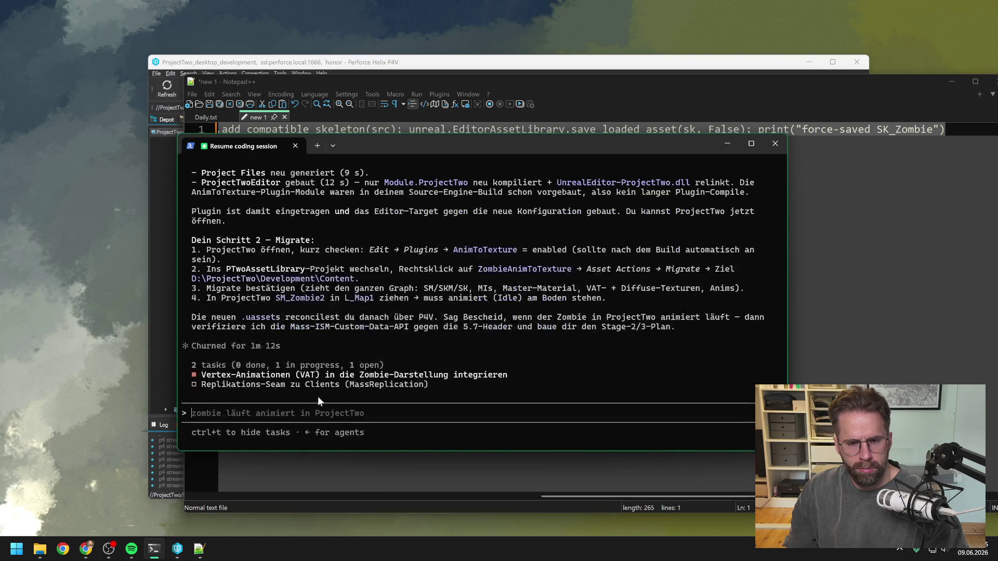
left_click(178, 549)
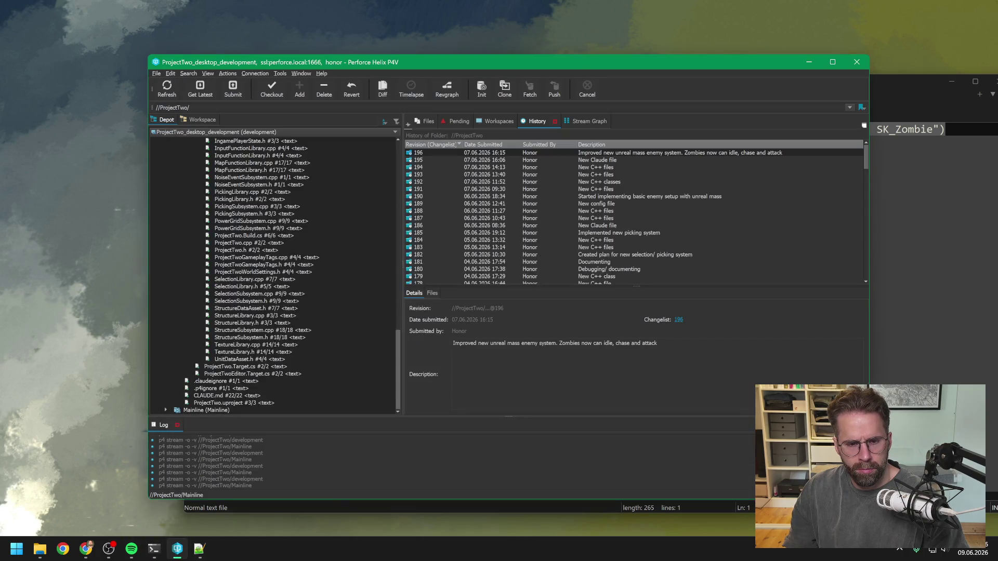
Launch ProjectTwo.uproject from the P4V depot so the editor opens on L_Map1
left_click(256, 404)
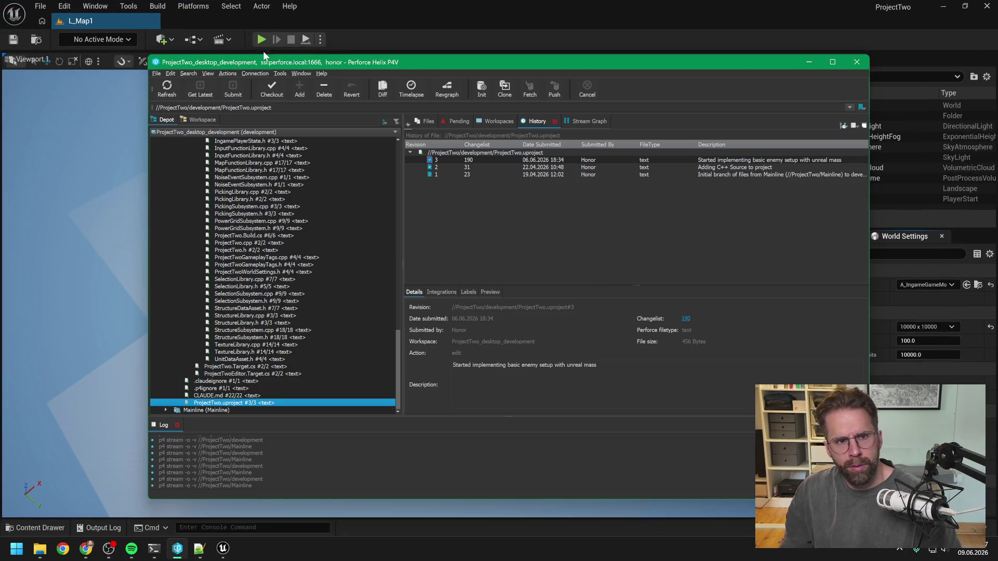
left_click(328, 21)
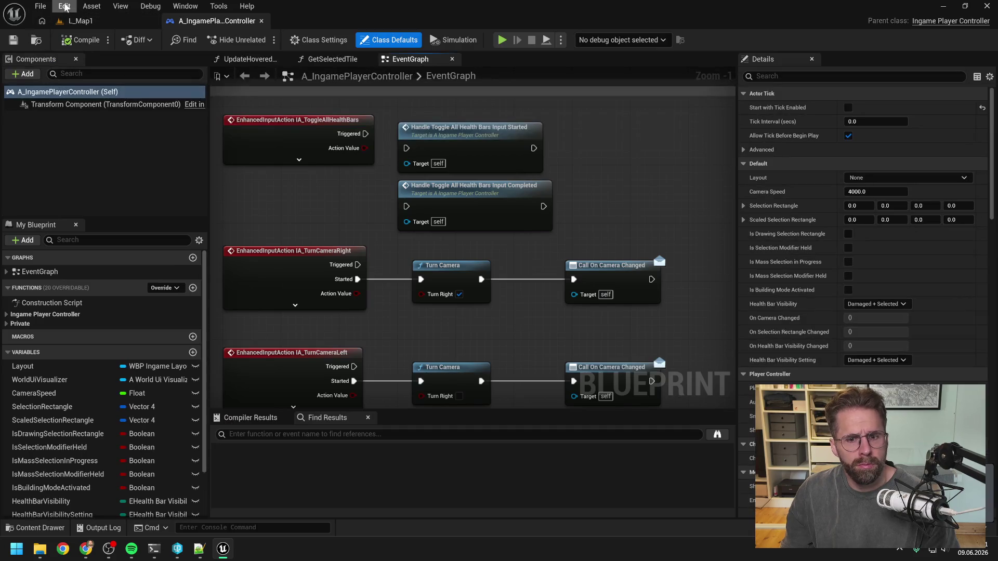
Confirm AnimToTexture is enabled in Plugins, close the ProjectTwo editor, and return to Claude Code
left_click(64, 6)
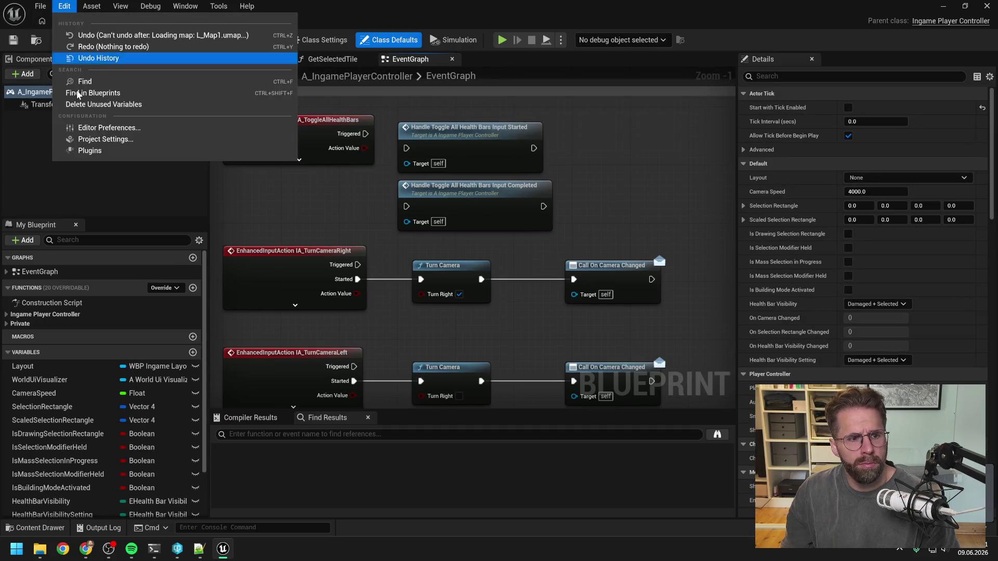
left_click(89, 150)
type("an")
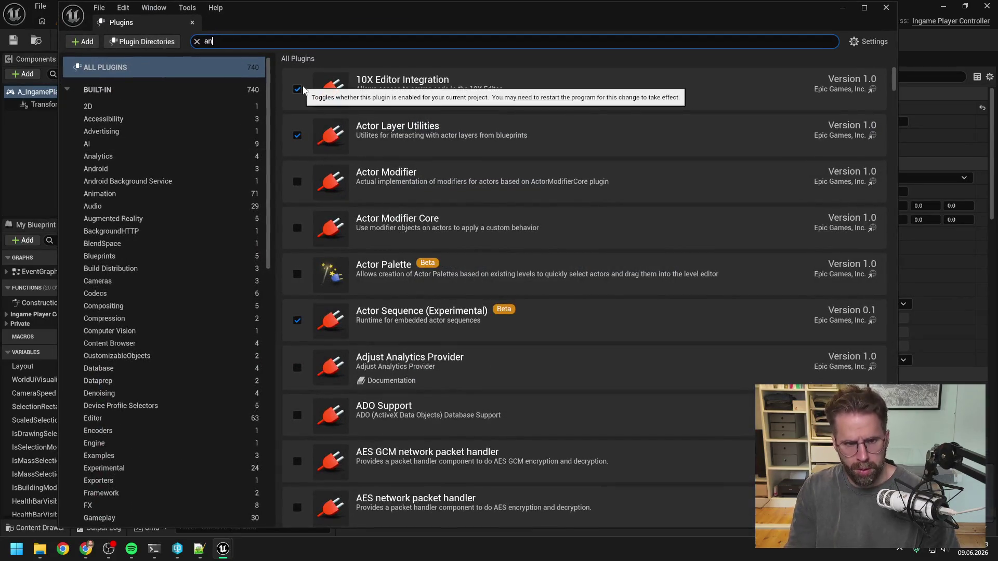
type("imto")
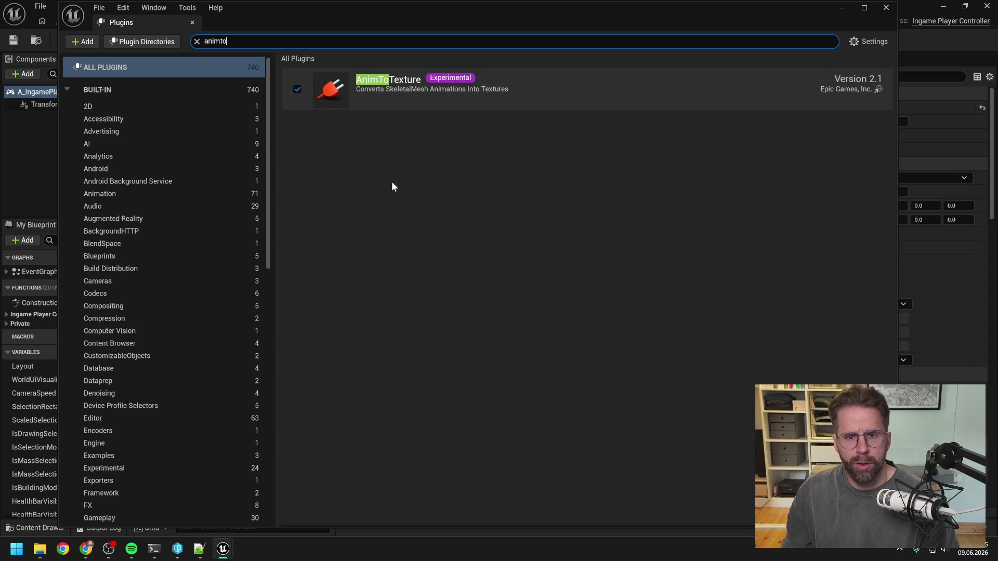
left_click(887, 7)
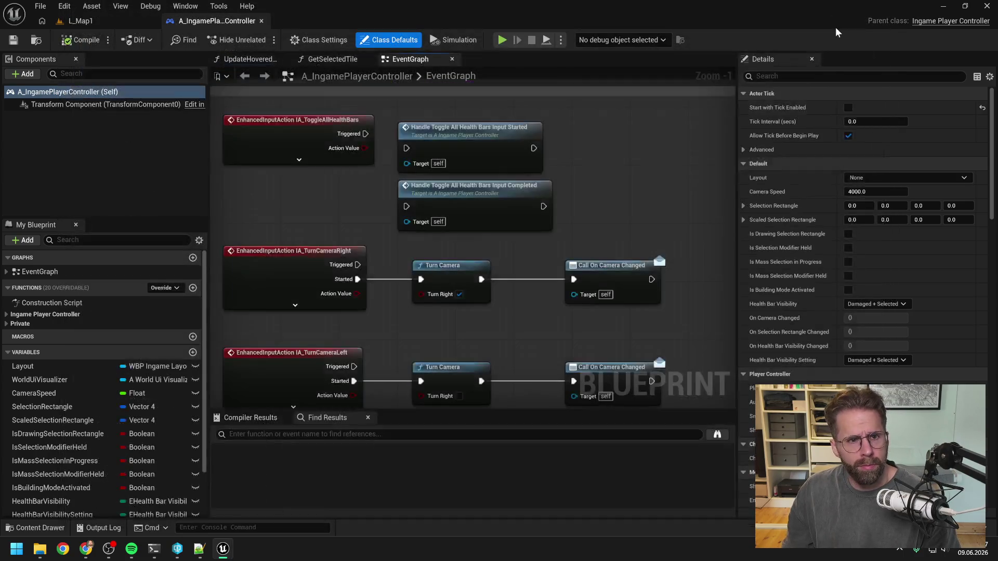
left_click(986, 5)
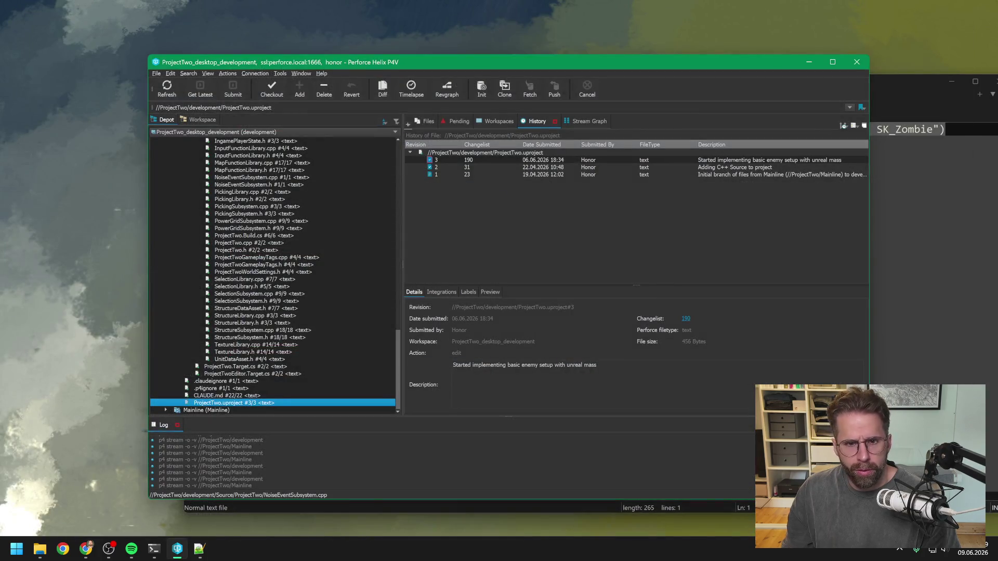
left_click(154, 549)
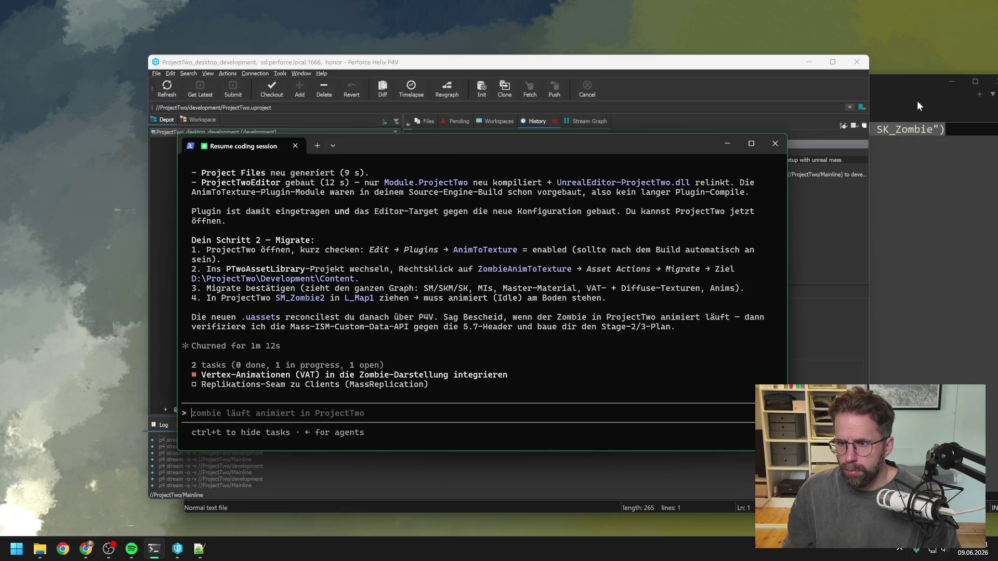
Bring File Explorer to the front
key("super+e")
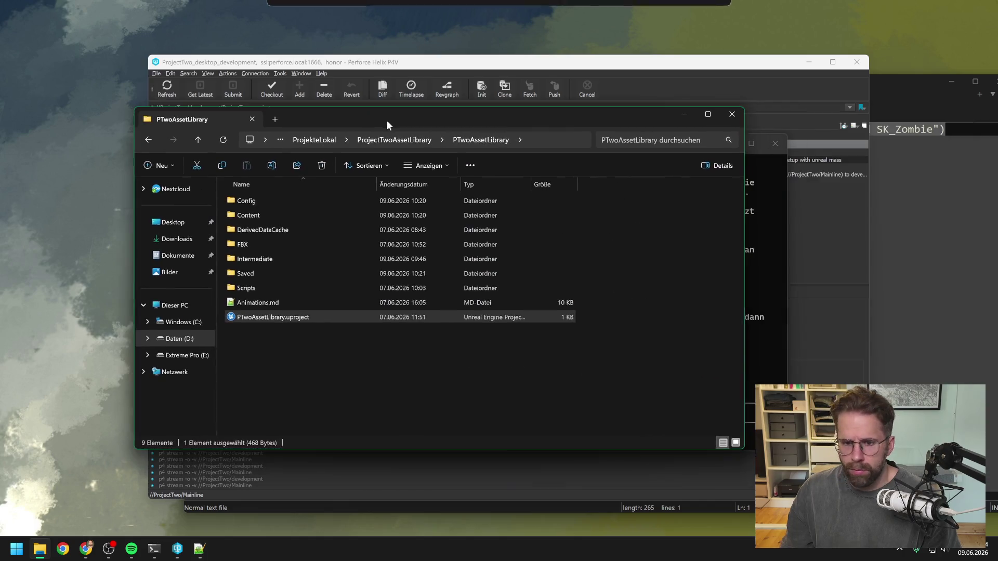
Launch PTwoAssetLibrary.uproject in Unreal and select ZombieAnimToTexture in the Content Drawer
left_click(340, 318)
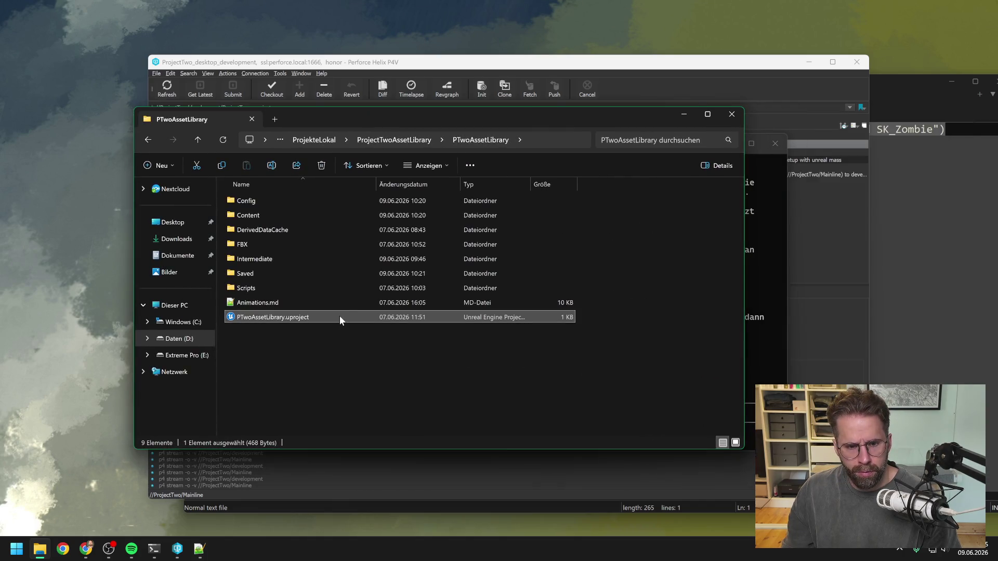
double_click(341, 318)
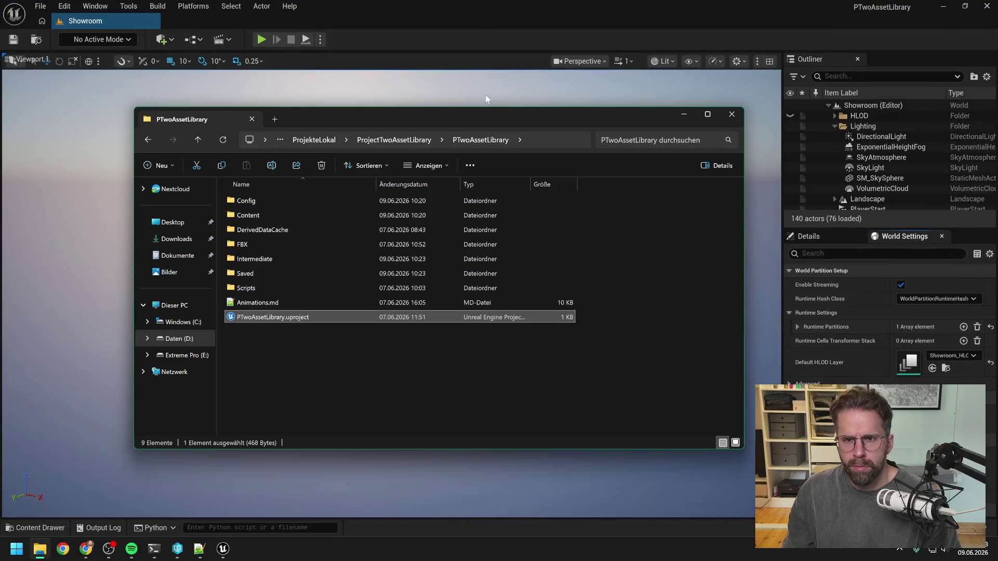
left_click(483, 40)
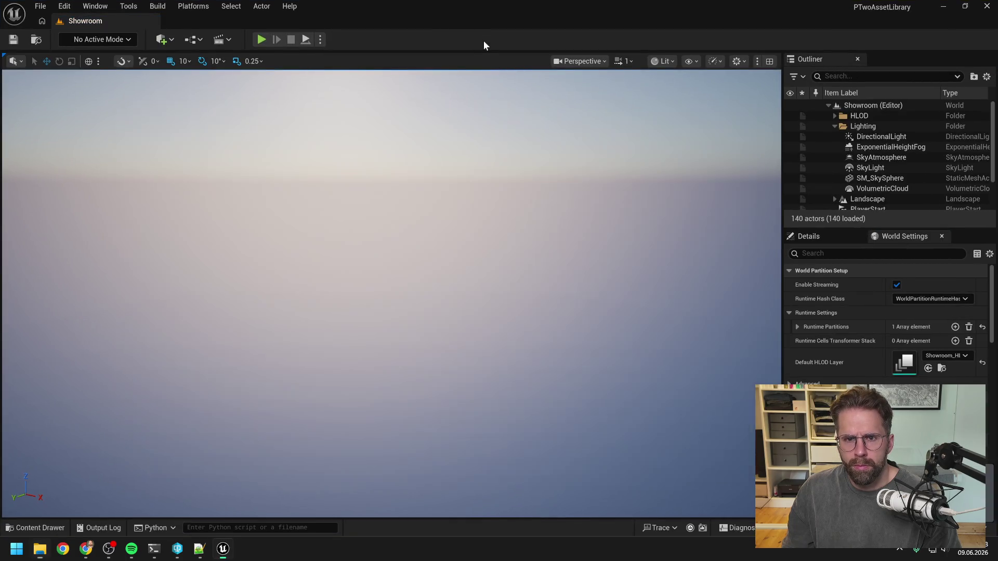
key("ctrl+space")
left_click(459, 370)
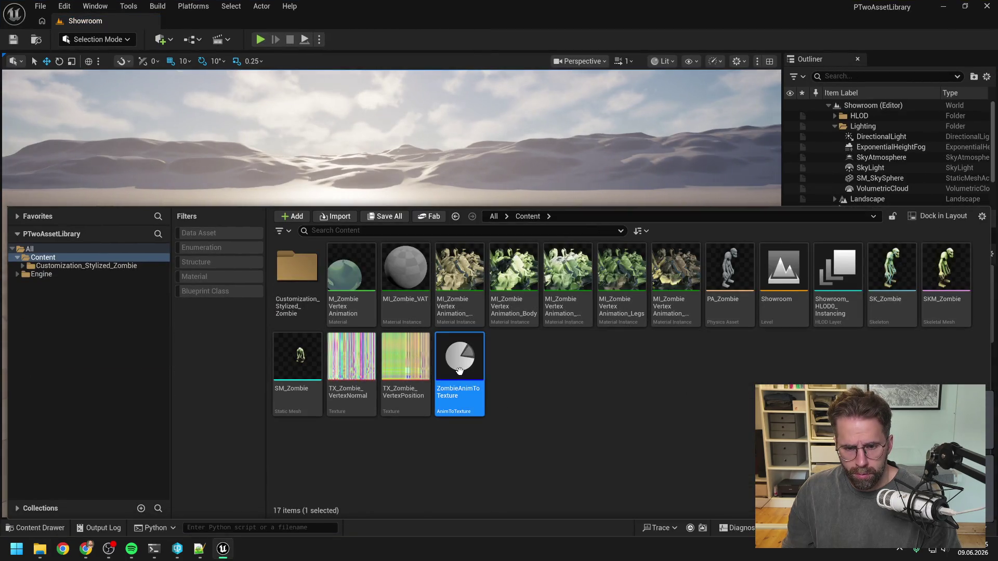
Migrate ZombieAnimToTexture via Asset Actions > Migrate, confirming its dependent asset list
right_click(459, 371)
mouse_move(518, 166)
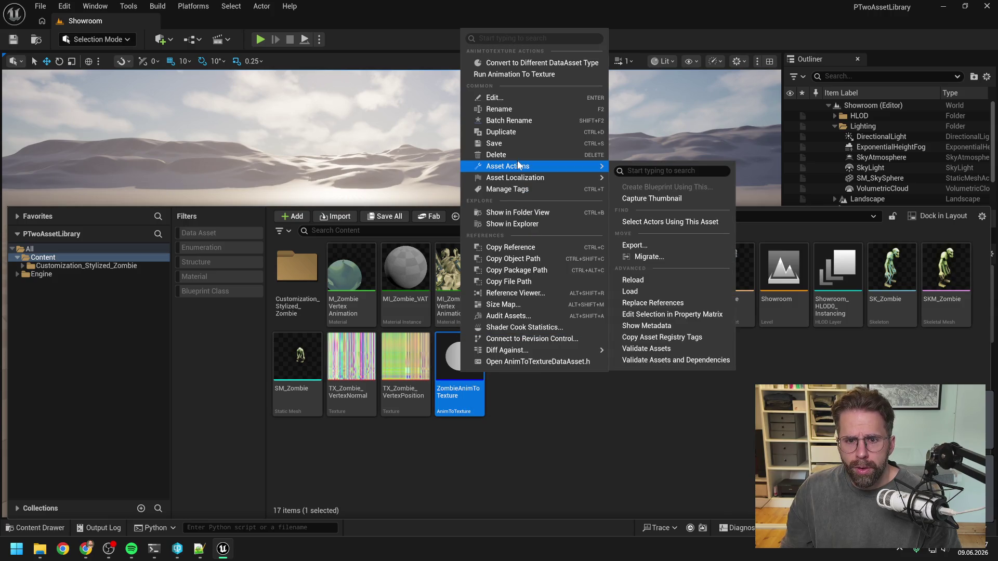
left_click(650, 257)
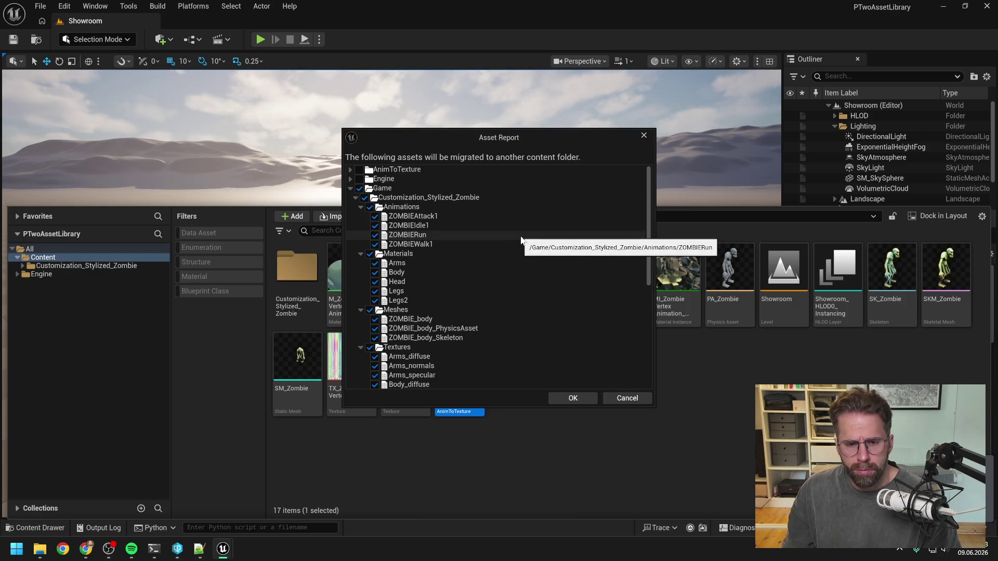
scroll(521, 239, "down", 6)
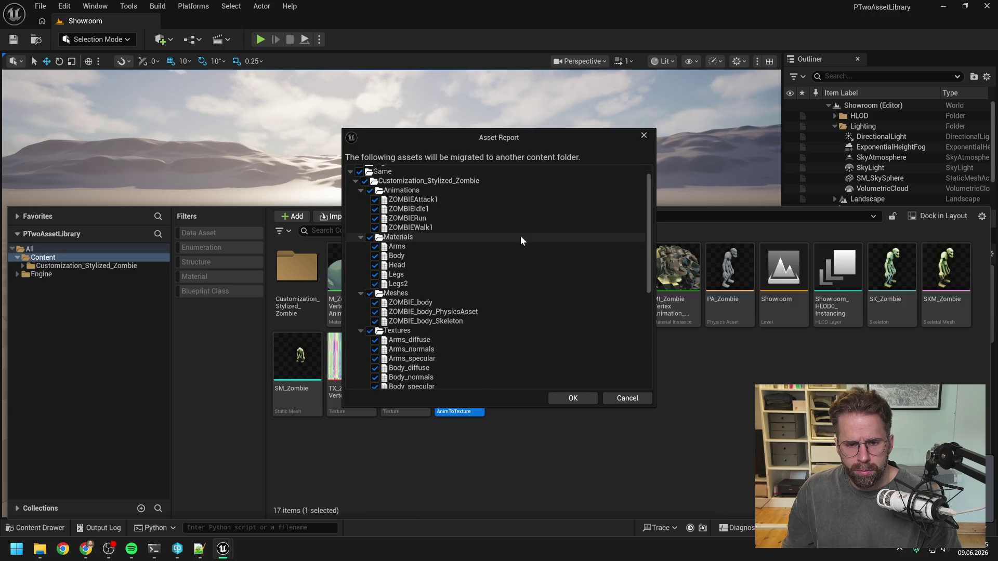
scroll(521, 240, "down", 3)
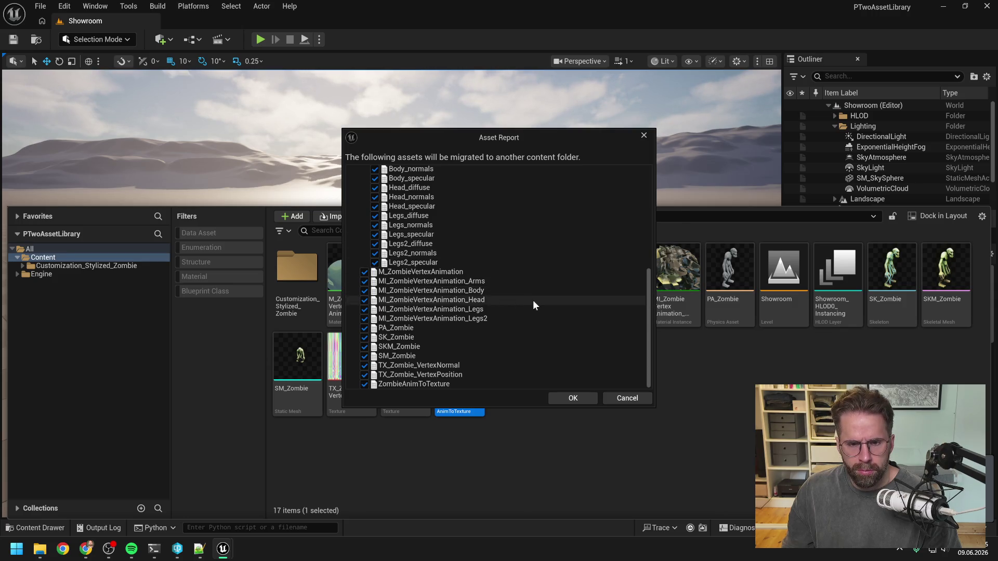
scroll(532, 301, "up", 3)
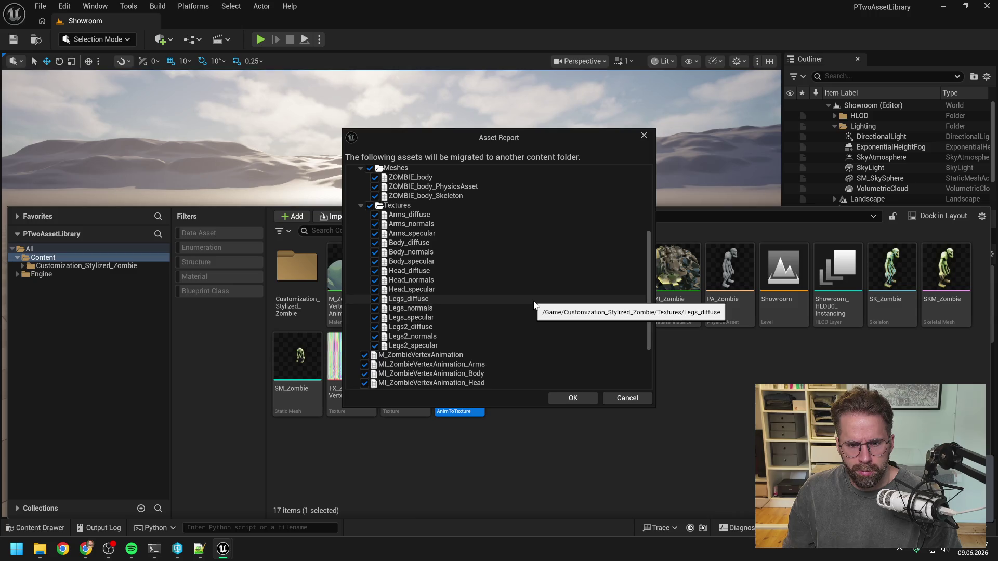
scroll(534, 304, "up", 5)
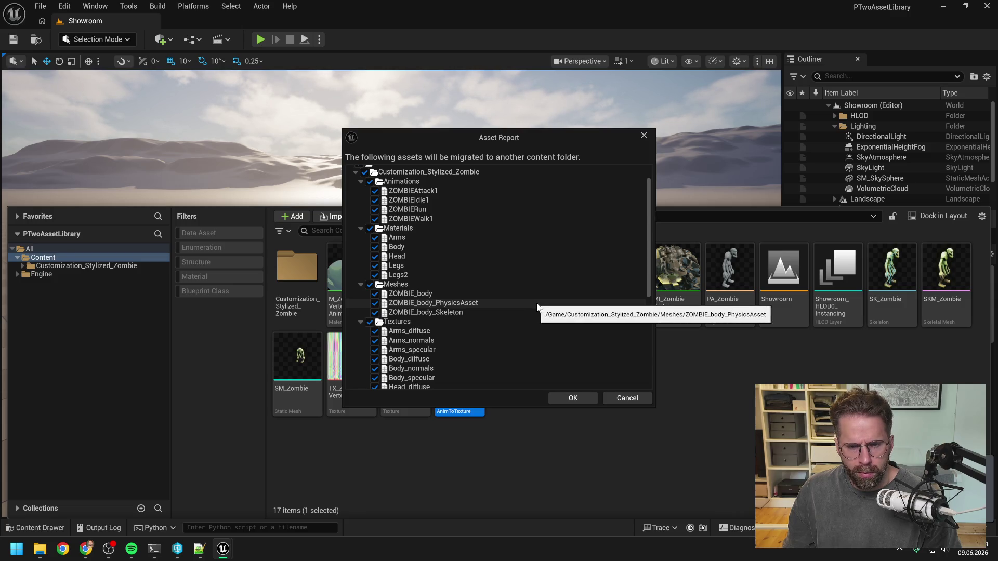
scroll(533, 307, "up", 2)
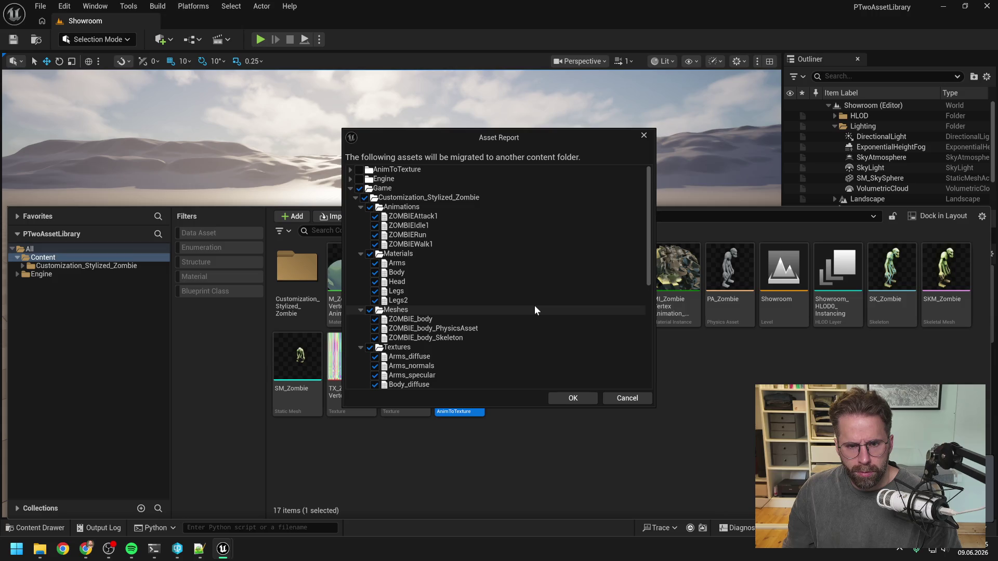
scroll(532, 309, "down", 8)
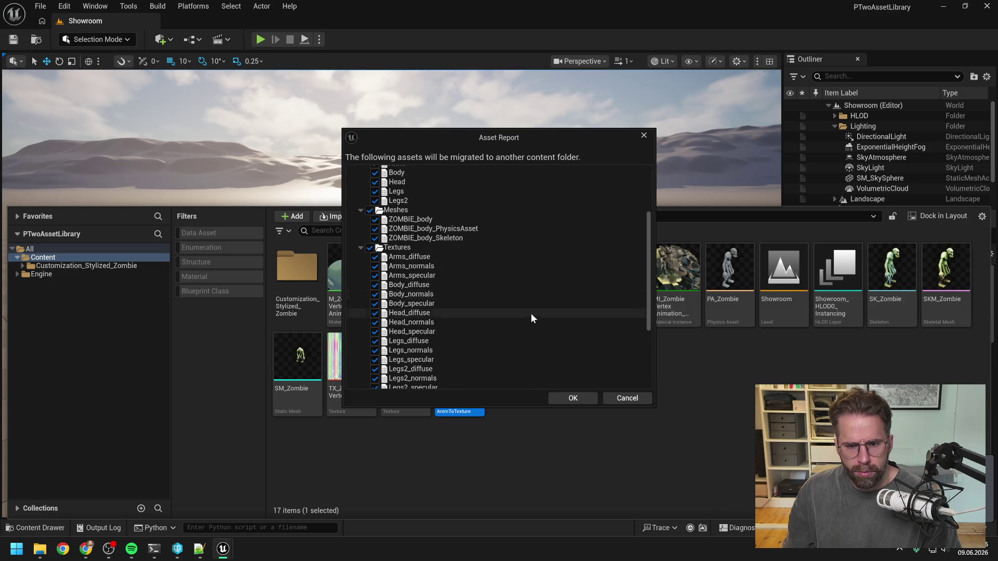
left_click(573, 398)
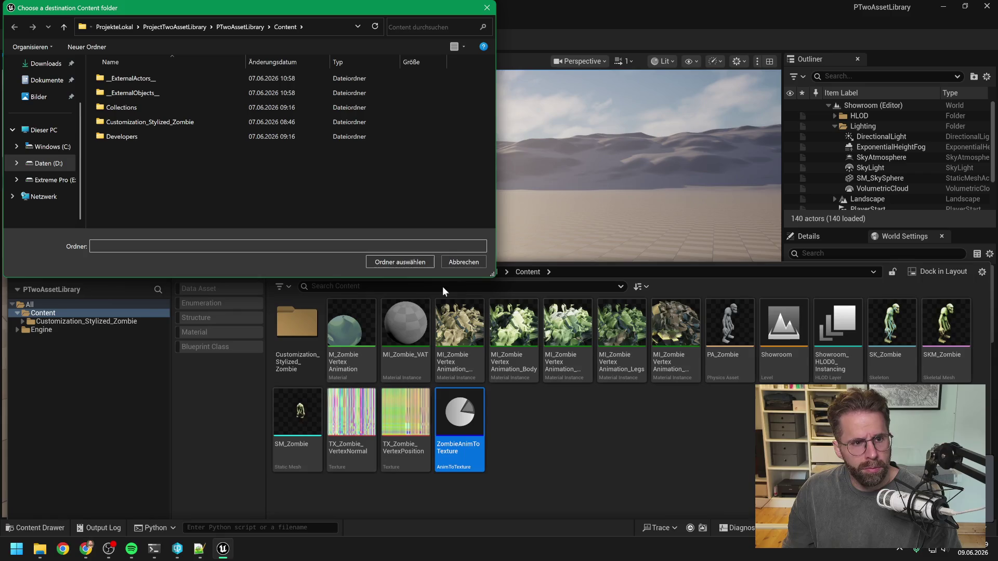
Choose D:\ProjectTwo\Development\Content as the migration destination
left_click(45, 163)
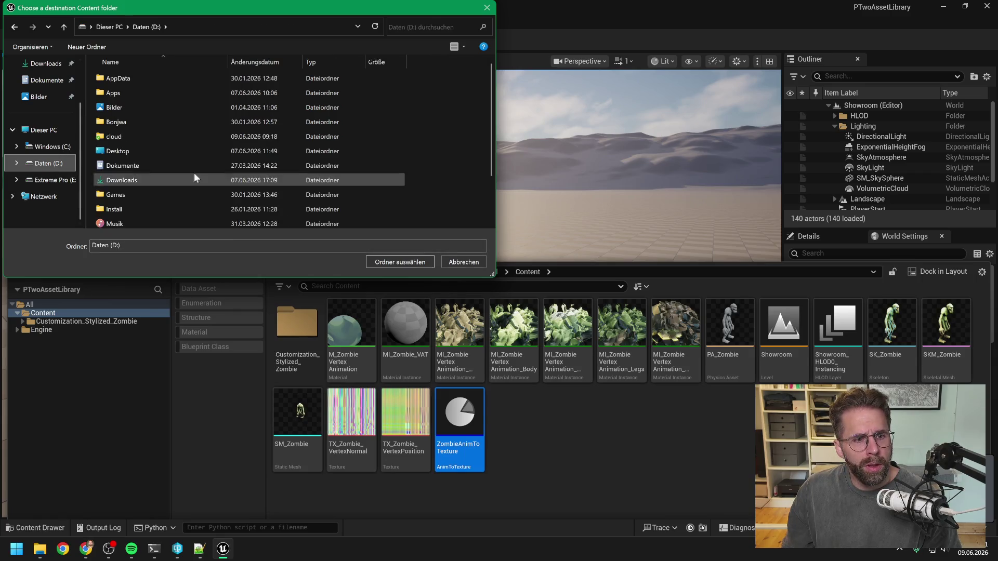
double_click(144, 195)
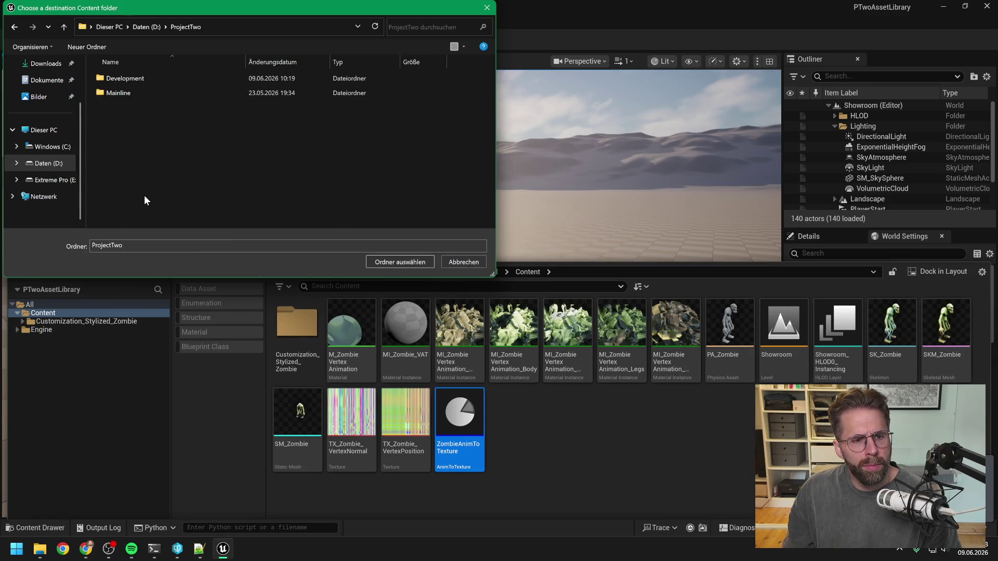
double_click(150, 78)
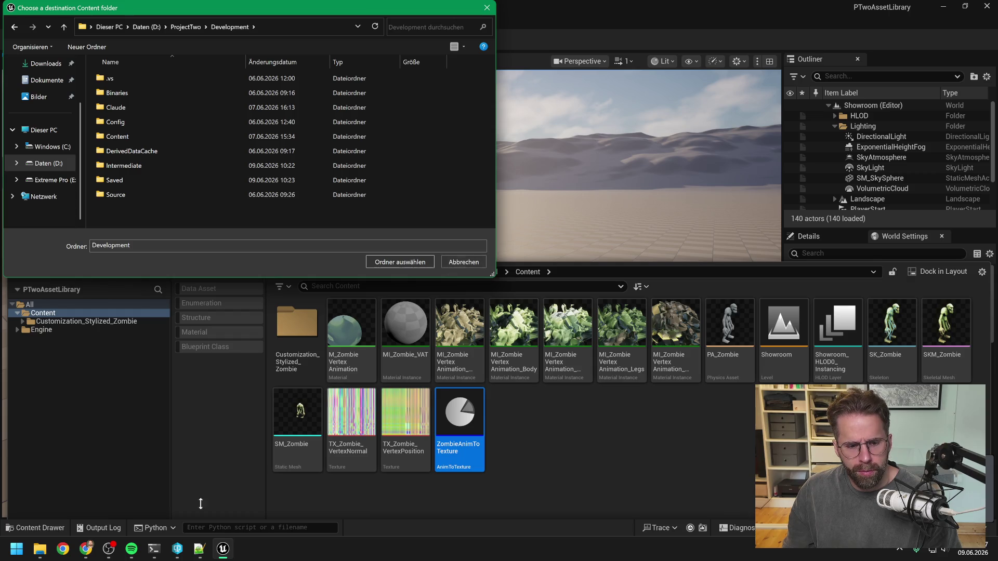
left_click(159, 553)
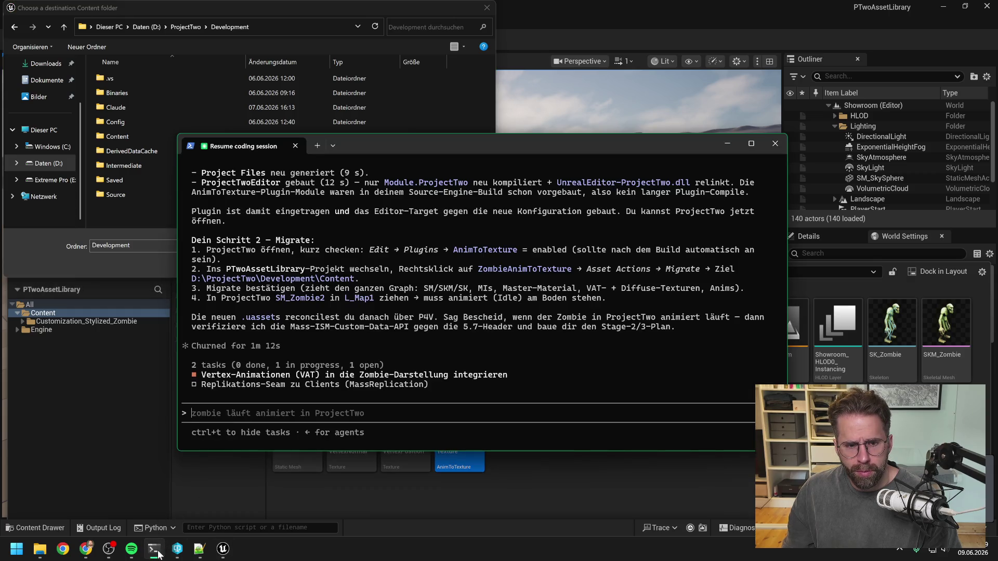
left_click(155, 550)
left_click(120, 135)
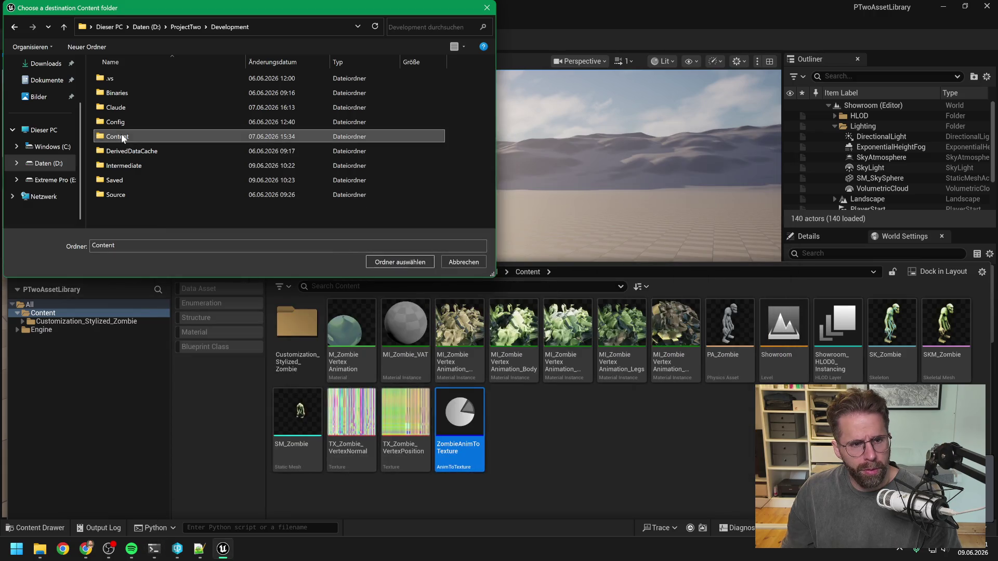
double_click(120, 135)
left_click(399, 262)
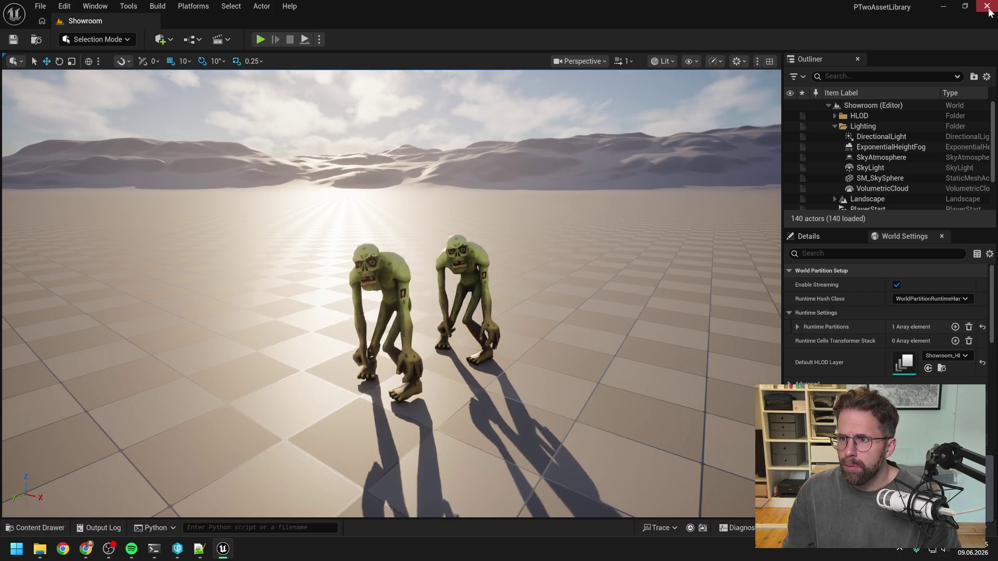
Close the PTwoAssetLibrary editor and refresh P4V's Workspace tree
left_click(982, 10)
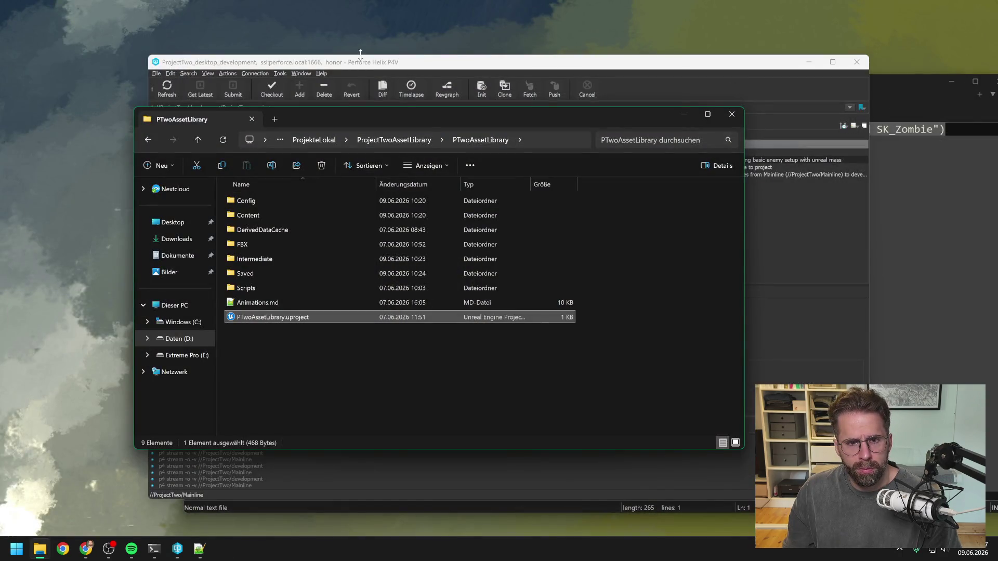
left_click(286, 104)
scroll(295, 188, "up", 20)
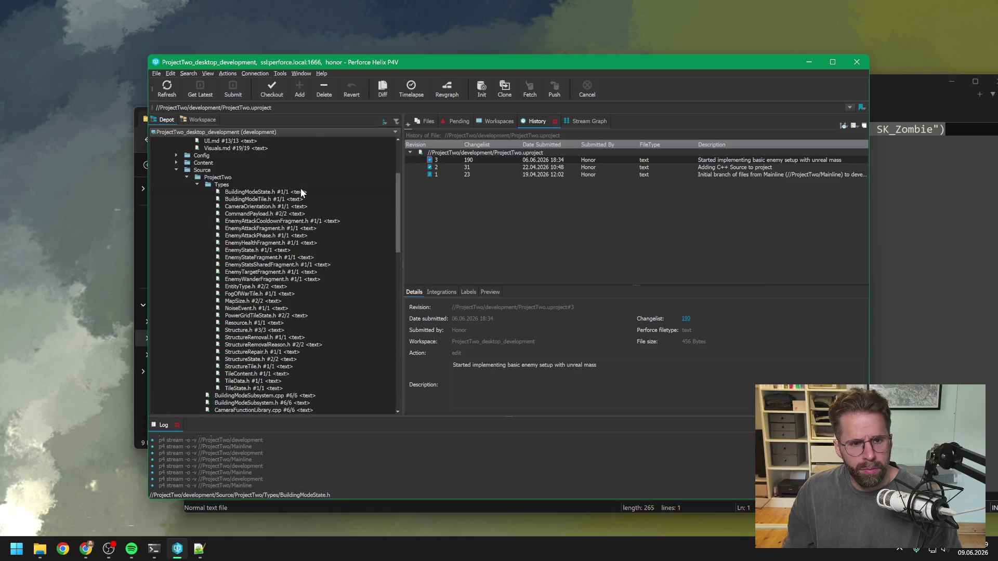
left_click(197, 120)
left_click(167, 89)
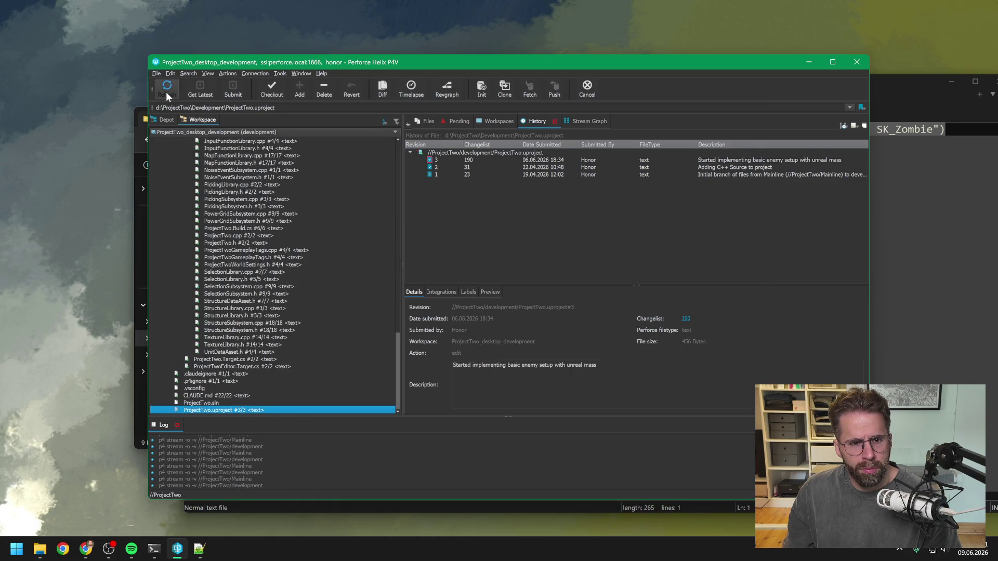
In Content/Customization_Stylized_Zombie, select the five MI_ZombieVertexAnimation files and M_ZombieVertexAnimation
scroll(314, 223, "up", 10)
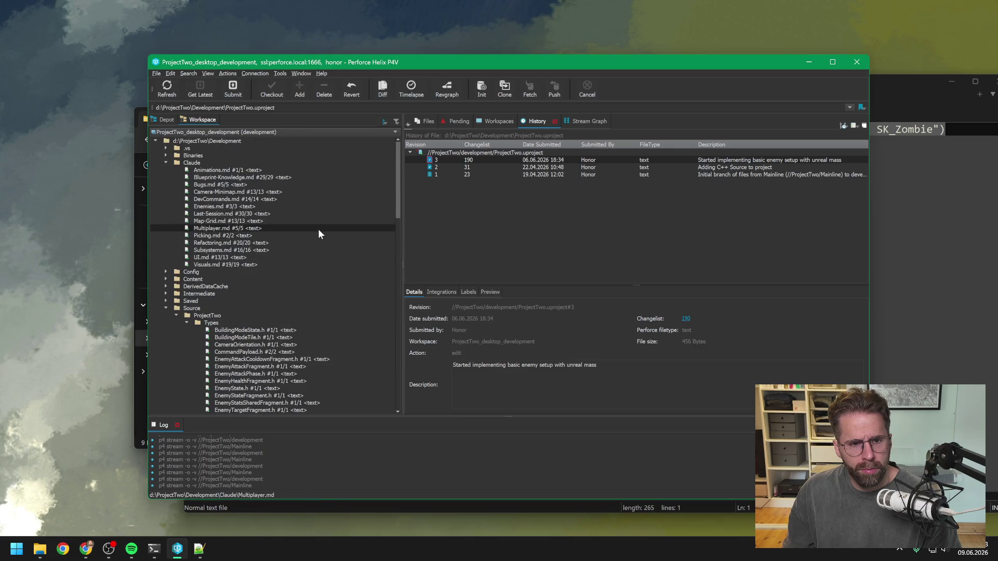
left_click(165, 279)
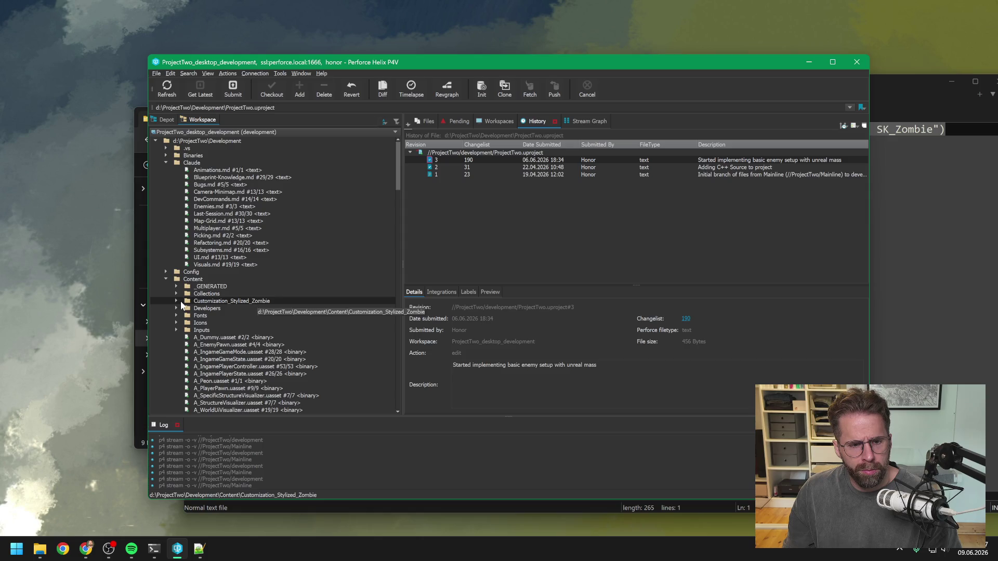
left_click(176, 301)
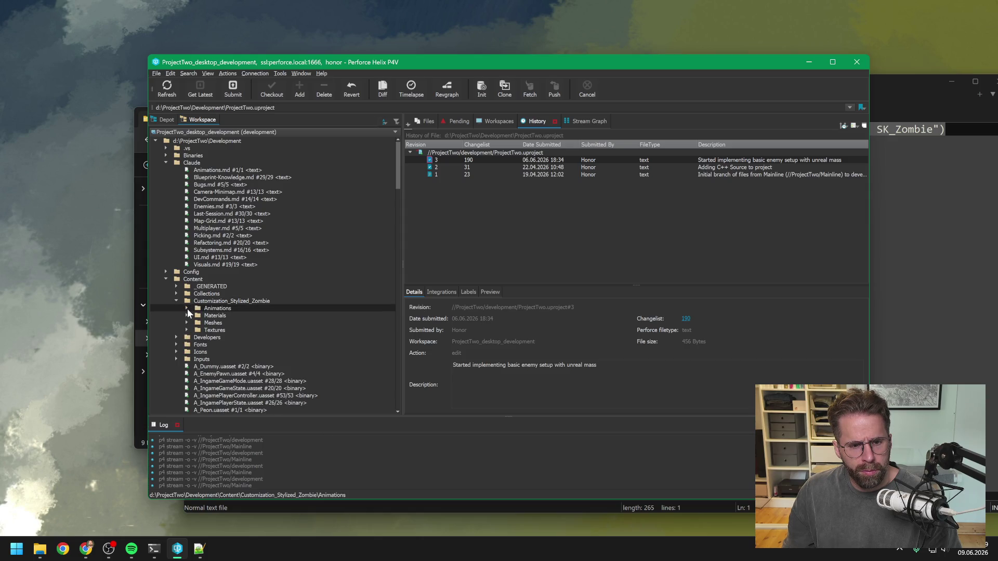
scroll(235, 294, "down", 15)
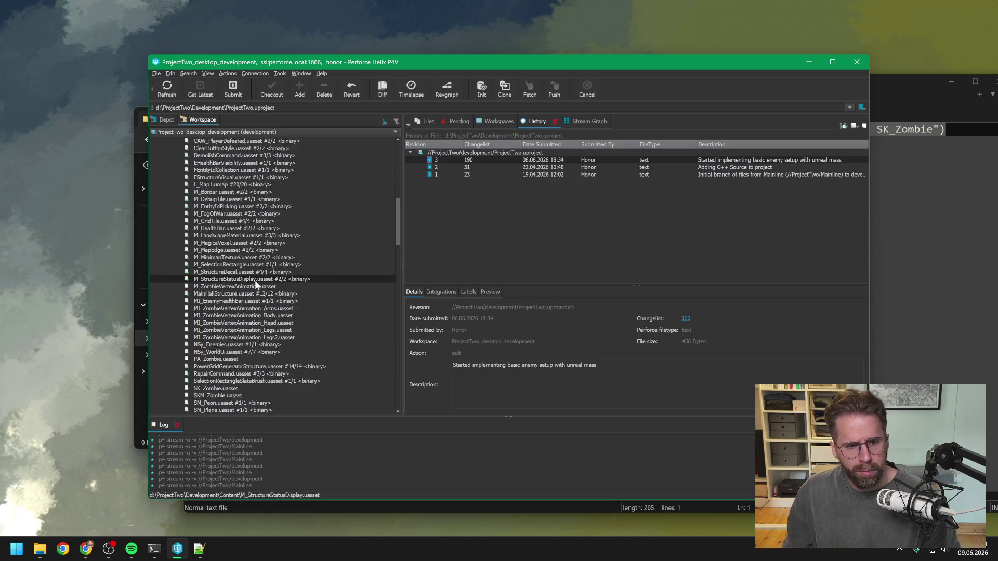
scroll(255, 279, "down", 2)
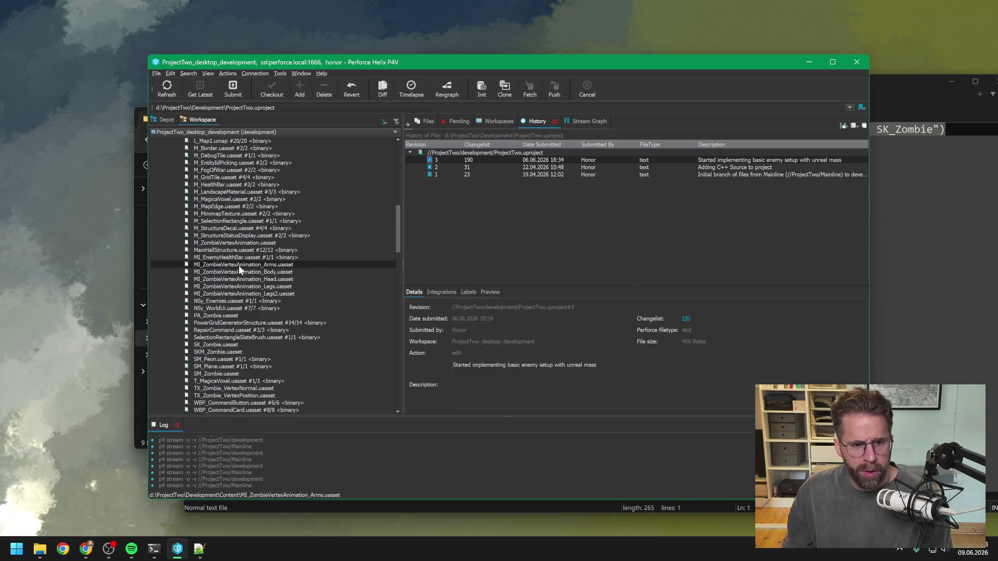
left_click_drag(239, 266, 232, 296)
left_click(312, 243, "ctrl")
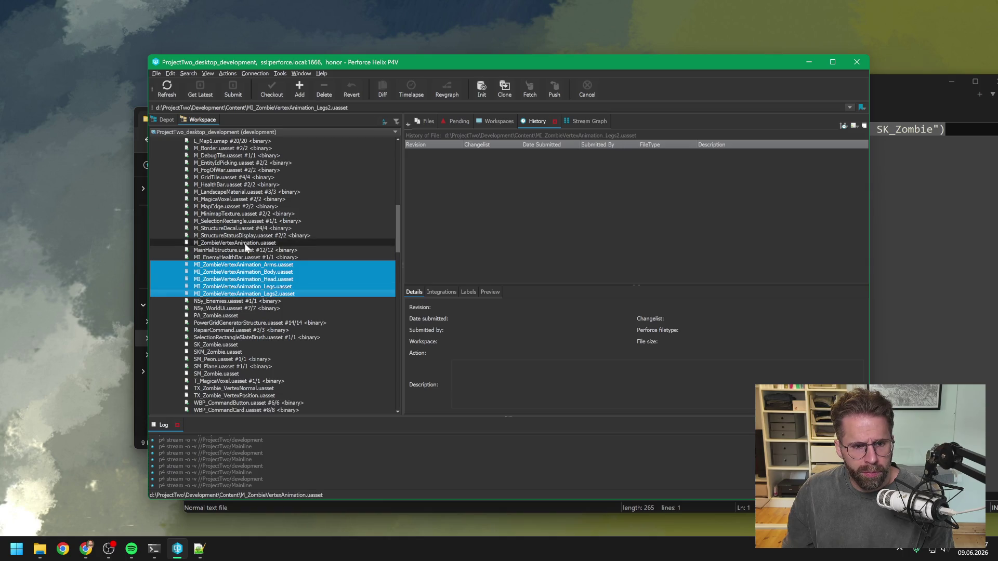
Add SK_Zombie, SKM_Zombie, PA_Zombie, SM_Zombie, both TX_Zombie textures and ZombieAnimToTexture to the selection
scroll(326, 254, "down", 1)
left_click(229, 330, "ctrl")
left_click(223, 323, "ctrl")
left_click(224, 294, "ctrl")
left_click(239, 352, "ctrl")
scroll(303, 298, "down", 2)
left_click(234, 330, "ctrl")
left_click(234, 322, "ctrl")
scroll(288, 273, "down", 6)
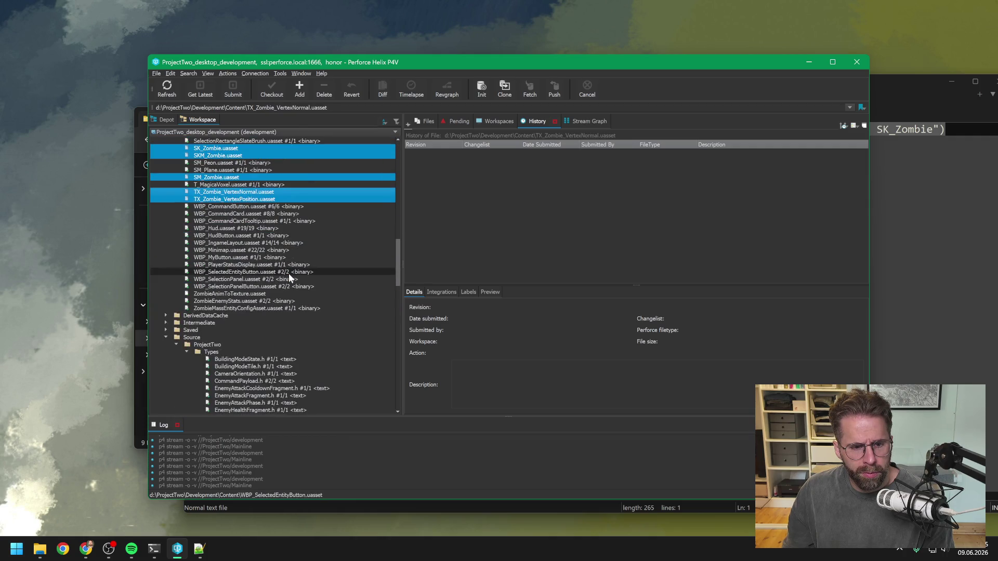
left_click(272, 294, "ctrl")
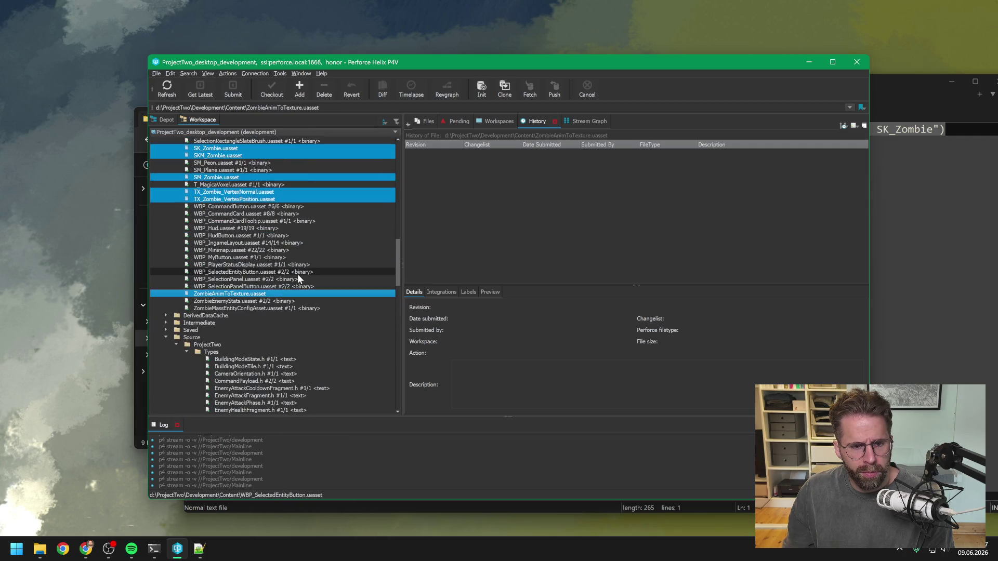
Add the four zombie animations, the zombie materials and the ZOMBIE_body mesh, skeleton and physics asset
scroll(295, 270, "up", 4)
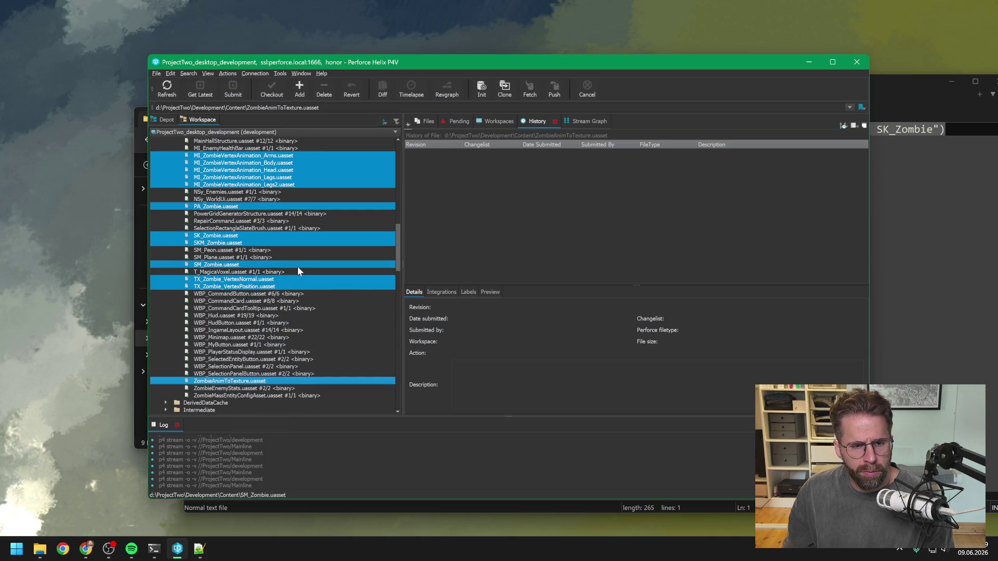
scroll(297, 269, "up", 2)
scroll(297, 270, "up", 2)
scroll(297, 270, "up", 1)
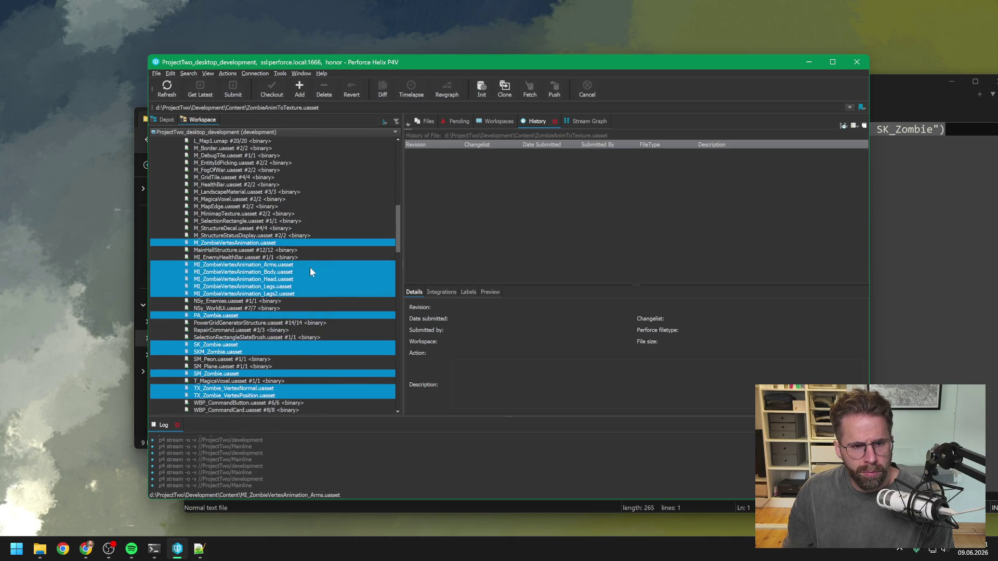
scroll(323, 241, "up", 10)
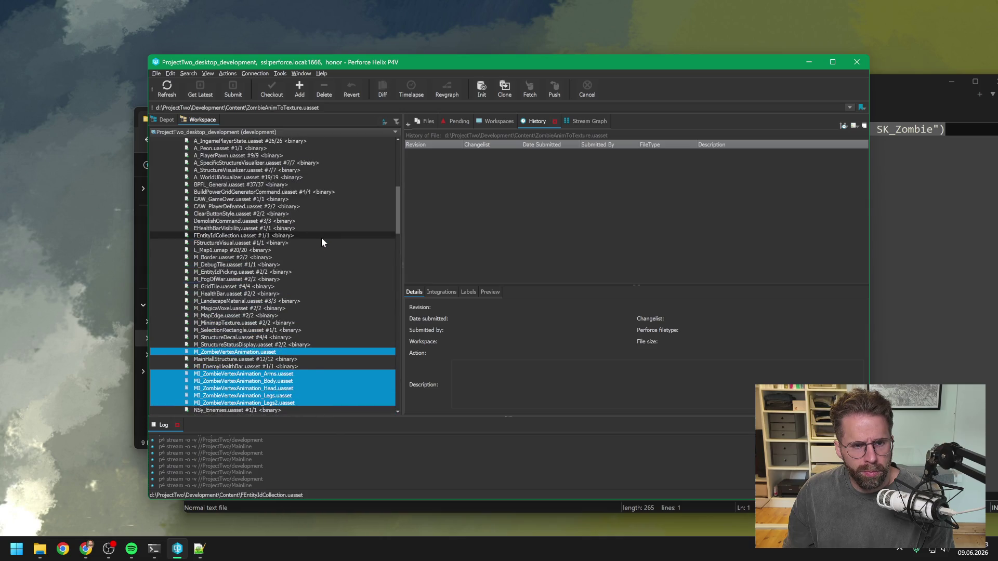
scroll(319, 243, "up", 5)
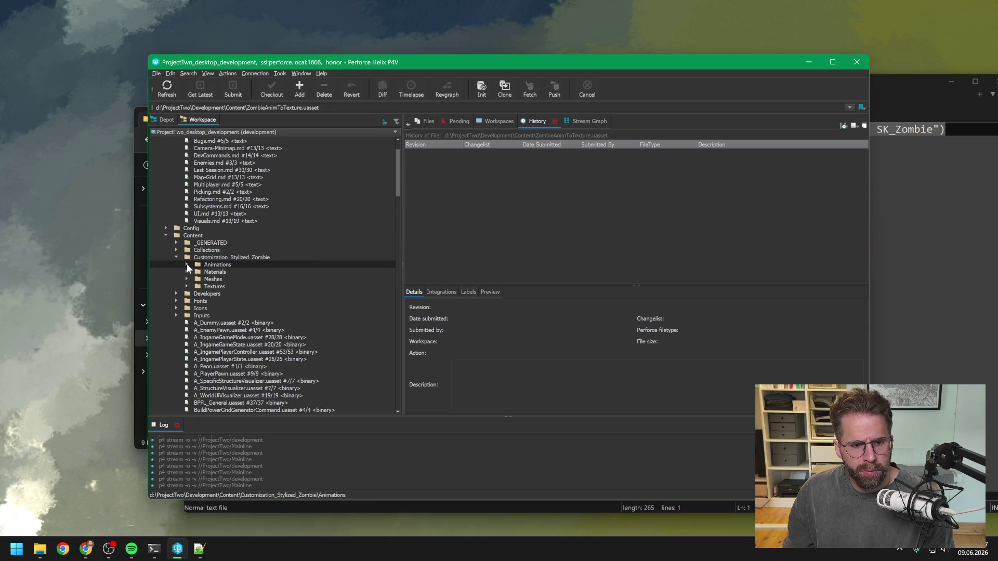
left_click(186, 264)
left_click(235, 273)
left_click_drag(236, 275, 229, 330)
left_click(186, 301)
left_click(231, 338, "ctrl")
left_click(186, 344)
left_click(239, 353, "ctrl")
left_click(241, 359, "ctrl")
left_click(231, 367, "ctrl")
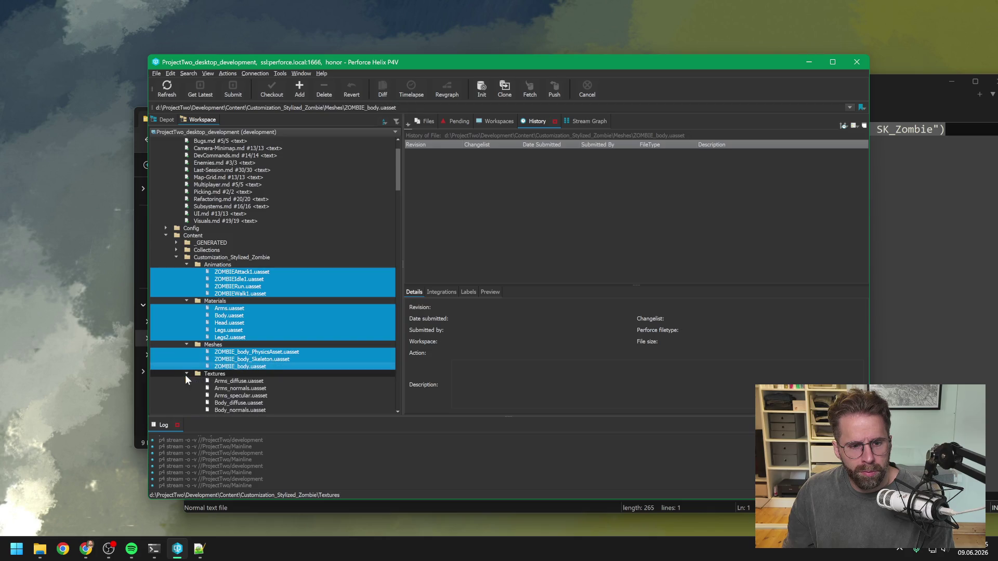
Add the Arms, Body and Head diffuse, normals and specular textures to the selection
scroll(186, 380, "down", 4)
left_click(244, 295, "ctrl")
left_click(248, 301, "ctrl")
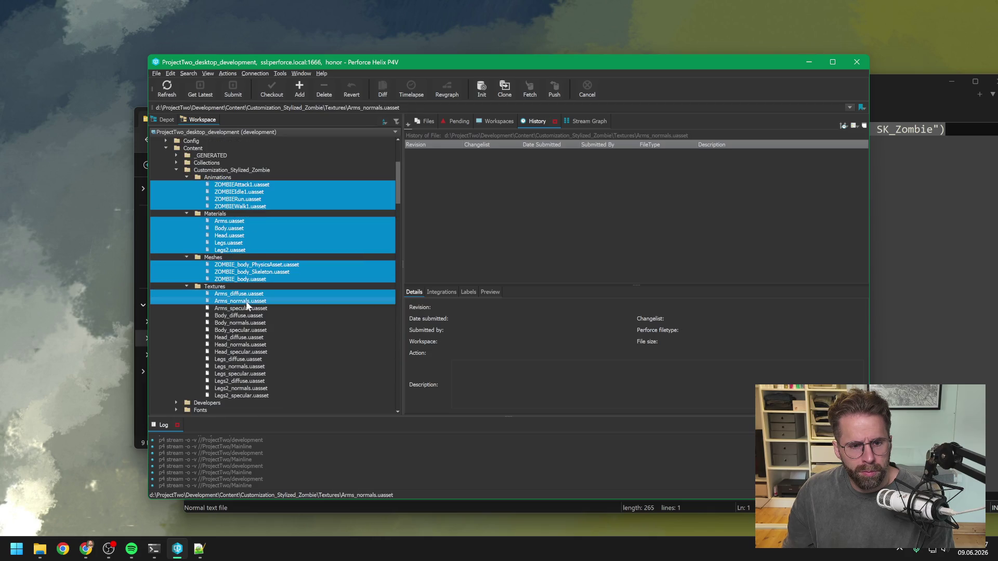
left_click(242, 309, "ctrl")
left_click(240, 315, "ctrl")
left_click(240, 322, "ctrl")
left_click(240, 331, "ctrl")
left_click(234, 337, "ctrl")
left_click(230, 345, "ctrl")
left_click(232, 353, "ctrl")
Add the Legs and Legs2 textures, then mark all 40 selected files for add
left_click(235, 359, "ctrl")
left_click(235, 366, "ctrl")
left_click(235, 374, "ctrl")
left_click(235, 381, "ctrl")
left_click(235, 388, "ctrl")
left_click(235, 396, "ctrl")
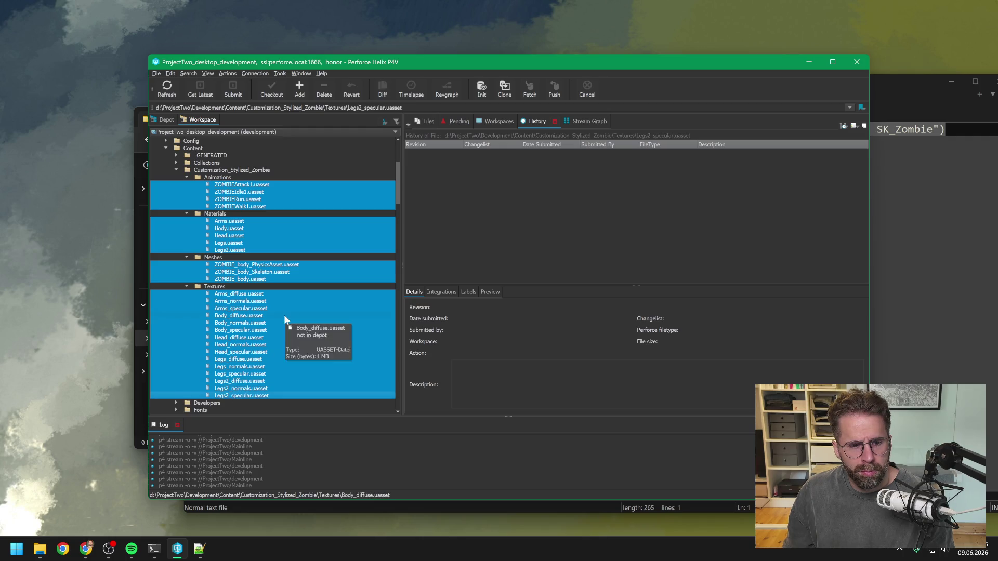
scroll(284, 314, "down", 9)
scroll(283, 315, "up", 7)
left_click(305, 92)
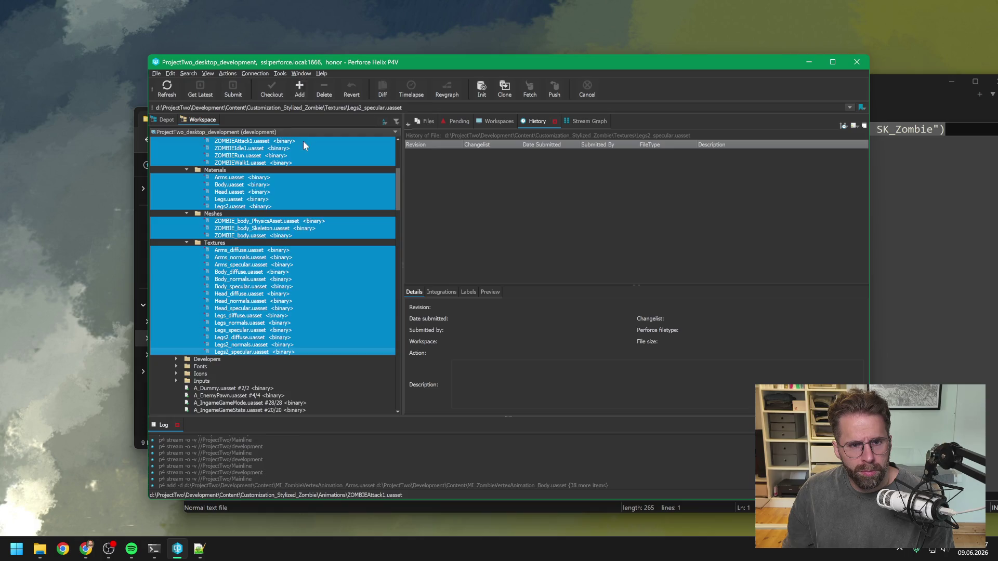
left_click(235, 89)
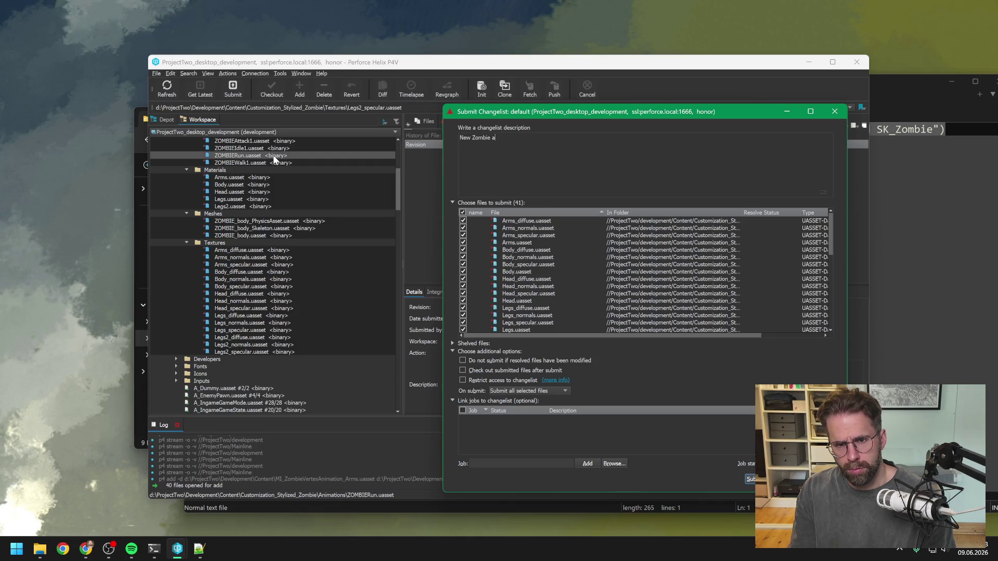
Submit changelist 197 with the description 'New Zombie asset files'
key("BackSpace")
key("BackSpace")
key("BackSpace")
type("iles")
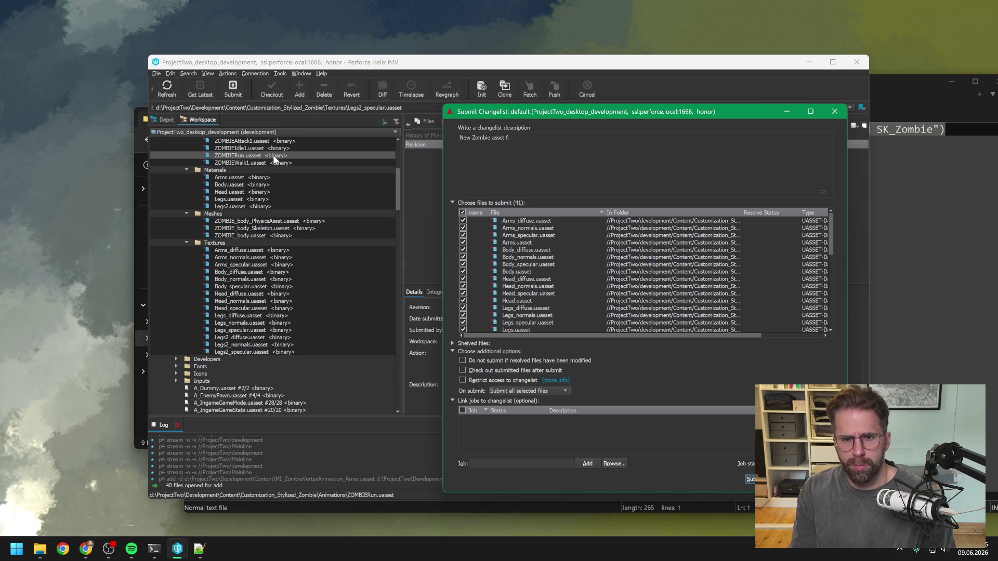
left_click(749, 483)
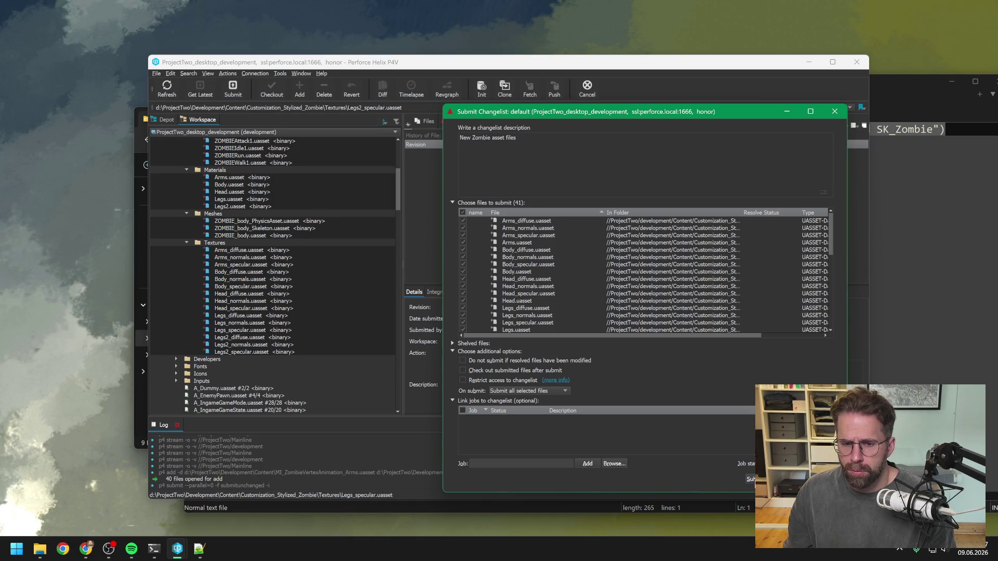
Open ProjectTwo.uproject from the Depot view in Unreal Editor
left_click(301, 255)
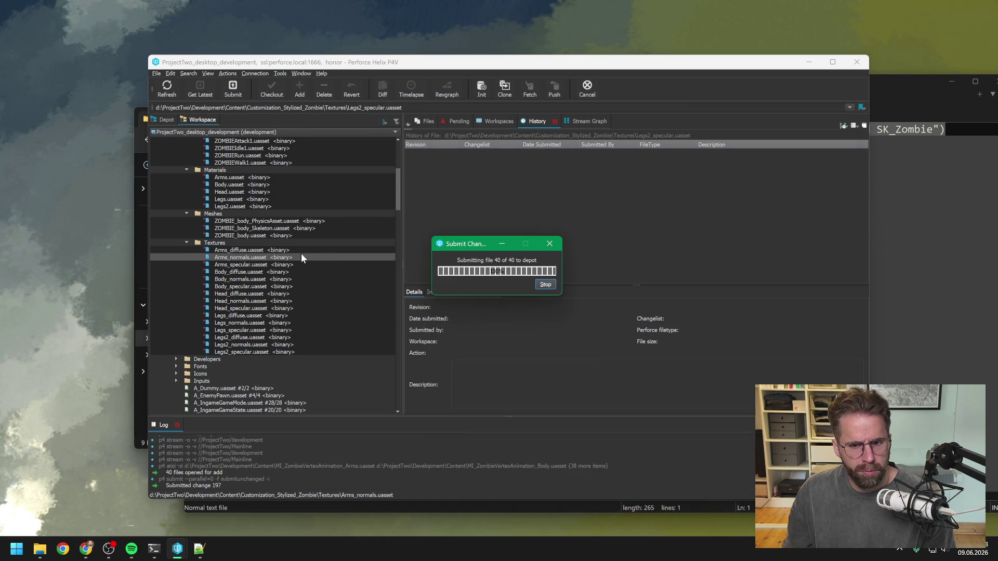
scroll(204, 231, "up", 10)
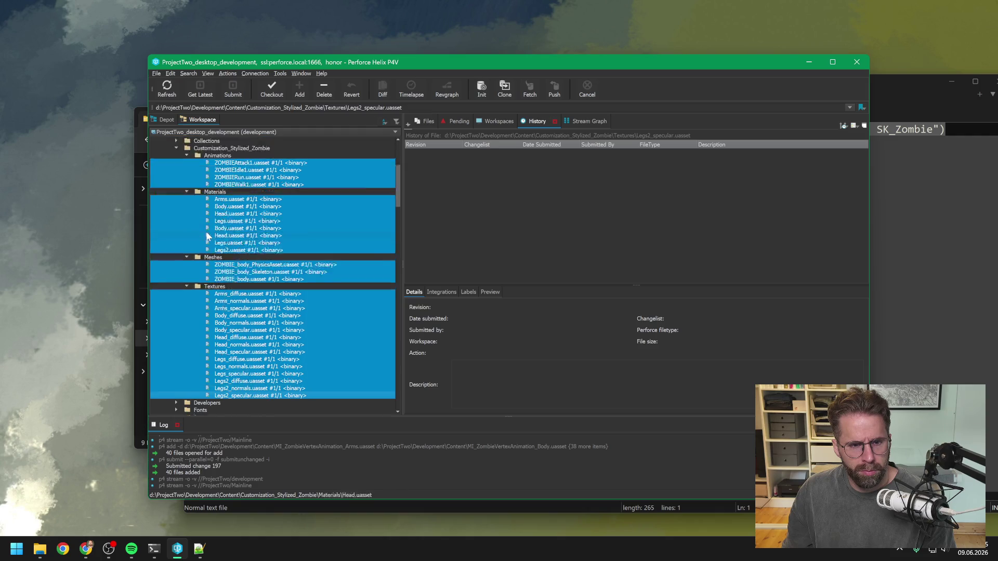
left_click(176, 301)
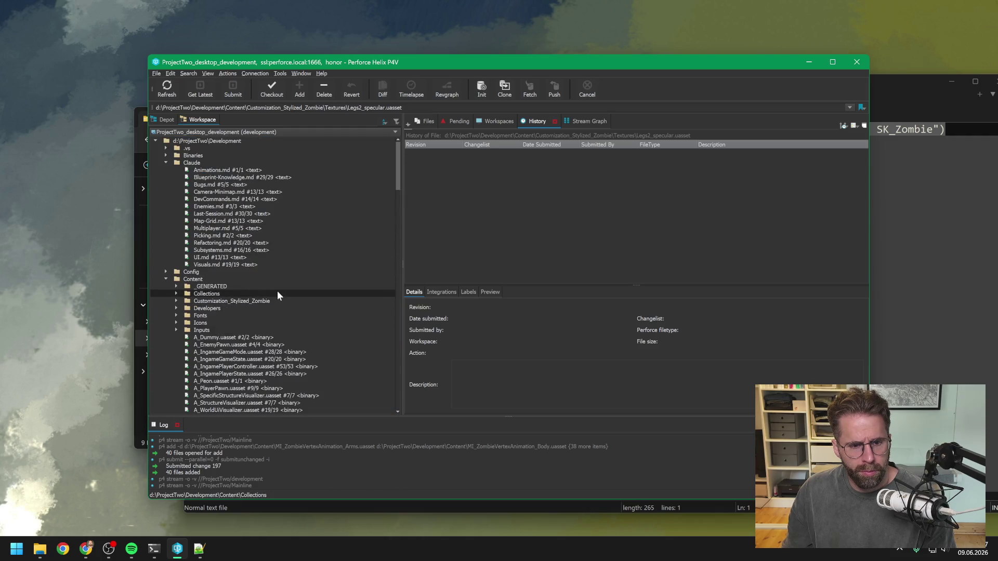
scroll(261, 224, "down", 20)
left_click(265, 228)
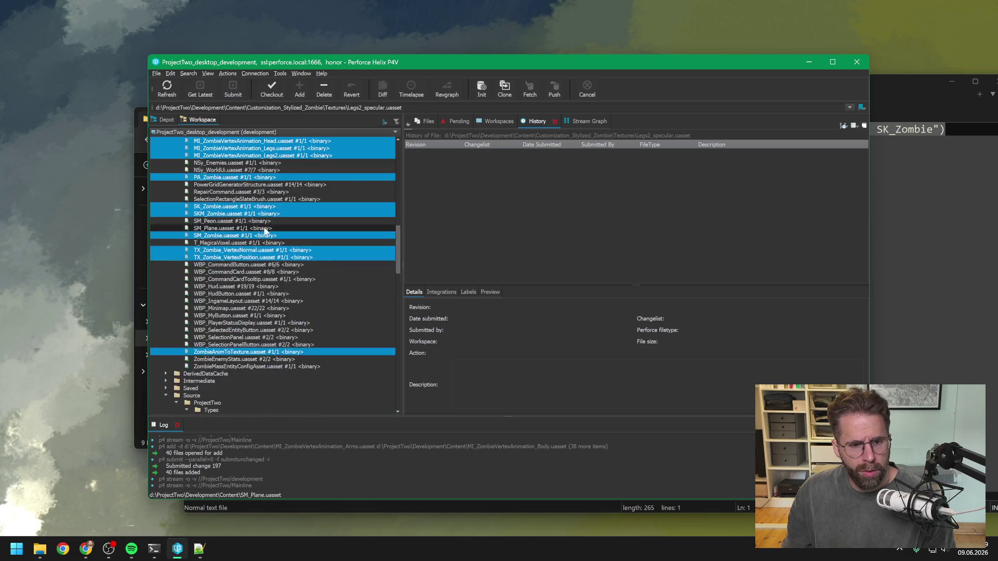
left_click(165, 119)
scroll(271, 251, "down", 10)
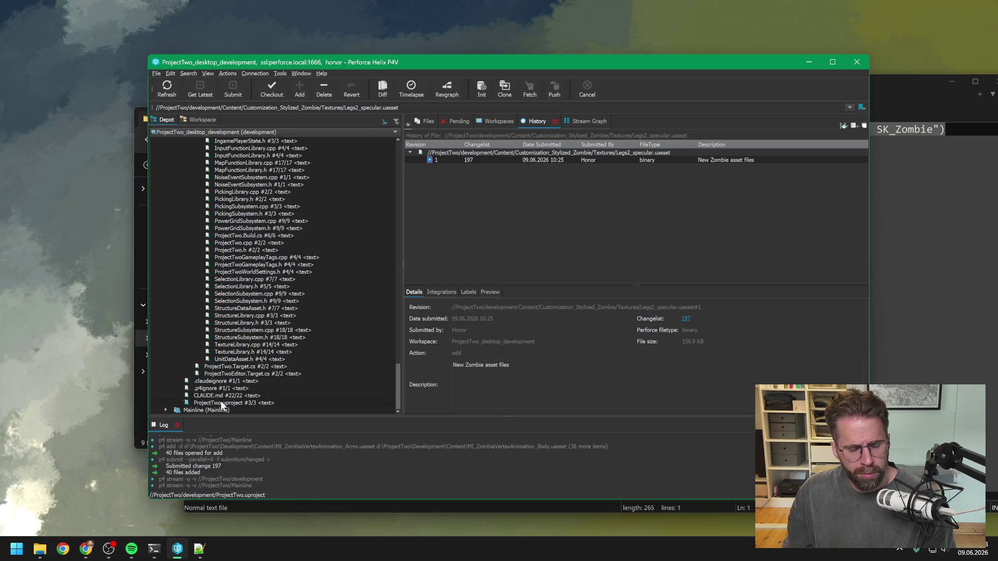
double_click(220, 401)
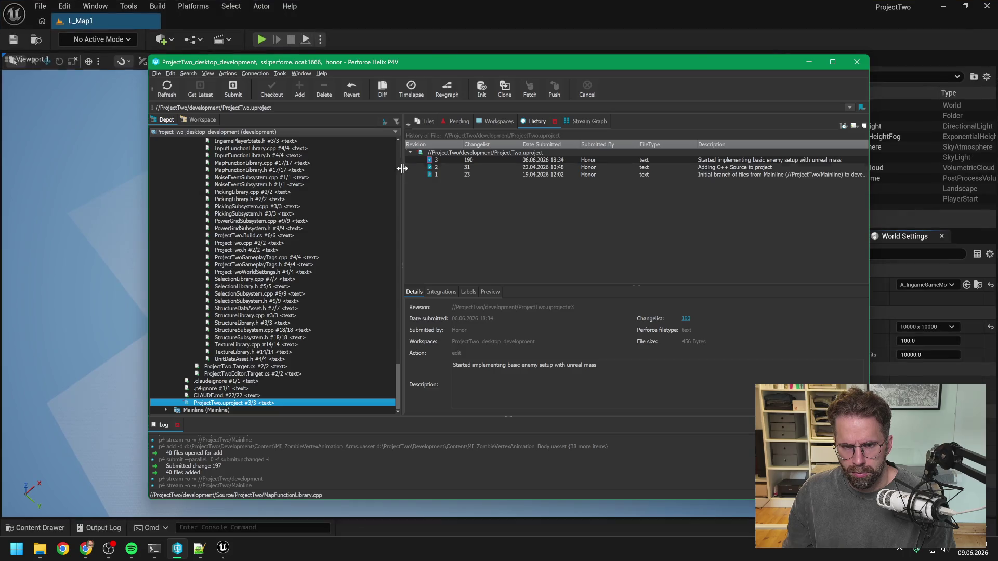
left_click(439, 23)
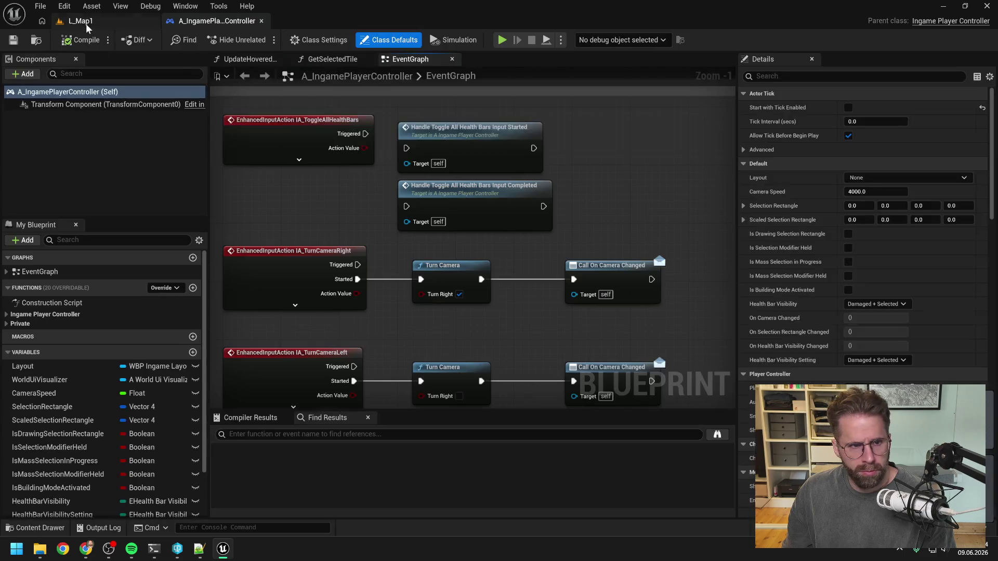
Search the Content Drawer for 'zombie', drag SM_Zombie into L_Map1 and frame it
left_click(85, 20)
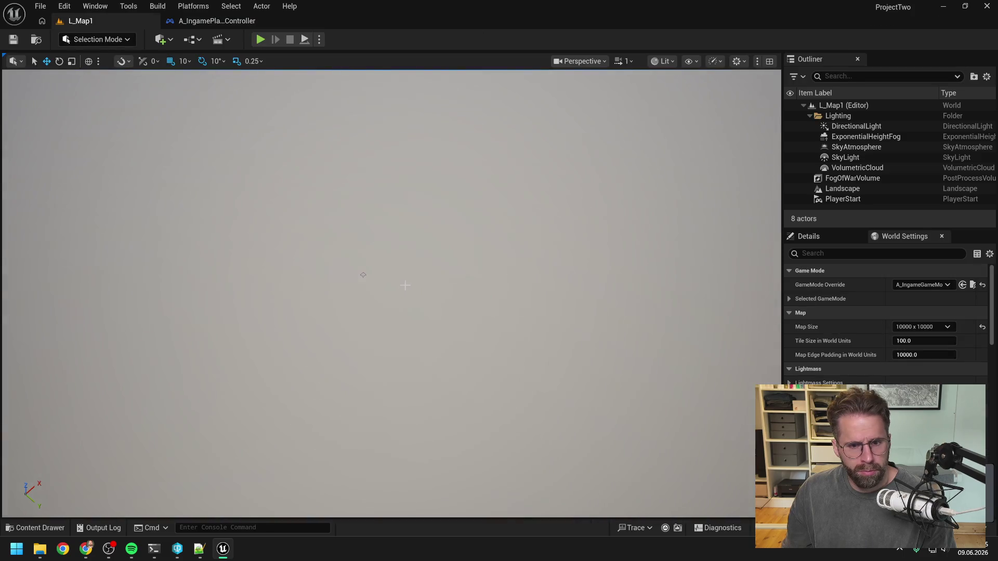
key("ctrl+space")
left_click(267, 230)
type("ie")
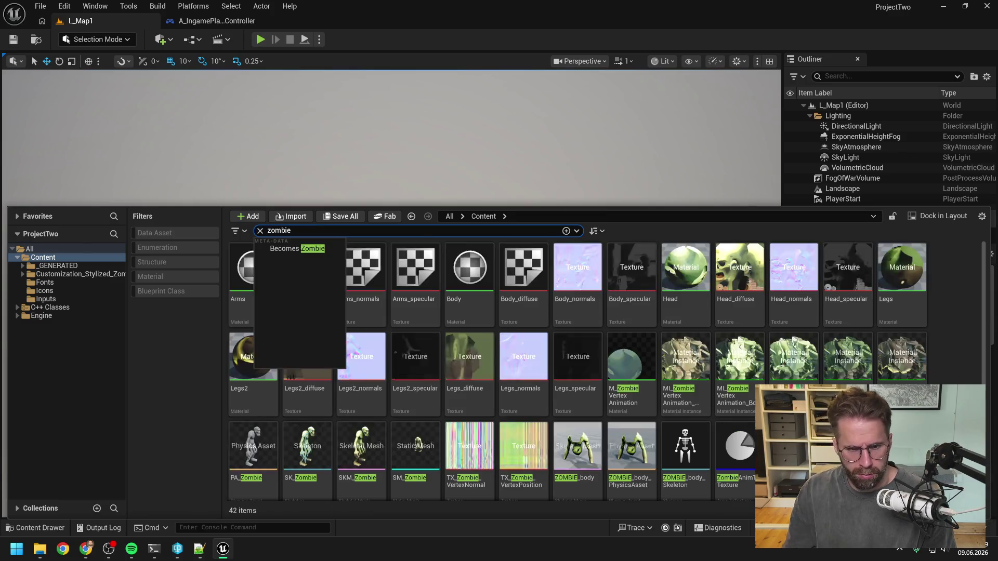
left_click(309, 452)
mouse_move(416, 452)
left_mouse_down()
mouse_move(421, 460)
mouse_move(364, 240)
mouse_move(374, 268)
left_mouse_up()
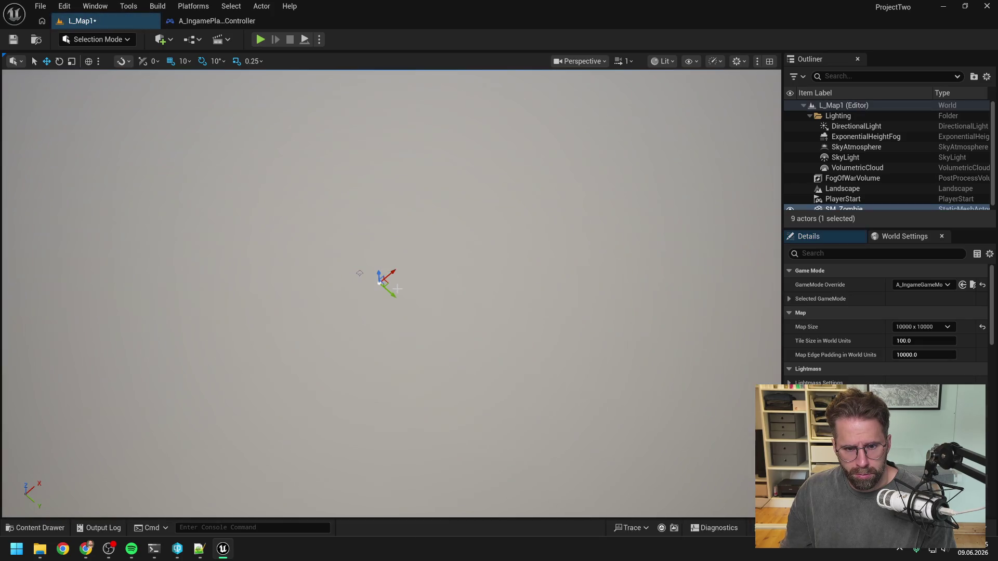
key("f")
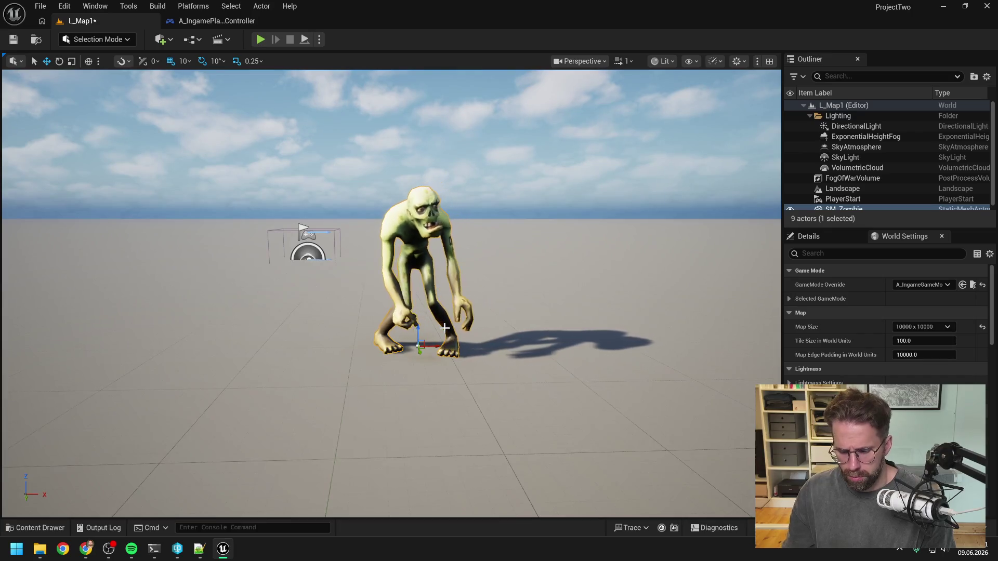
left_click_drag(444, 328, 444, 353)
mouse_move(495, 310)
left_mouse_down()
mouse_move(495, 332)
mouse_move(470, 335)
mouse_move(491, 335)
mouse_move(496, 310)
left_mouse_up()
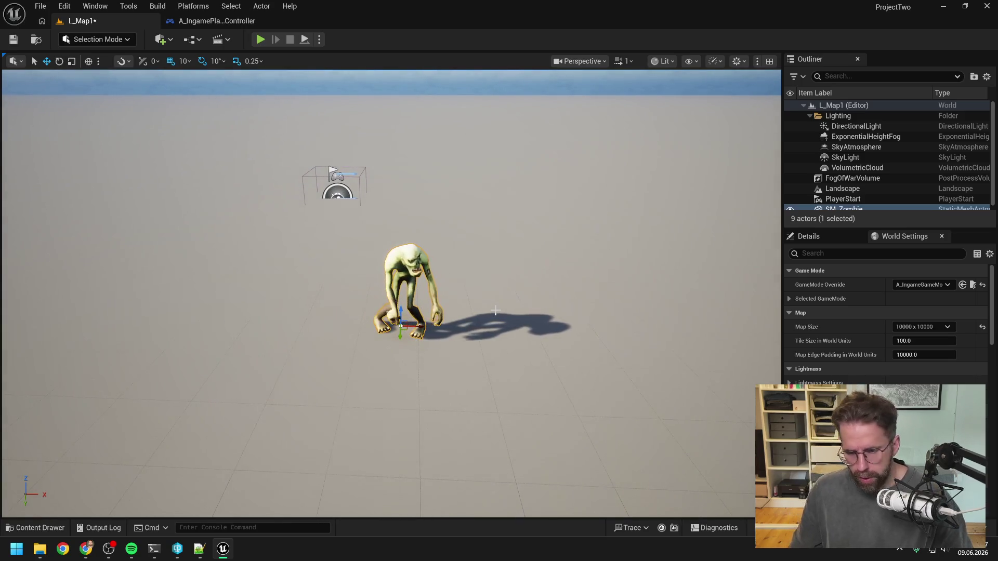
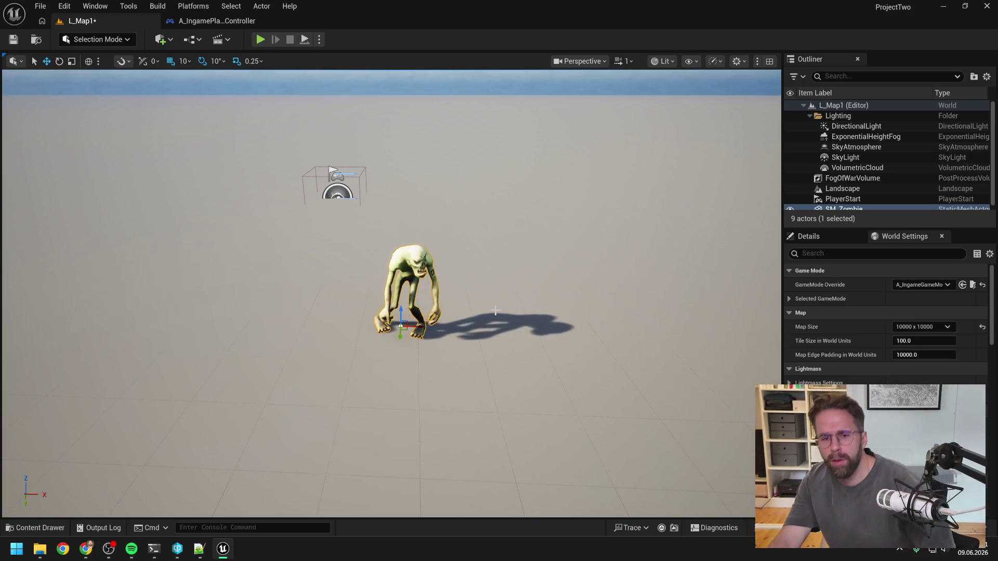
Clear the 'zombie' search and show all 74 assets of the Content folder in the Content Drawer
key("ctrl+space")
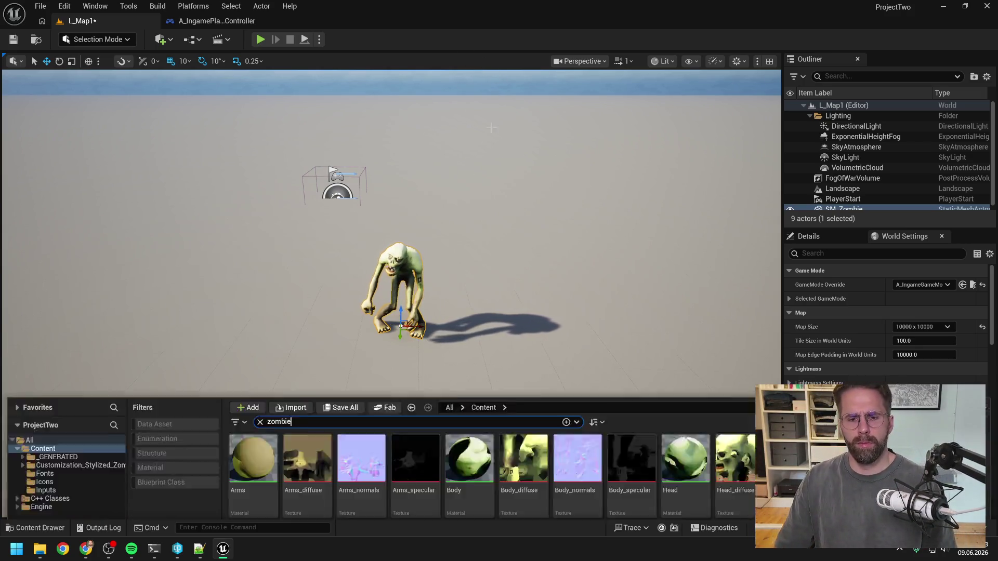
mouse_move(645, 390)
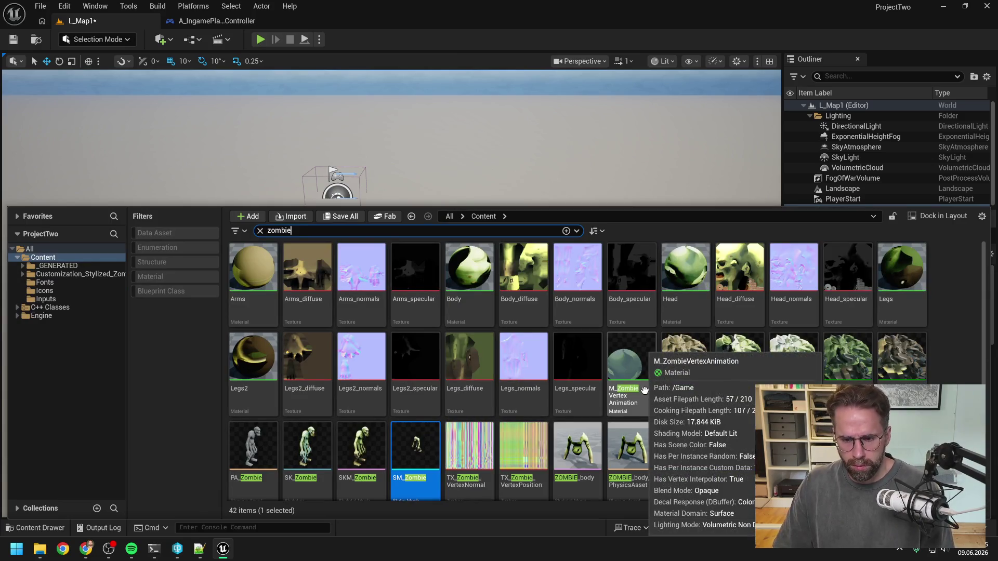
scroll(675, 389, "down", 1)
scroll(675, 389, "up", 1)
mouse_move(705, 389)
key("ctrl+a")
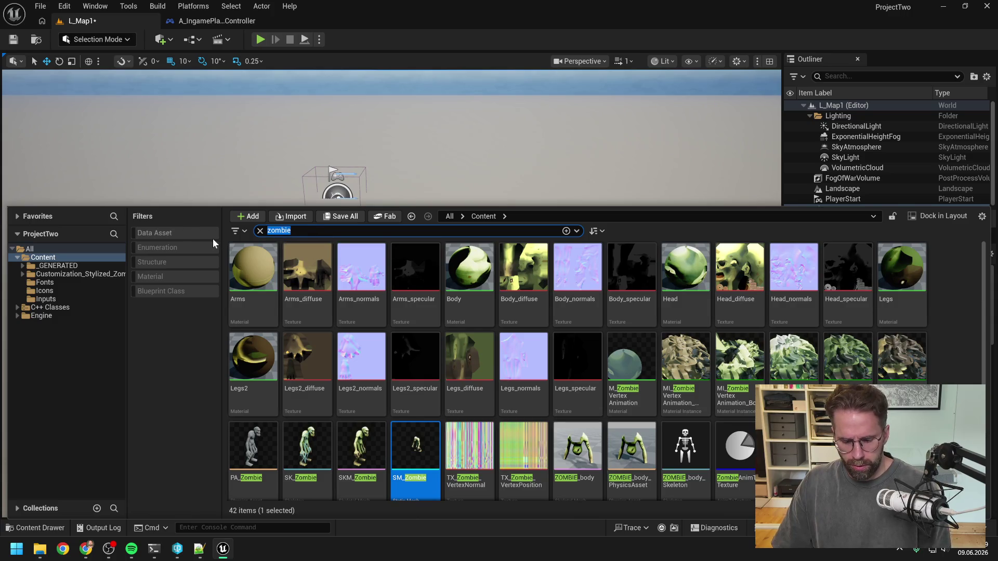
key("BackSpace")
key("Escape")
scroll(794, 359, "up", 5)
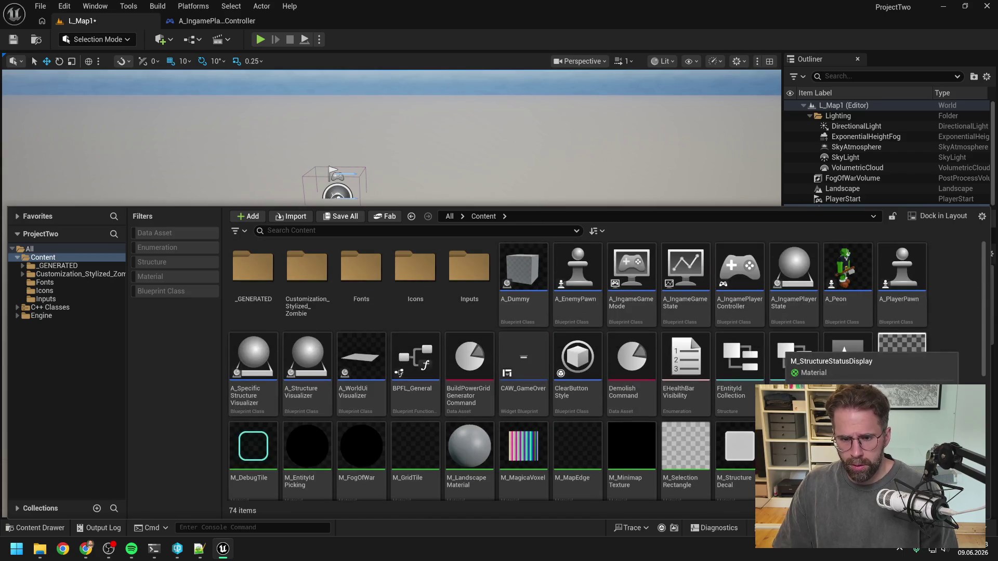
scroll(607, 371, "down", 5)
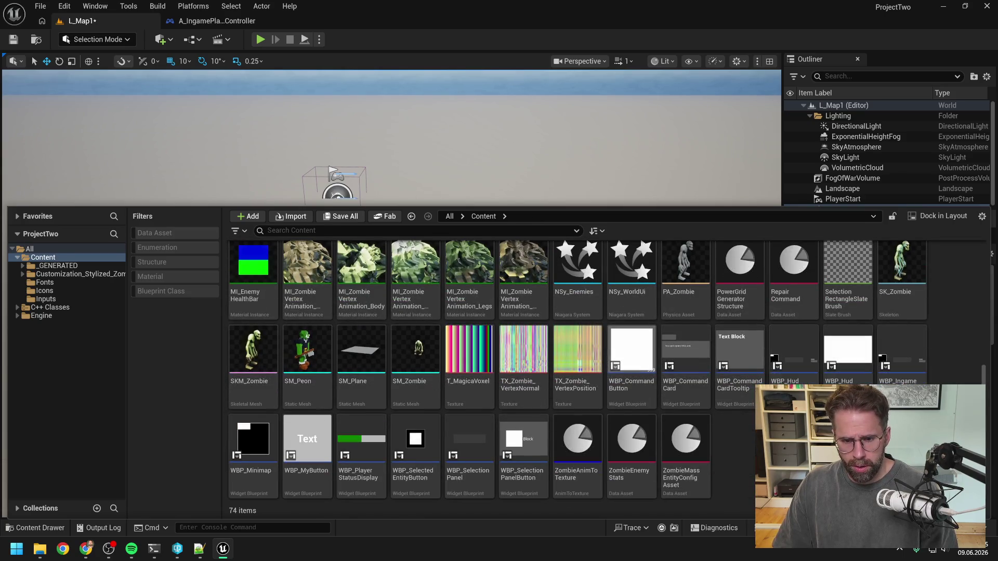
left_click(44, 360)
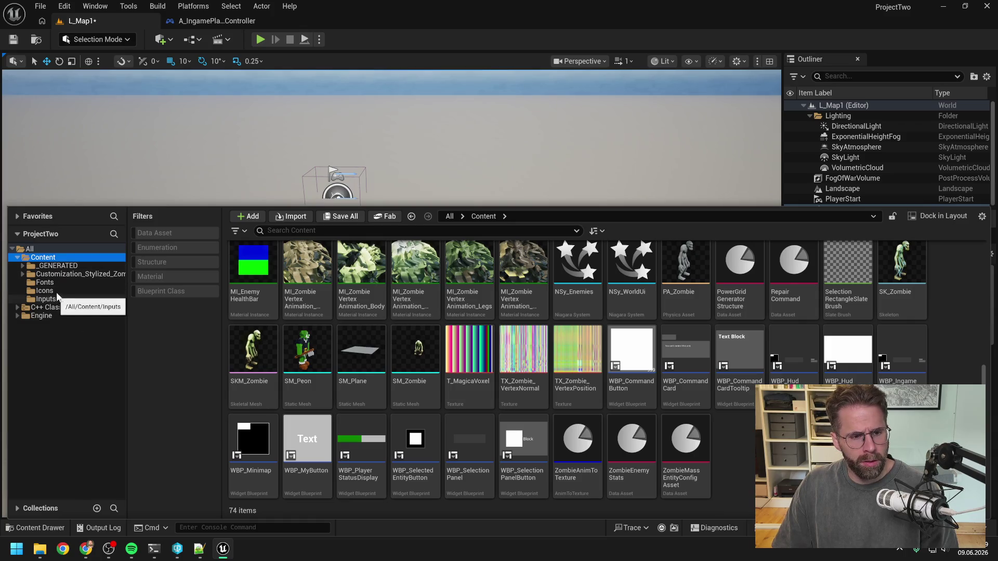
Create a new folder named Zombie under Content
right_click(59, 260)
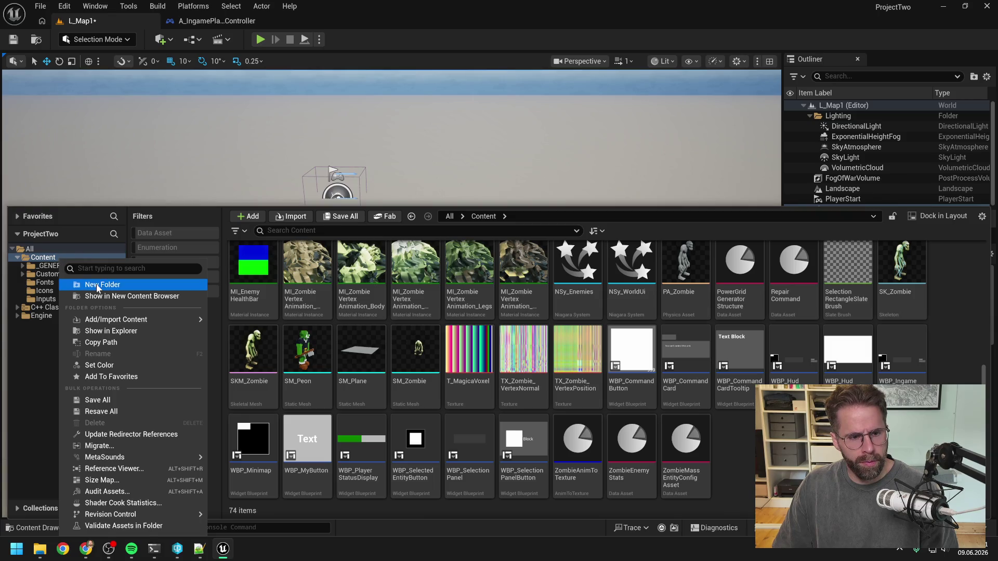
left_click(102, 285)
type("Zombie")
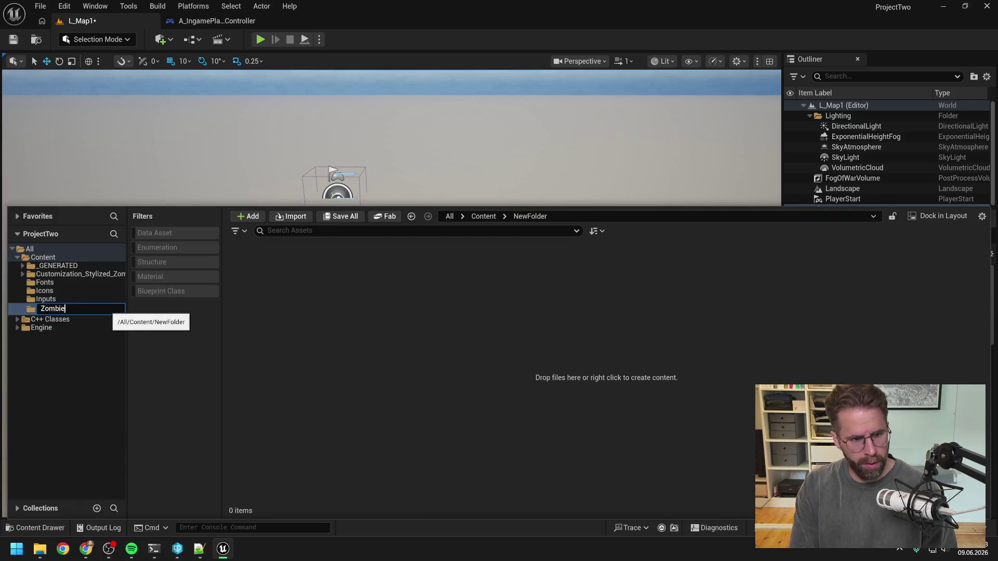
key("Return")
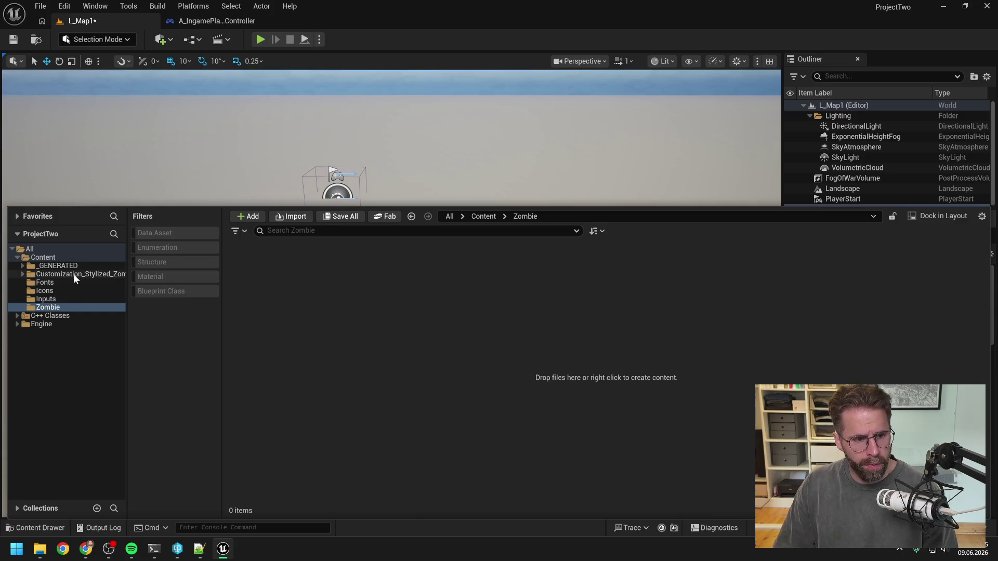
Move the four animation sequences from Customization_Stylized_Zombie/Animations into Zombie
left_click(73, 273)
left_click(260, 283)
double_click(260, 284)
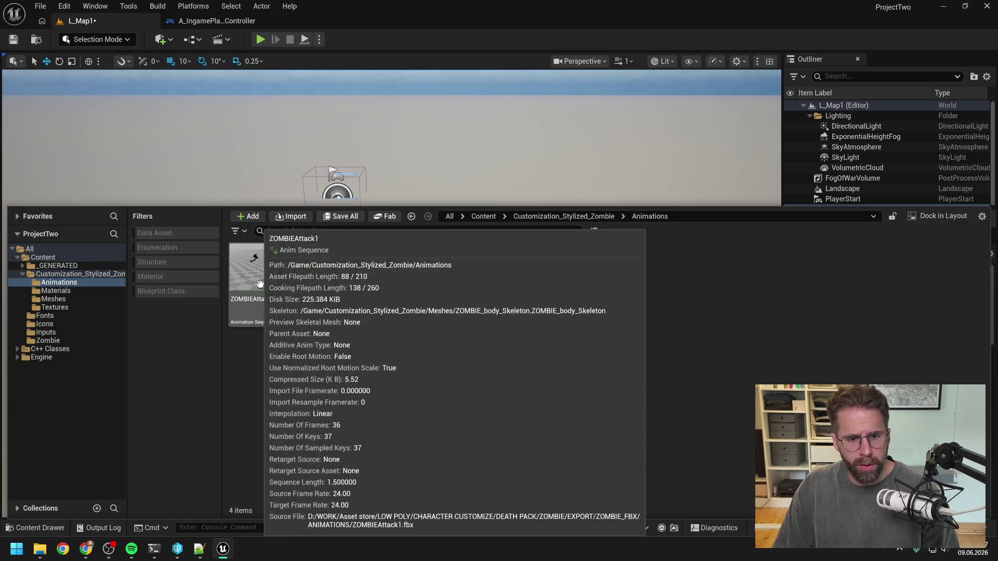
left_click(414, 303, "shift")
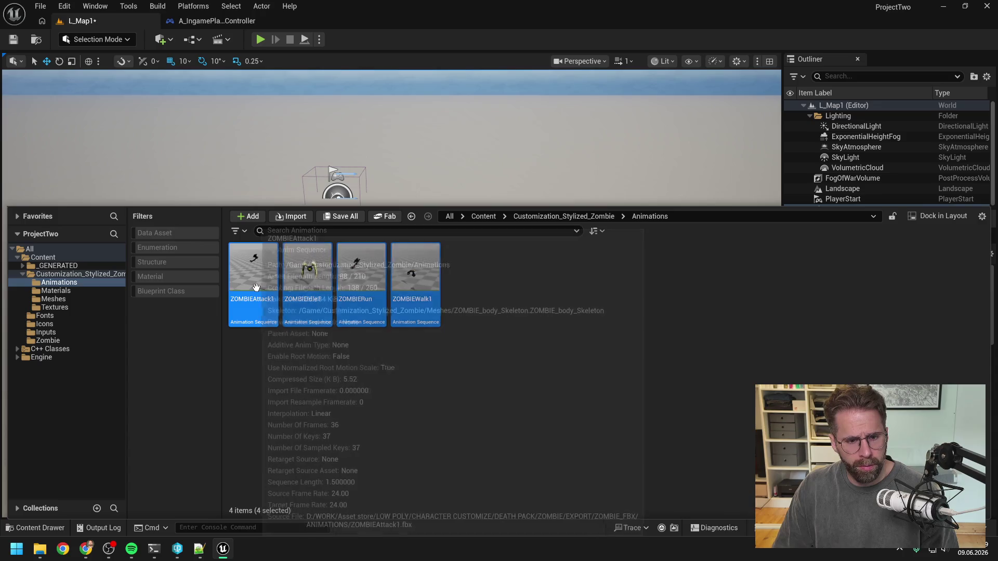
mouse_move(259, 285)
mouse_move(259, 284)
left_mouse_down()
mouse_move(138, 343)
mouse_move(71, 344)
left_mouse_up()
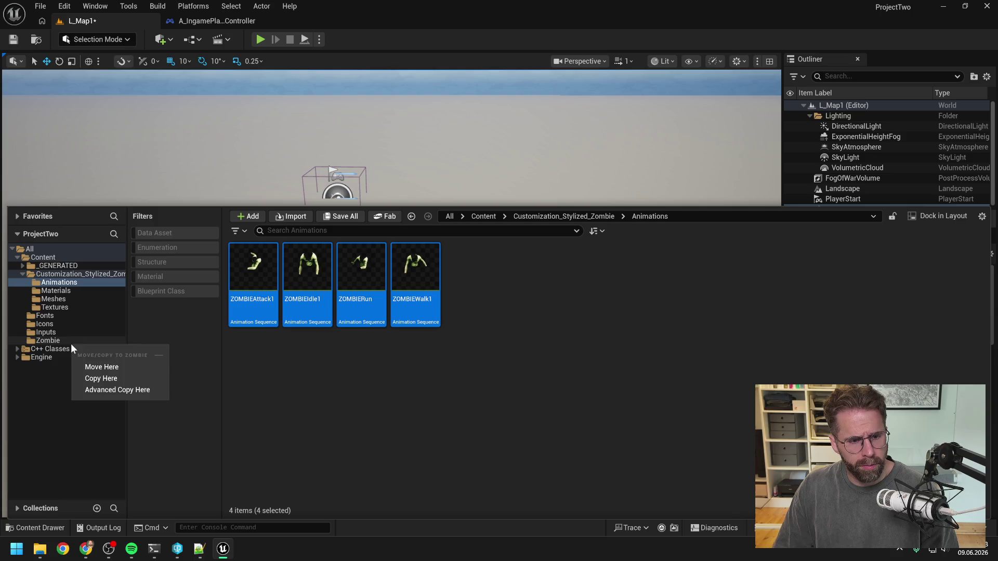
left_click(105, 364)
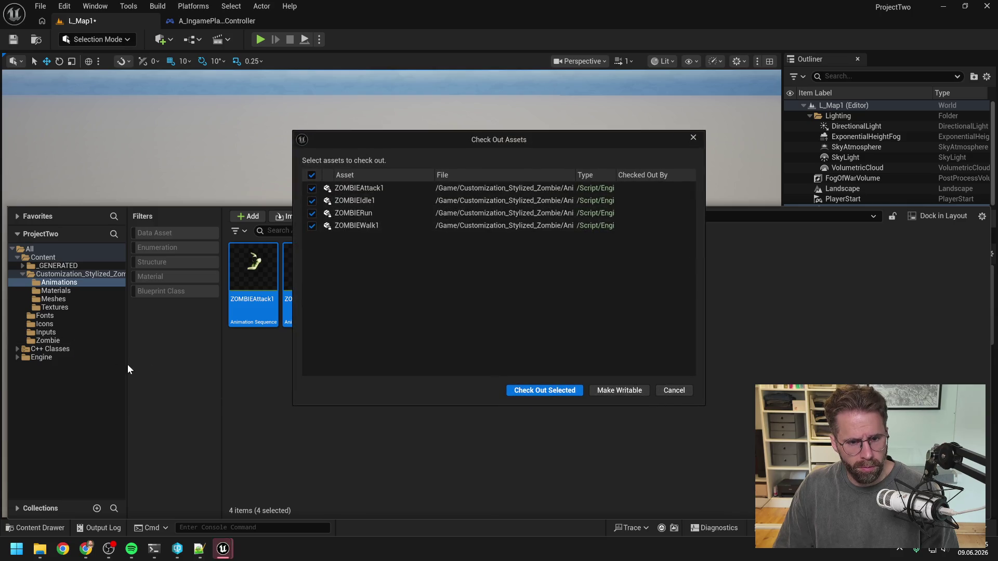
left_click(526, 394)
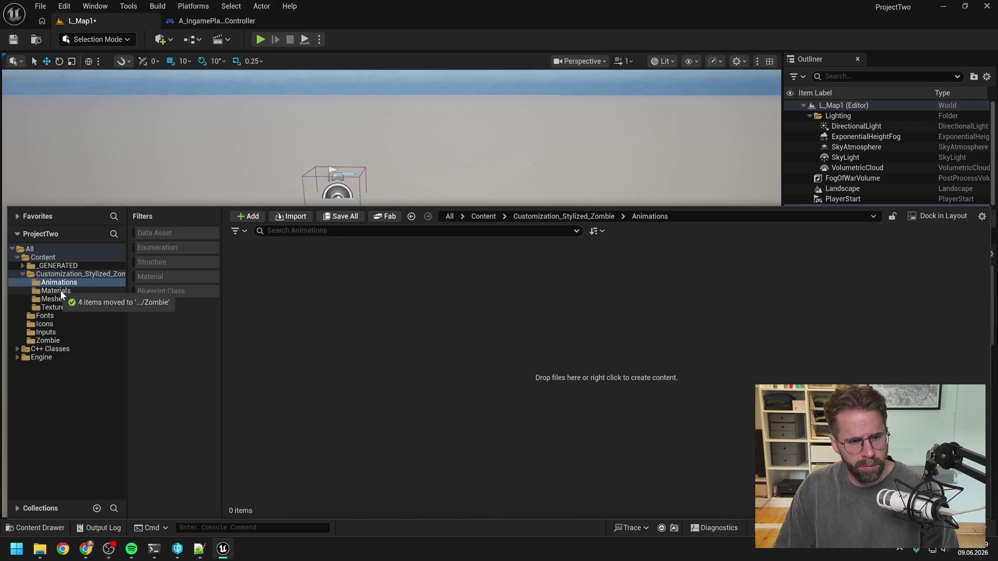
left_click(61, 291)
left_click(261, 313)
Move all five zombie materials into the Zombie folder
left_click(458, 324, "shift")
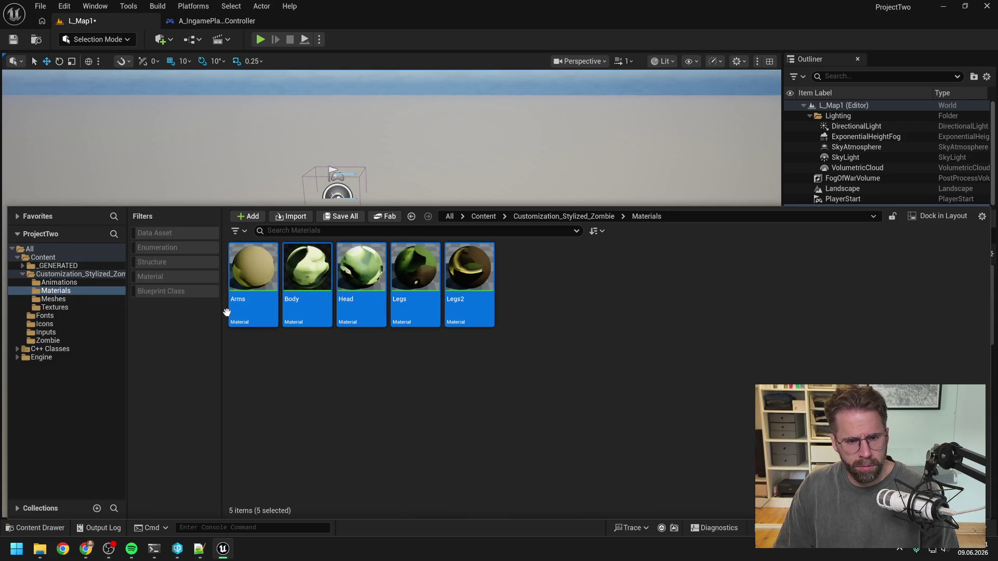
left_click_drag(254, 307, 55, 340)
left_click(101, 364)
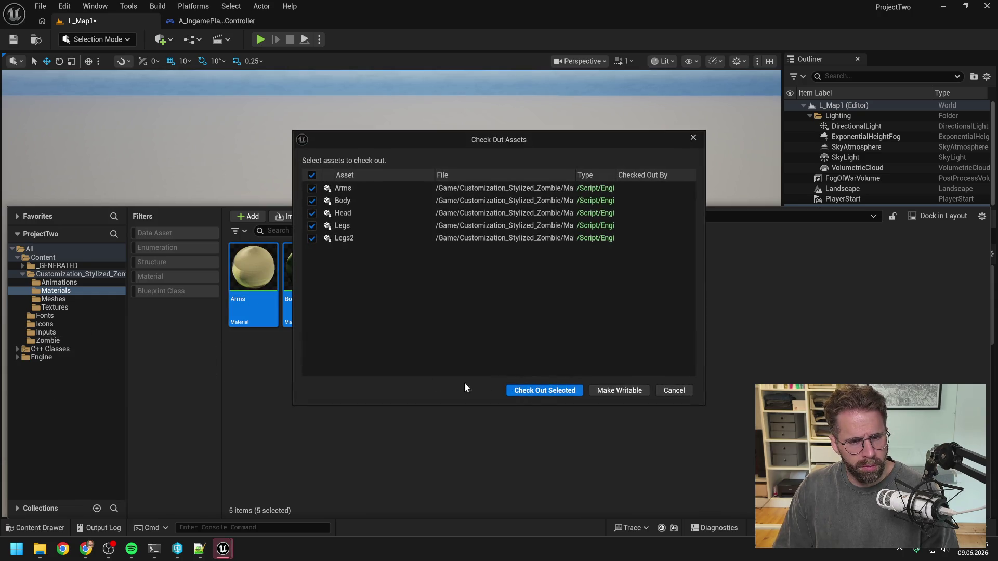
left_click(546, 388)
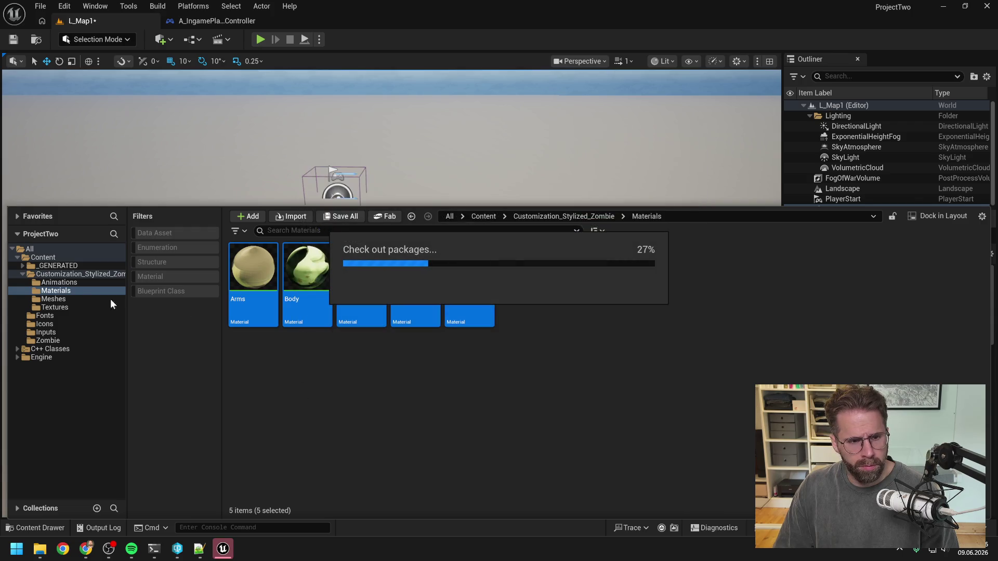
Move the ZOMBIE_body mesh, physics asset and skeleton from Meshes into Zombie
left_click(54, 299)
left_click(253, 307)
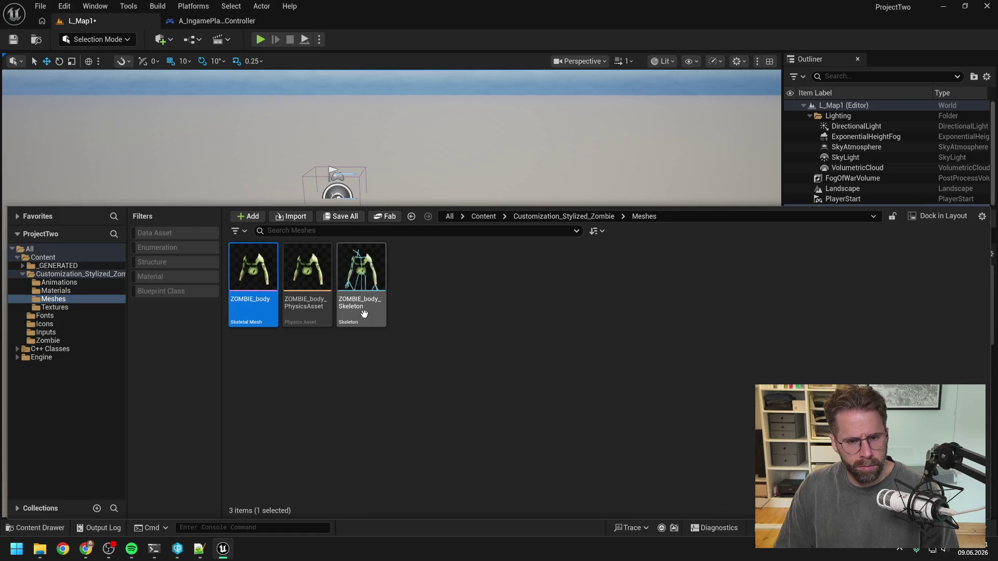
left_click(338, 322, "shift")
mouse_move(261, 315)
left_mouse_down()
mouse_move(80, 356)
mouse_move(53, 341)
left_mouse_up()
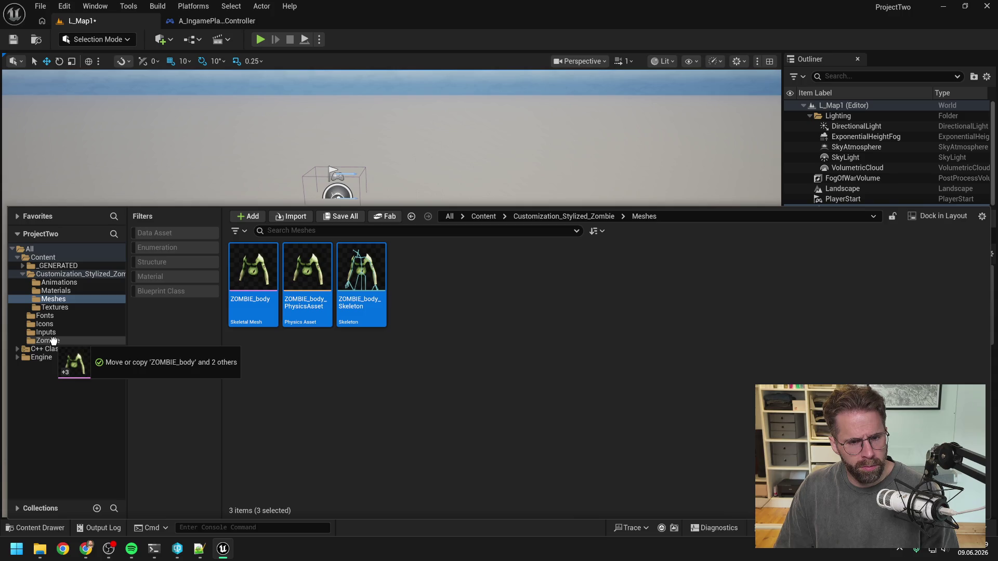
left_click_drag(54, 341, 61, 341)
left_click(102, 366)
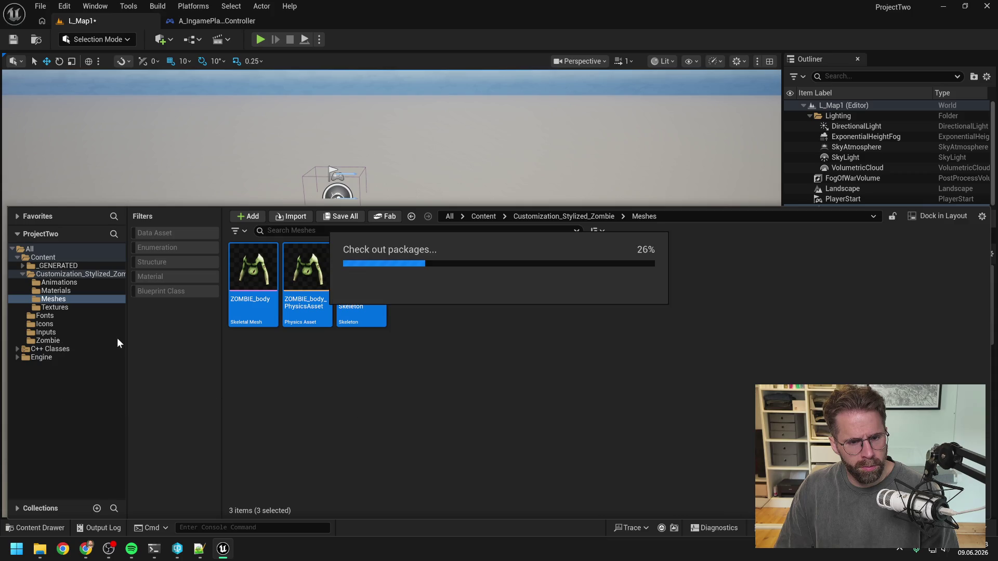
left_click(538, 393)
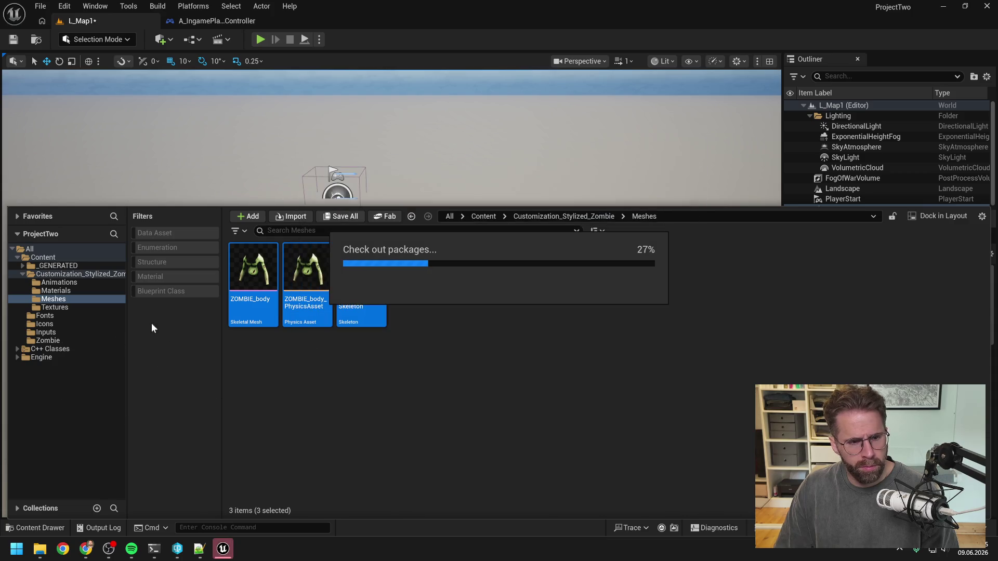
left_click(54, 307)
Move all 15 zombie textures from Textures into the Zombie folder
left_click(263, 299)
left_click(261, 353, "shift")
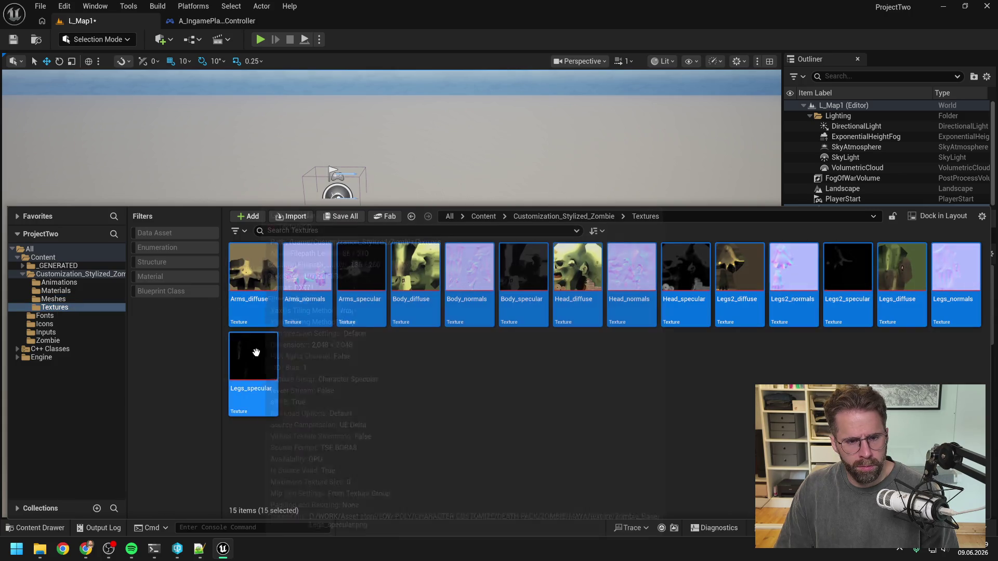
left_click_drag(260, 311, 58, 342)
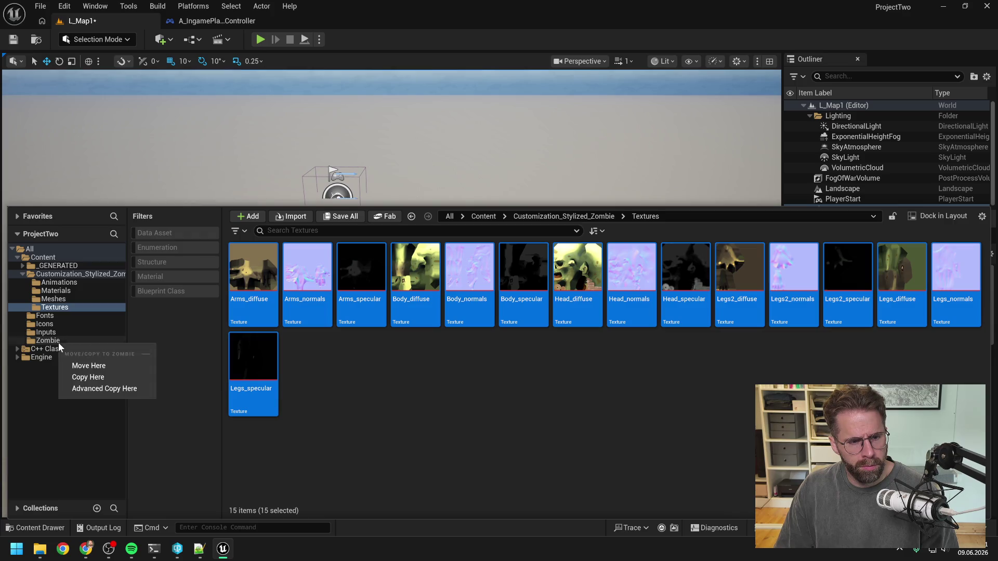
left_click(99, 365)
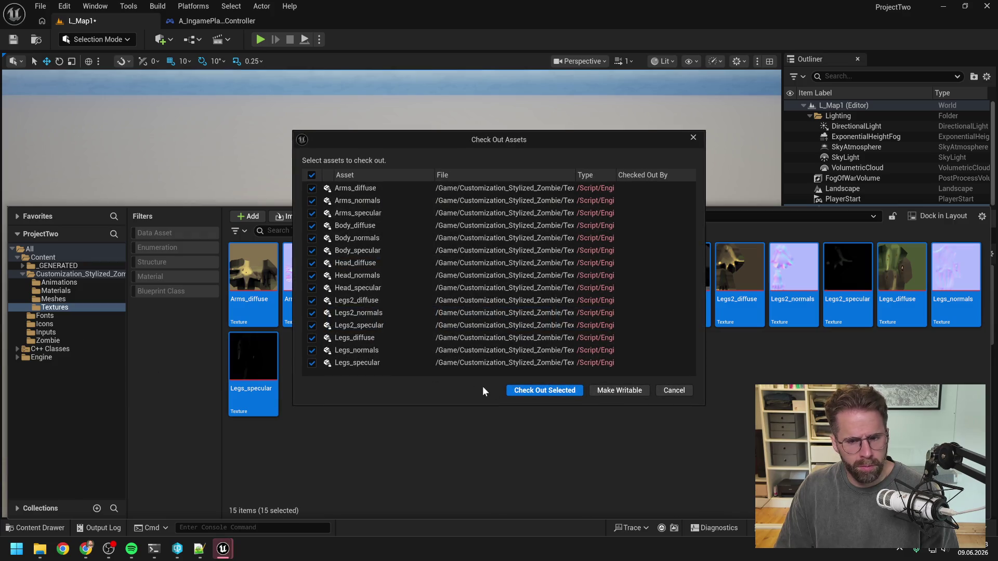
left_click(519, 390)
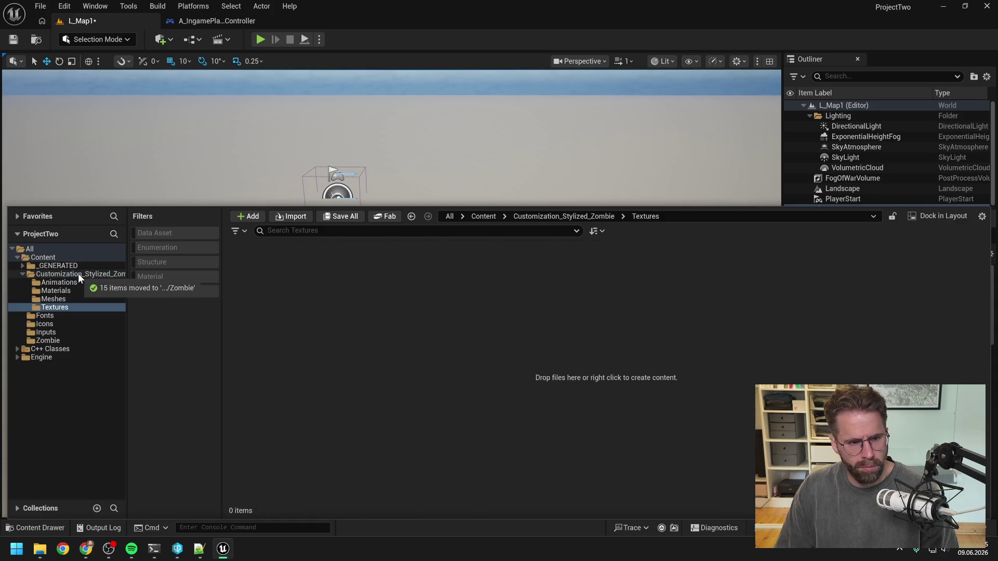
Search the whole Content folder for 'zombie' to list the 42 related assets
left_click(44, 257)
left_click(282, 236)
type("zombie")
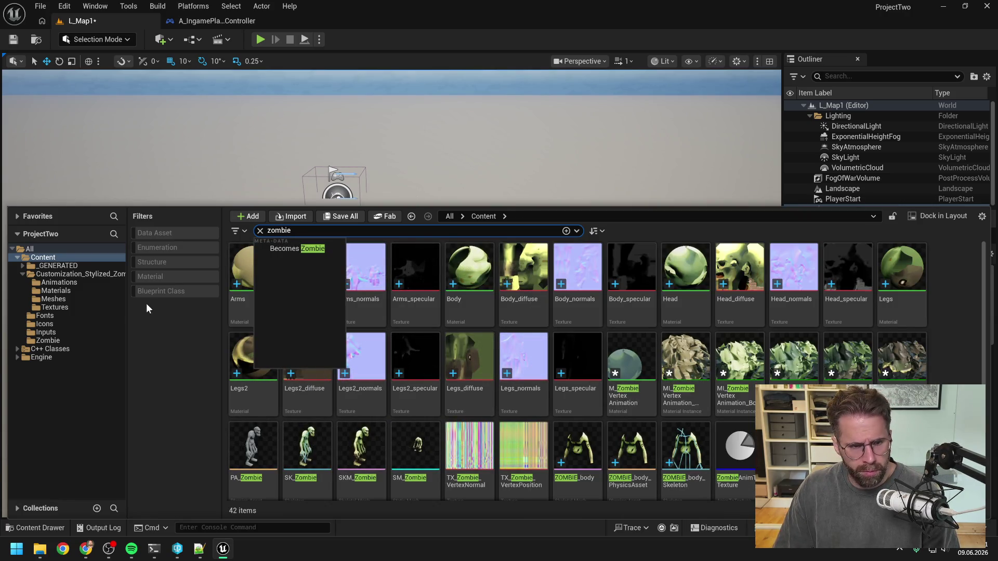
Move all 42 zombie search results, including SM_Zombie, into the Zombie folder
key("Escape")
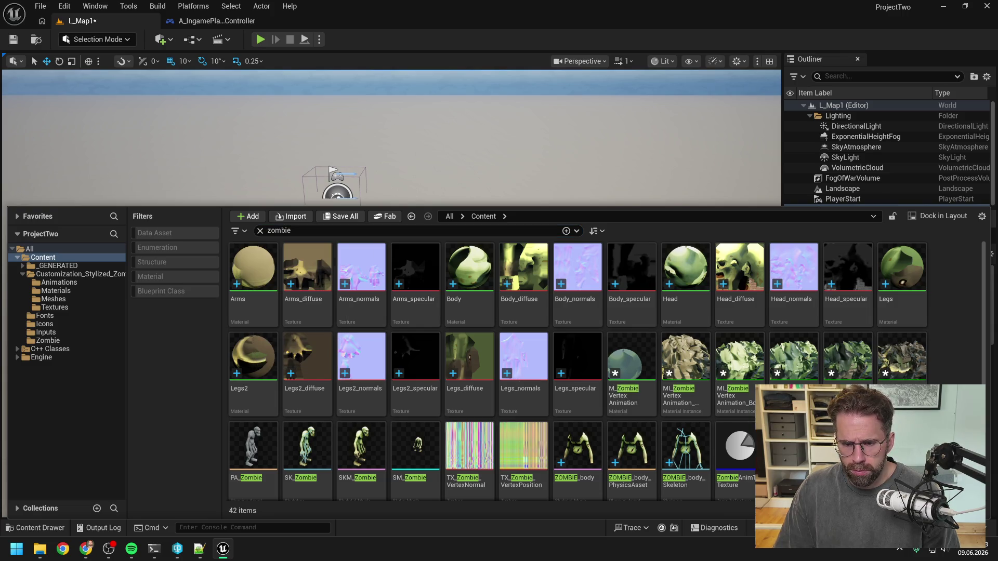
key("Down")
scroll(439, 345, "down", 1)
left_click(438, 346)
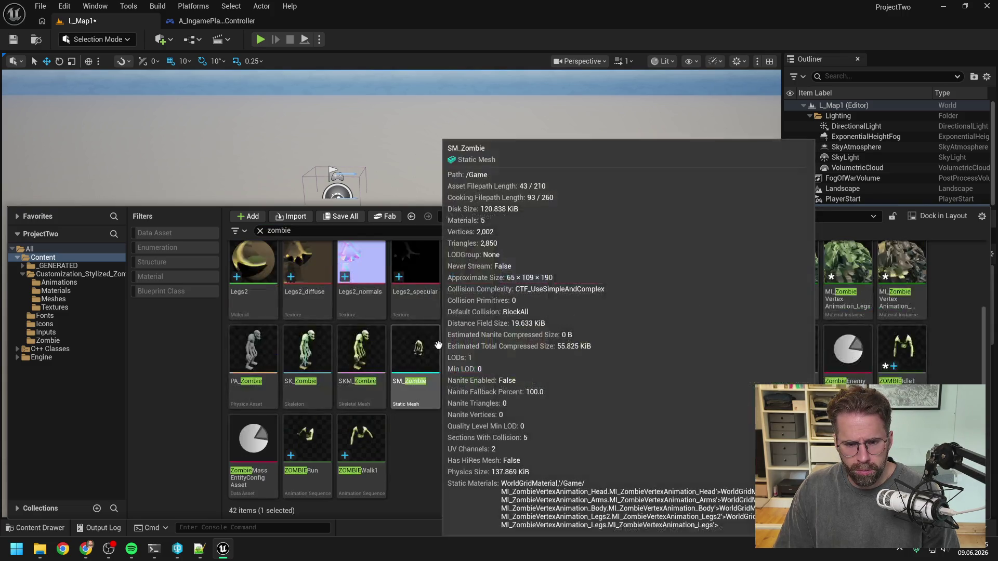
key("ctrl+a")
mouse_move(371, 451)
left_mouse_down()
mouse_move(73, 363)
mouse_move(49, 342)
left_mouse_up()
left_click(67, 365)
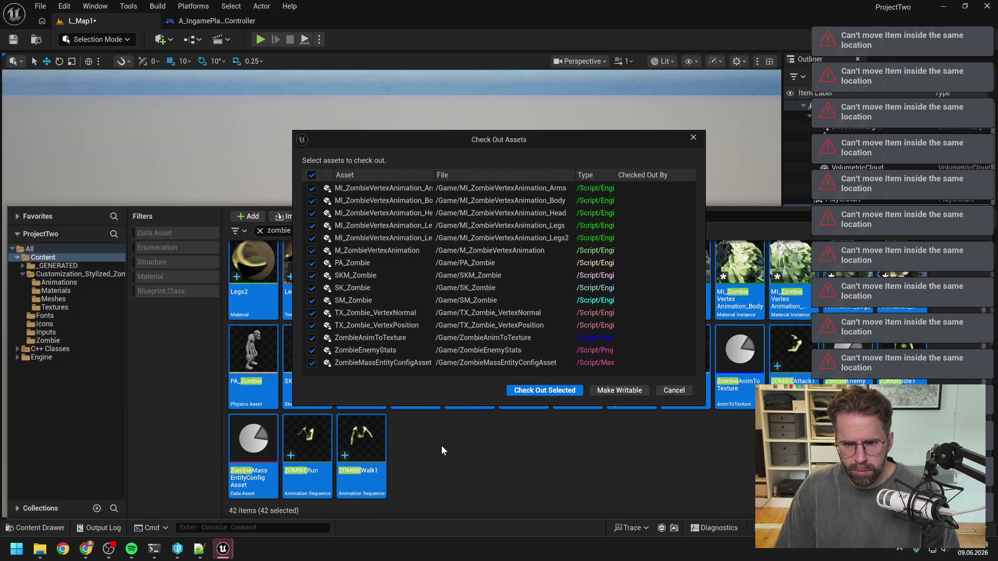
left_click(545, 390)
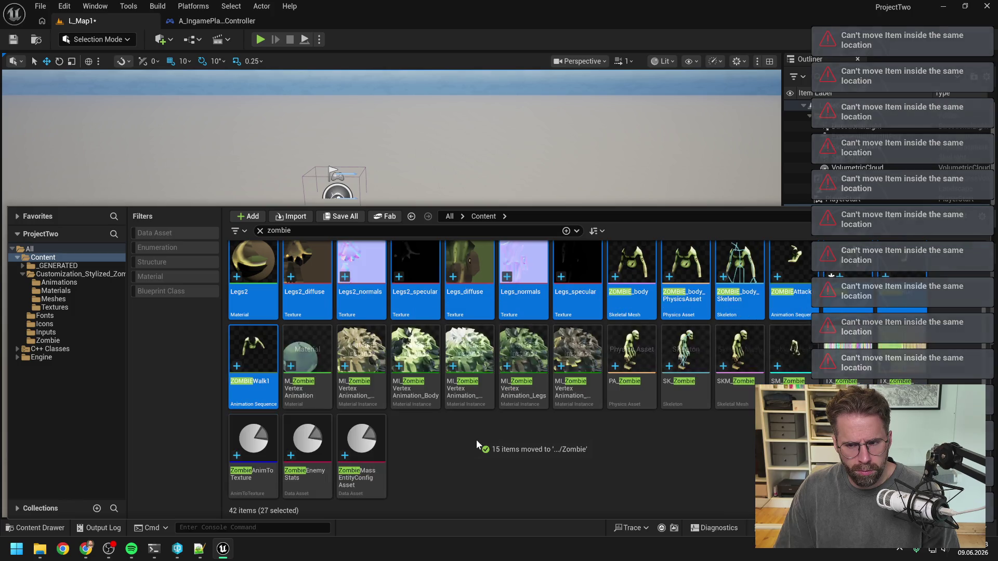
Run Update Redirector References on the Content folder and close the report
right_click(42, 256)
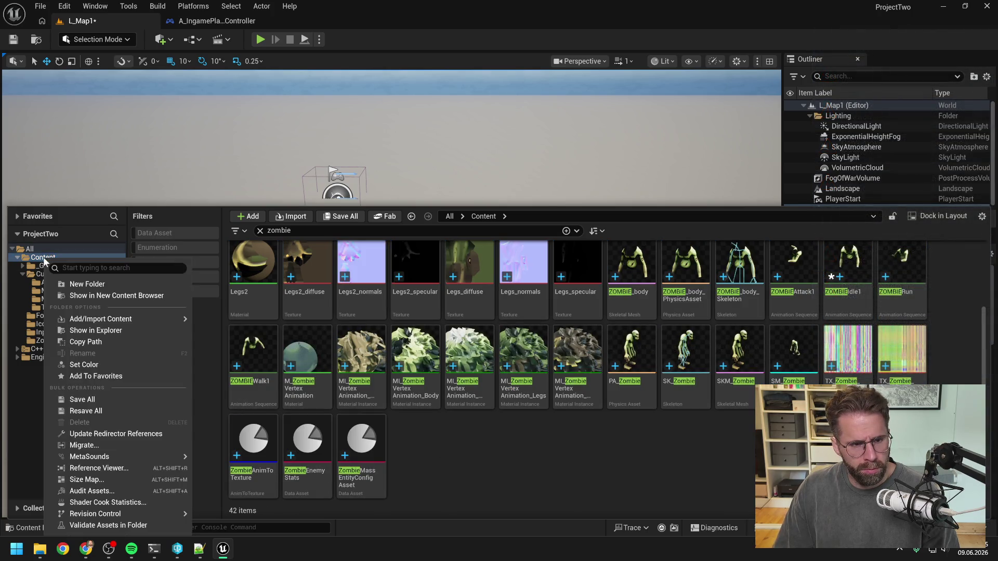
left_click(119, 433)
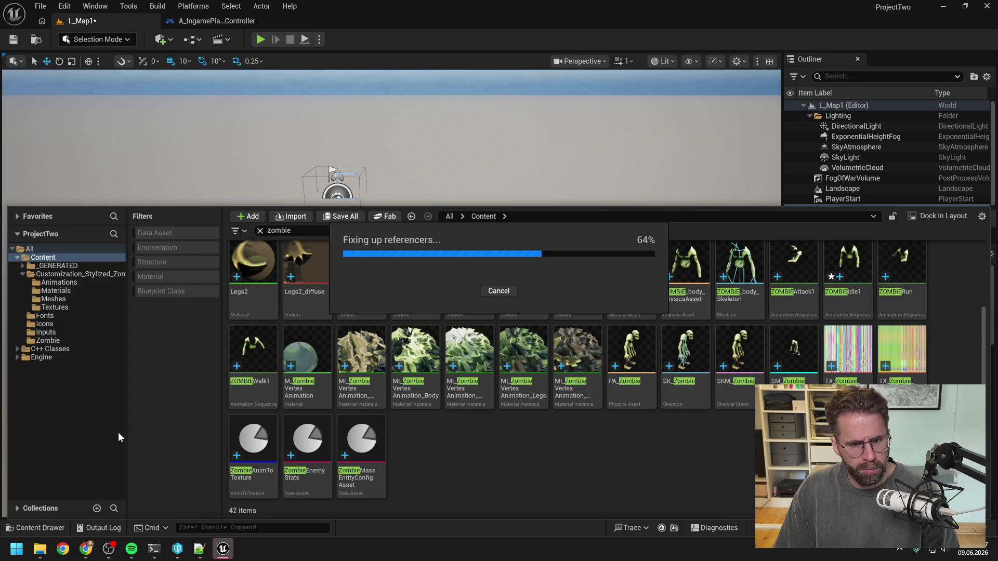
left_click(525, 388)
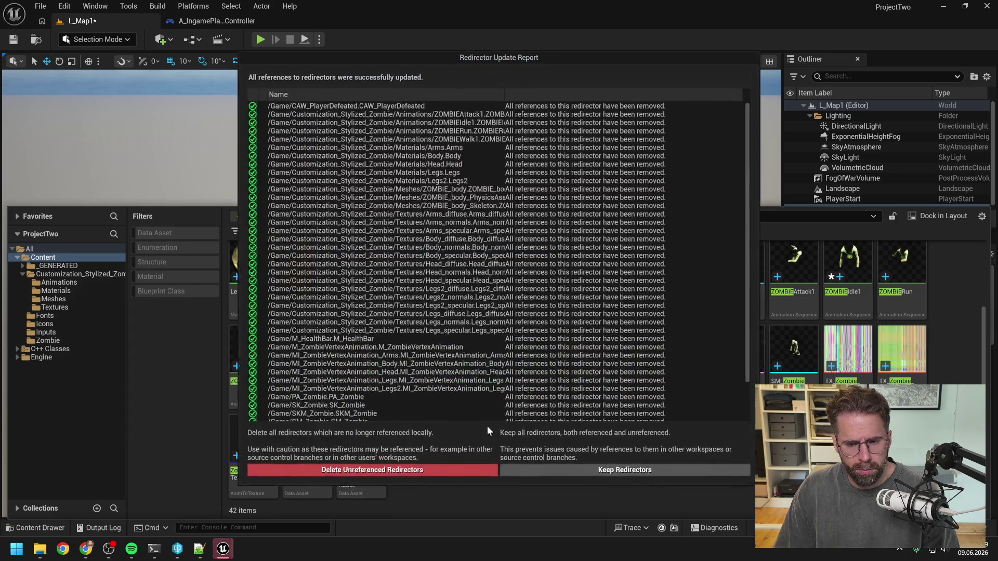
left_click(444, 470)
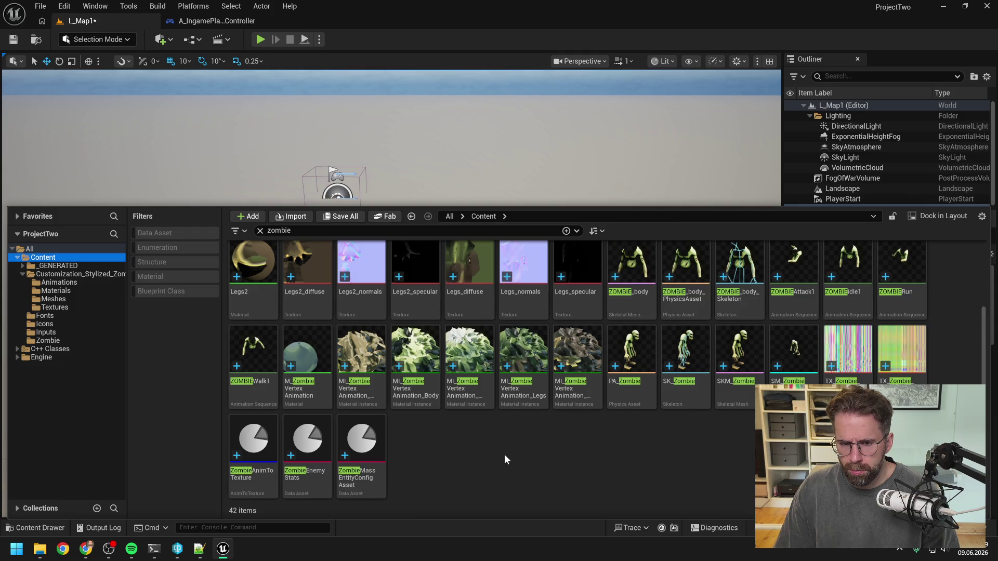
Rename the Arms material to M_Arms
scroll(507, 454, "up", 2)
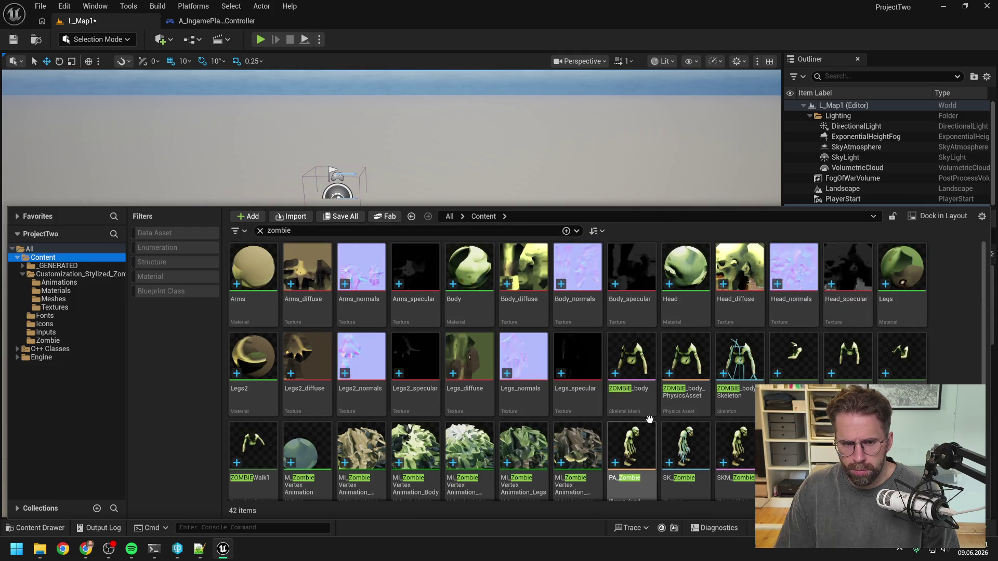
left_click(257, 310)
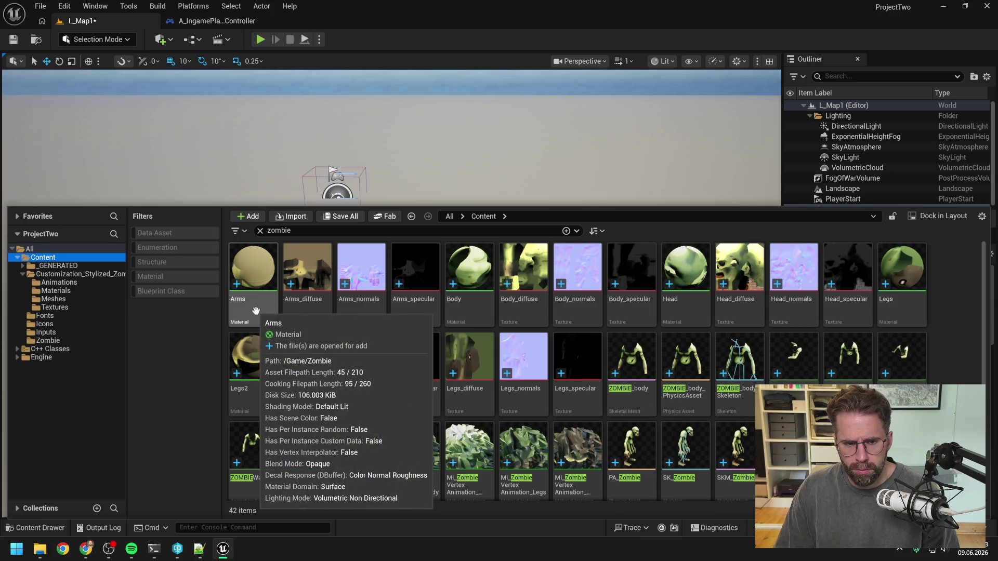
left_click(255, 310)
key("Home")
type("M")
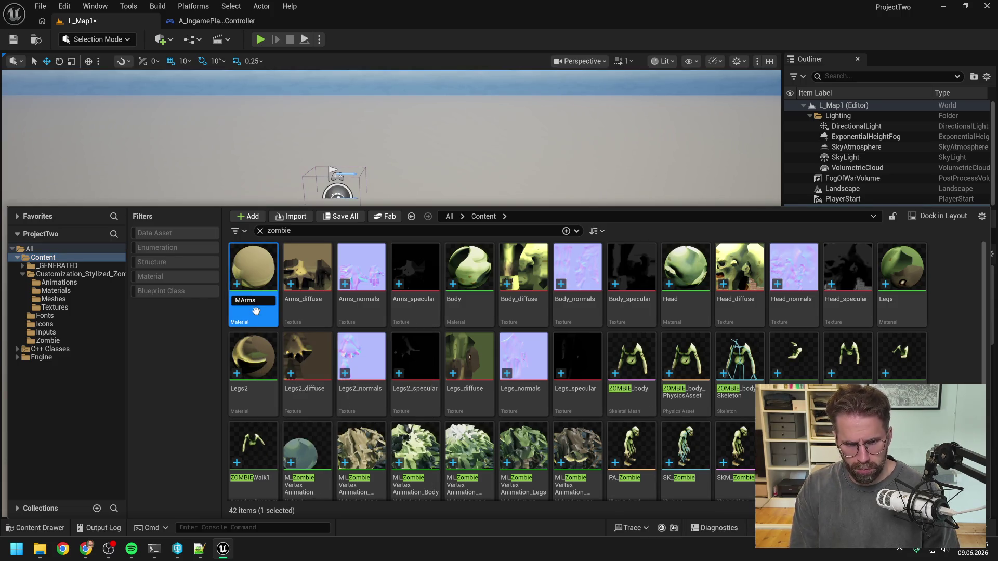
key("Return")
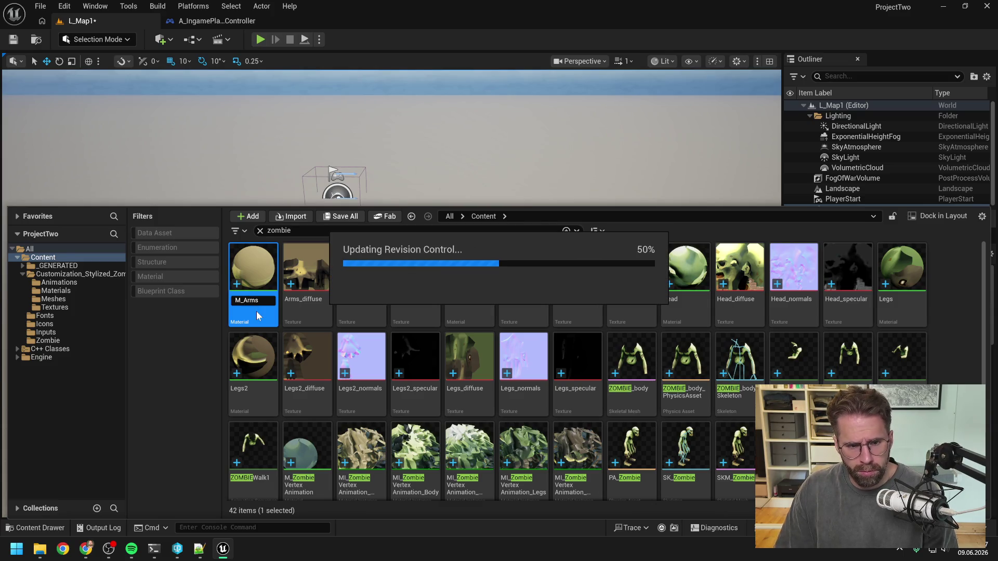
Rename the Arms textures to T_Arms_diffuse, T_Arms_normals and T_Arms_specular
left_click(249, 311)
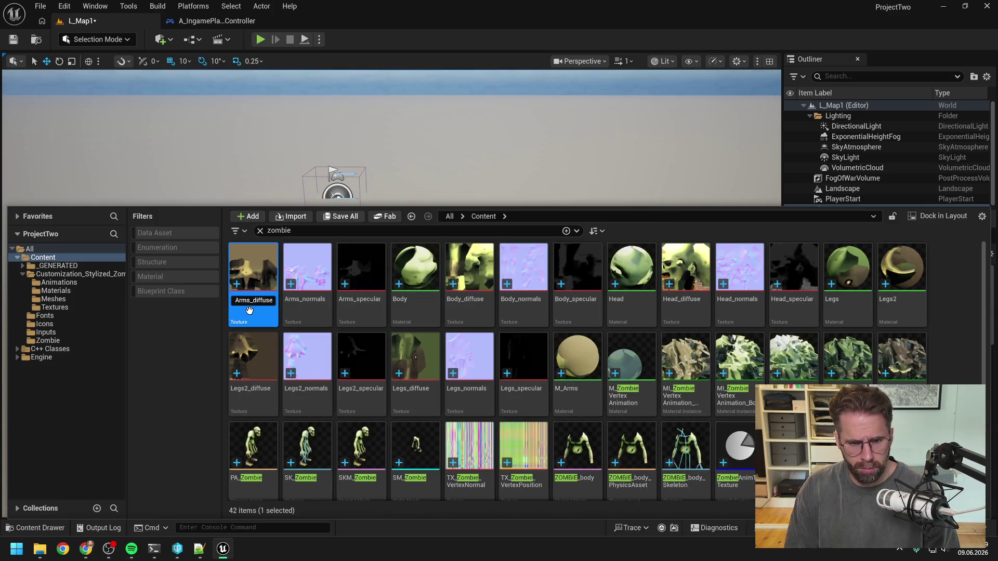
type("T_")
key("Return")
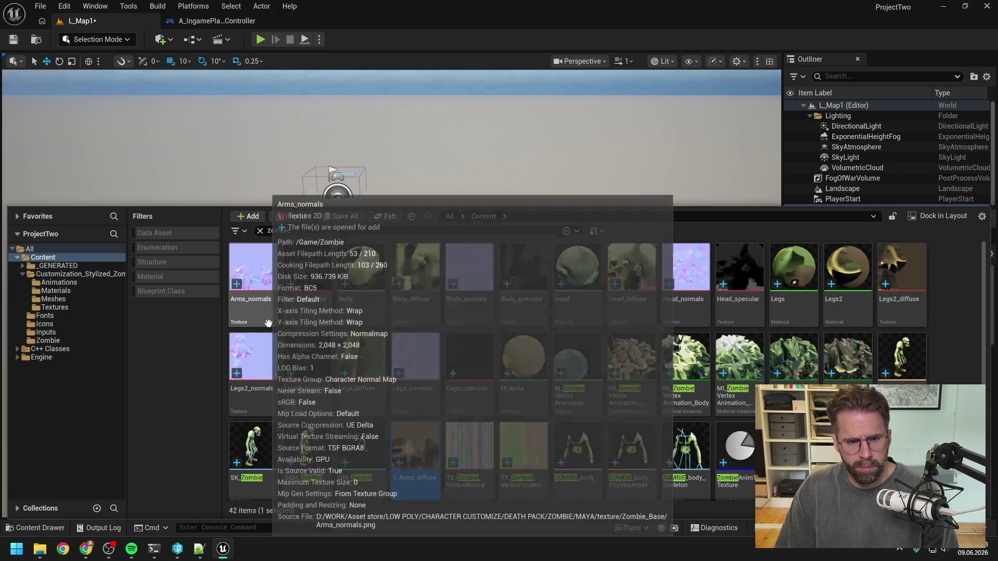
left_click(296, 321)
left_click(262, 312)
key("F2")
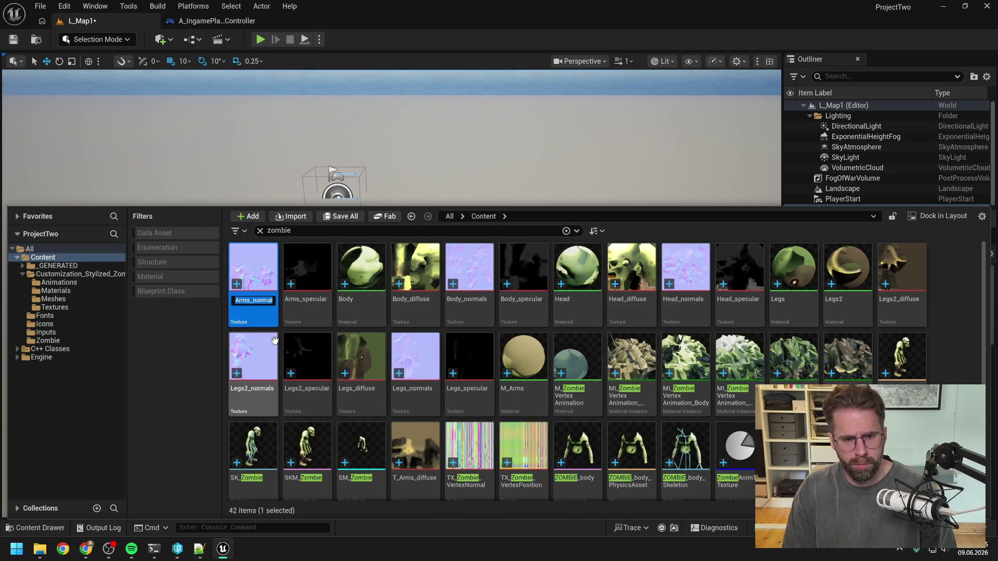
type("T_")
key("Return")
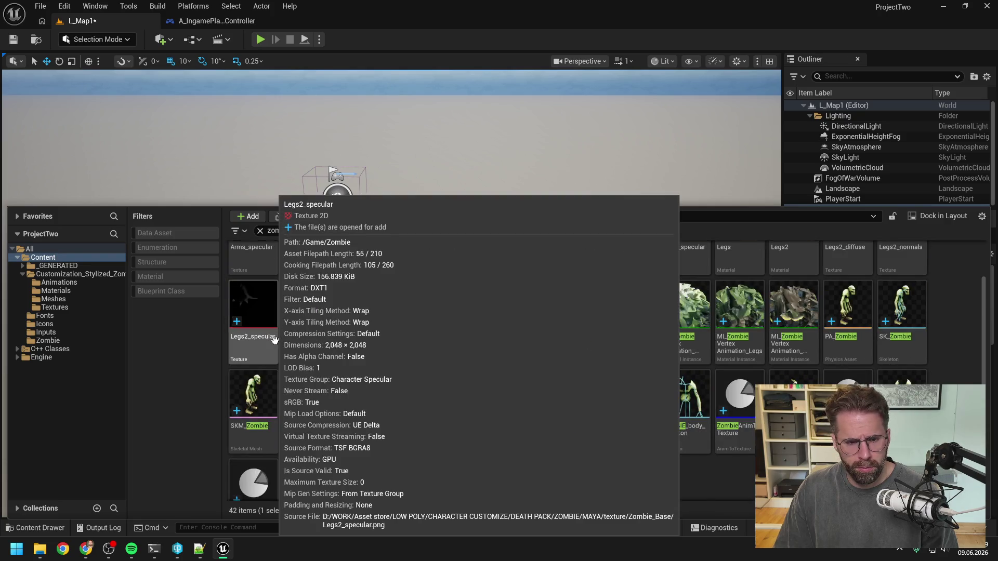
scroll(274, 339, "up", 1)
left_click(254, 303)
key("F2")
key("Home")
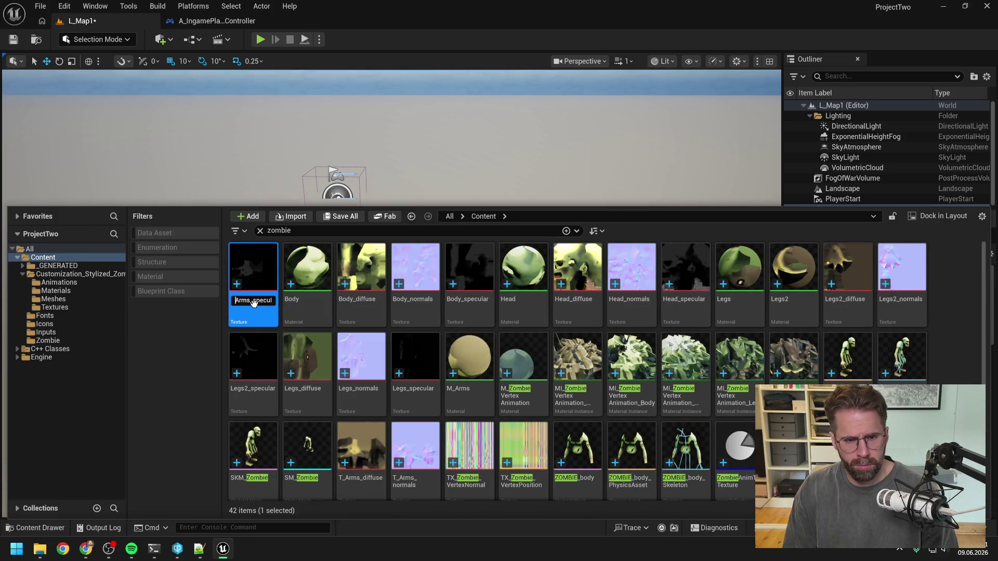
key("Return")
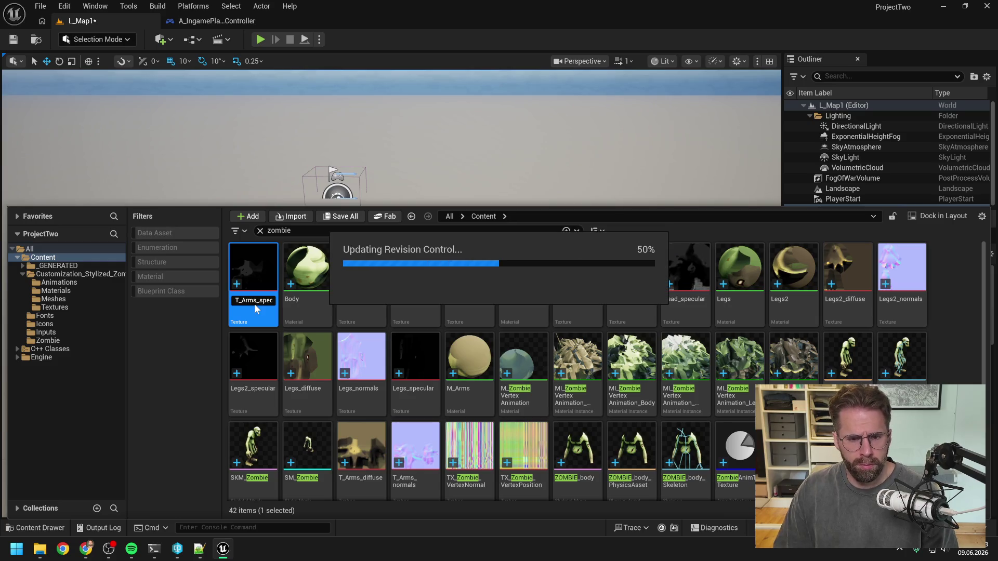
Rename the Body material to M_Body
scroll(254, 303, "up", 1)
left_click(256, 306)
key("F2")
key("Return")
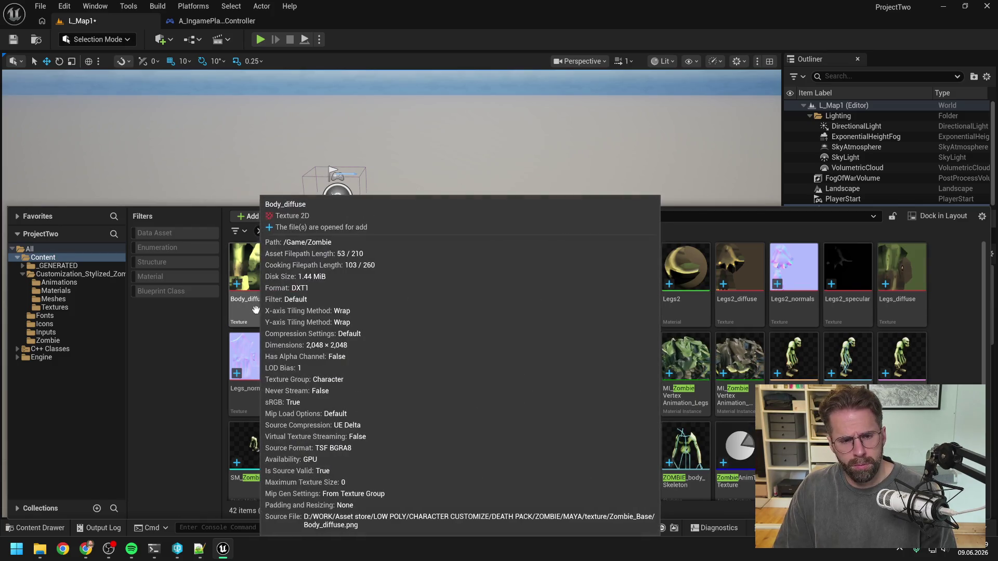
Rename the Body textures to T_Body_diffuse, T_Body_normals and T_Body_specular
left_click(249, 312)
key("F2")
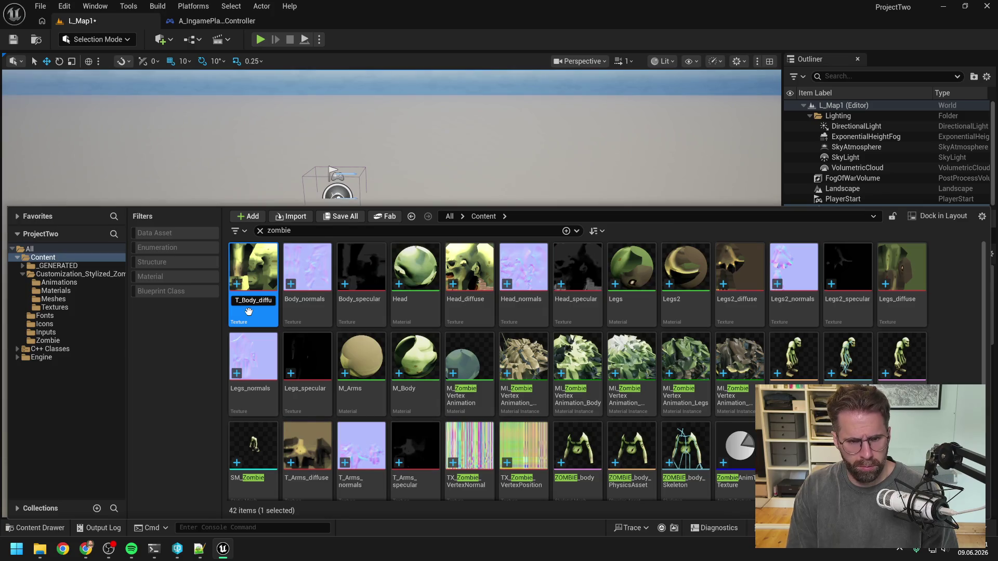
key("Return")
left_click(253, 310)
key("F2")
key("Return")
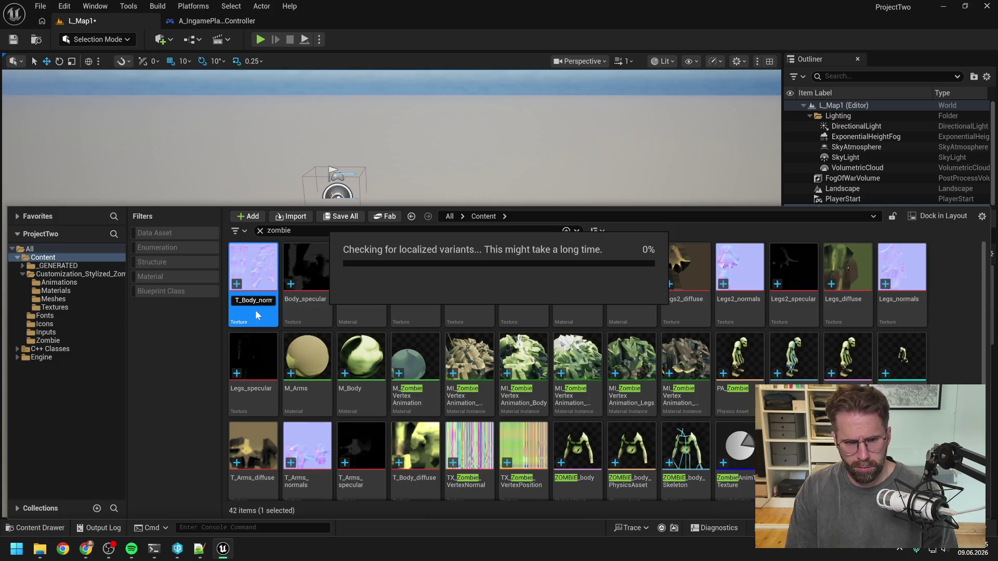
scroll(255, 310, "up", 1)
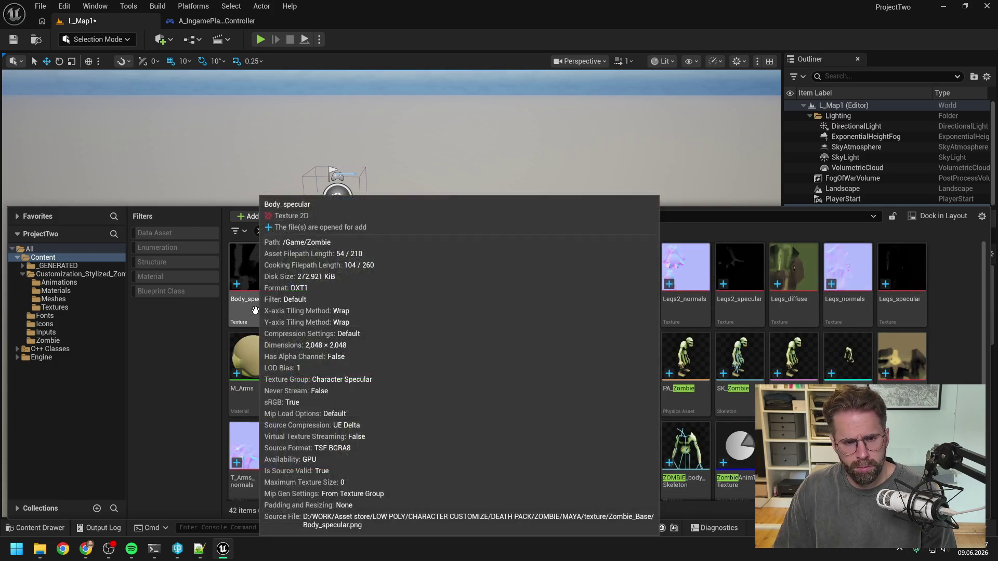
left_click(255, 309)
key("F2")
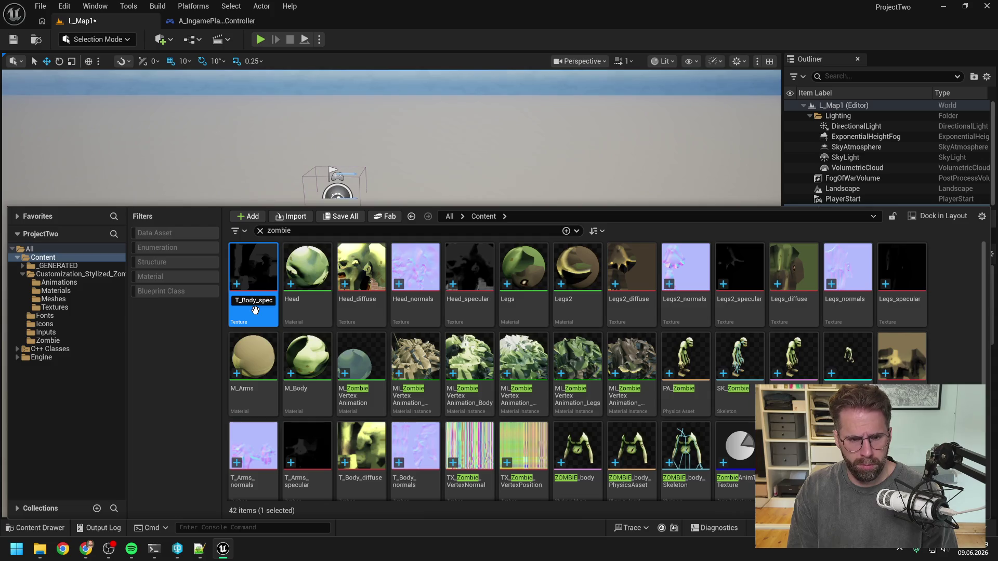
key("Return")
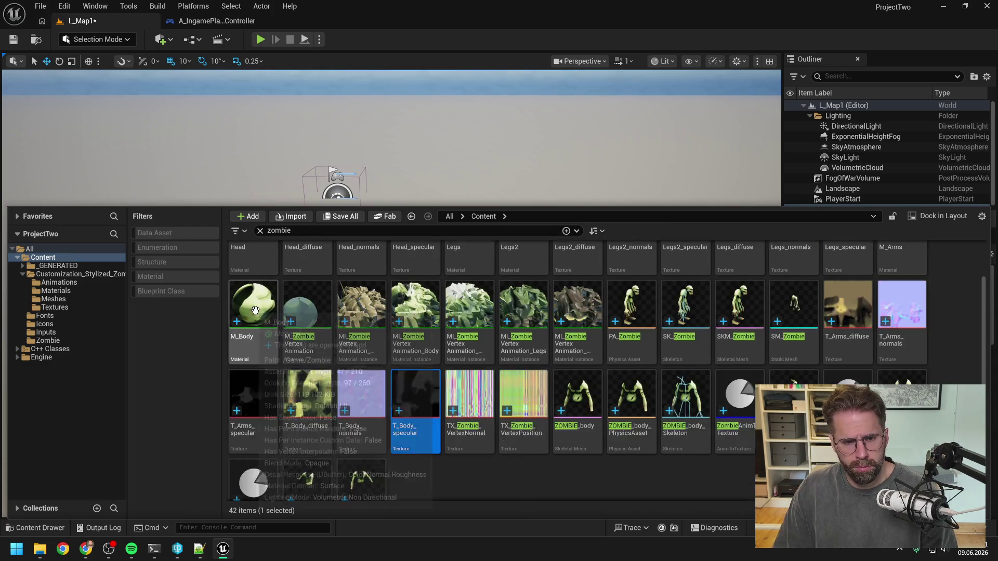
scroll(255, 310, "up", 1)
left_click(253, 309)
key("F2")
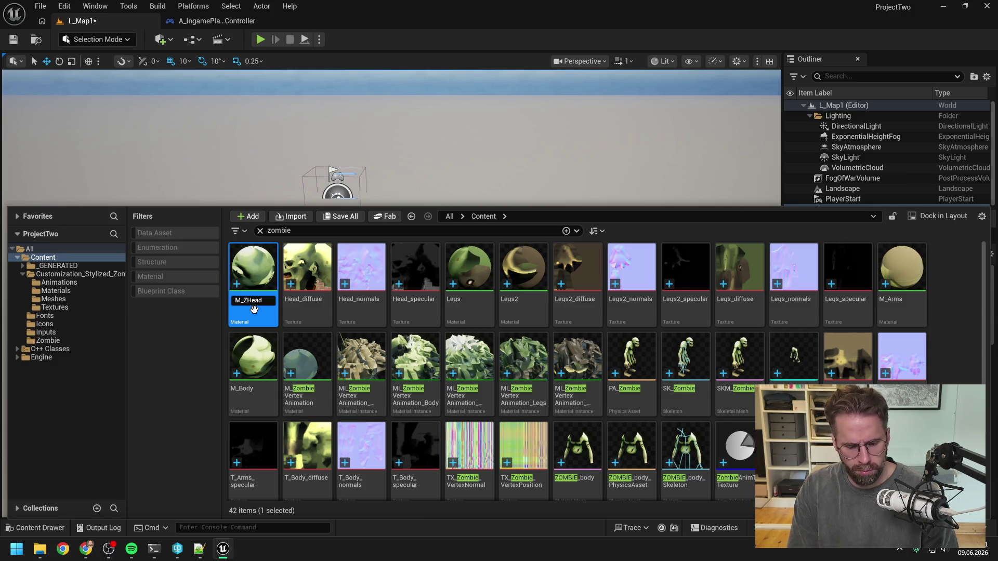
Commit the M_ZombieHead name and rename the head diffuse texture to T_ZombieHead_diffuse
type("ie")
key("Return")
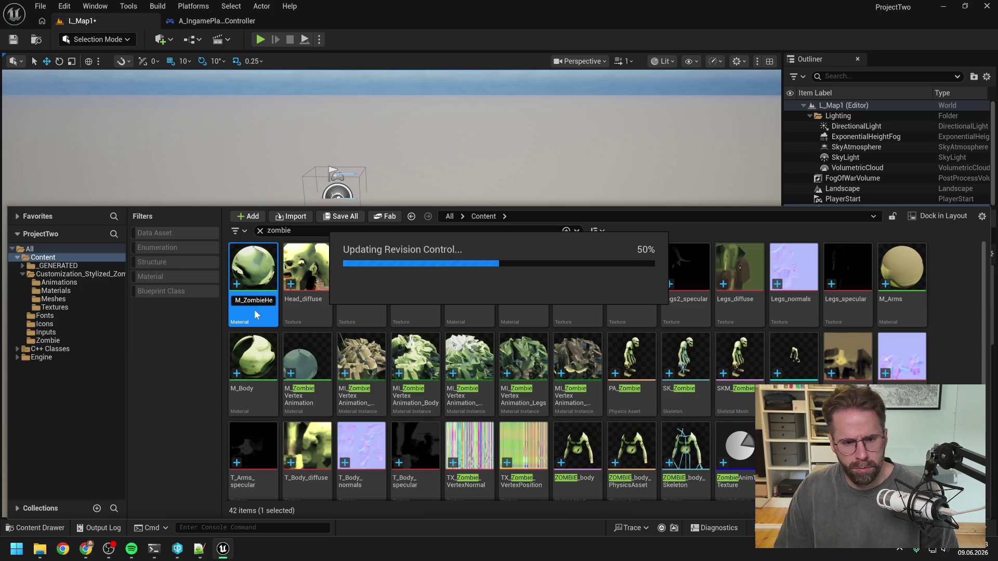
left_click(247, 309)
key("F2")
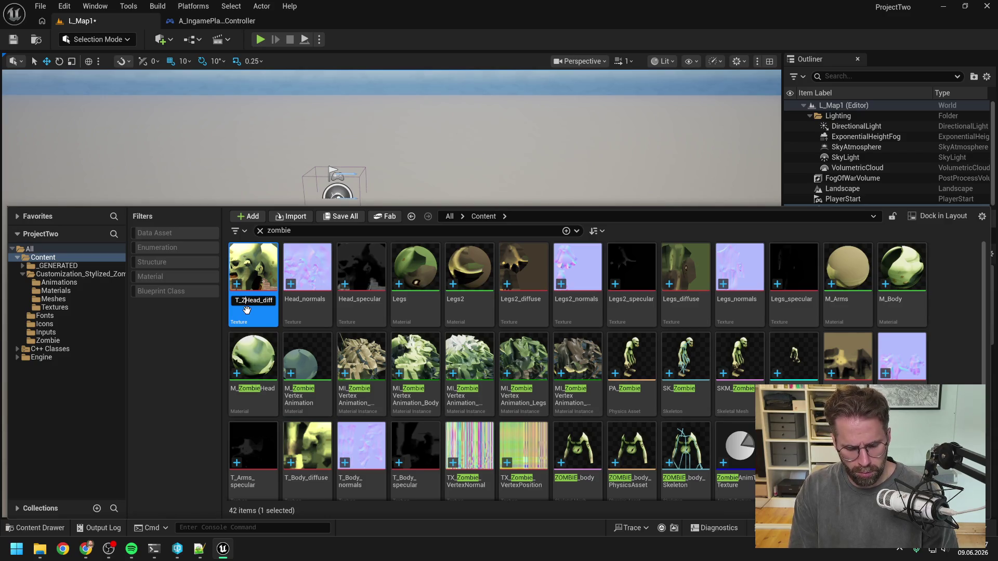
type("ie")
key("Return")
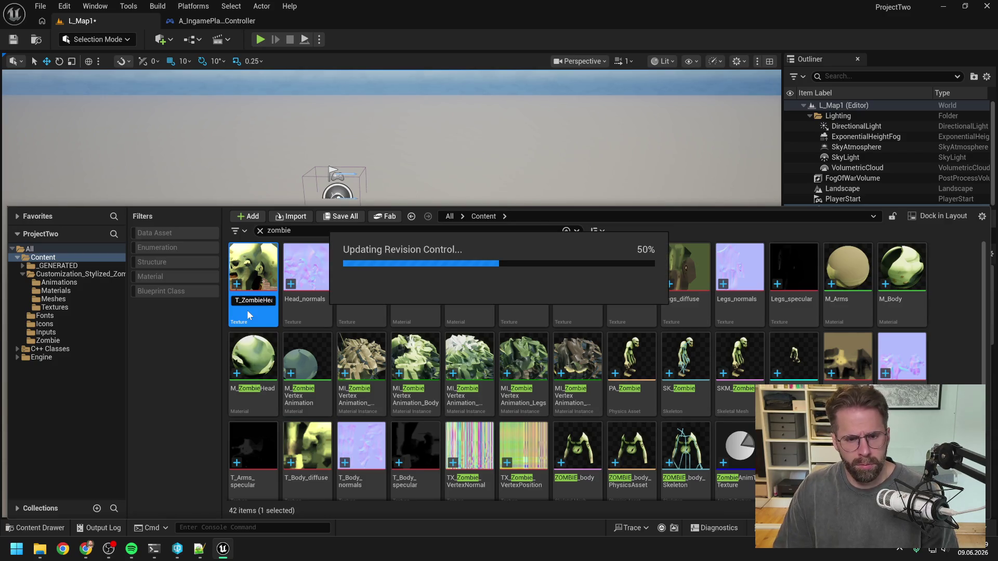
Rename the head normals and specular textures to T_ZombieHead_normals and T_ZombieHead_specular
left_click(254, 311)
key("F2")
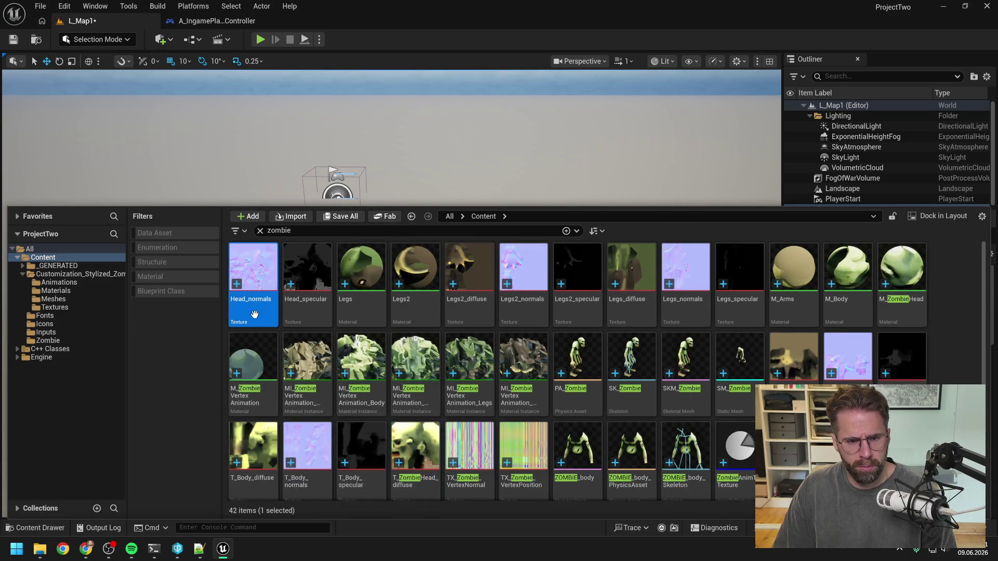
key("Home")
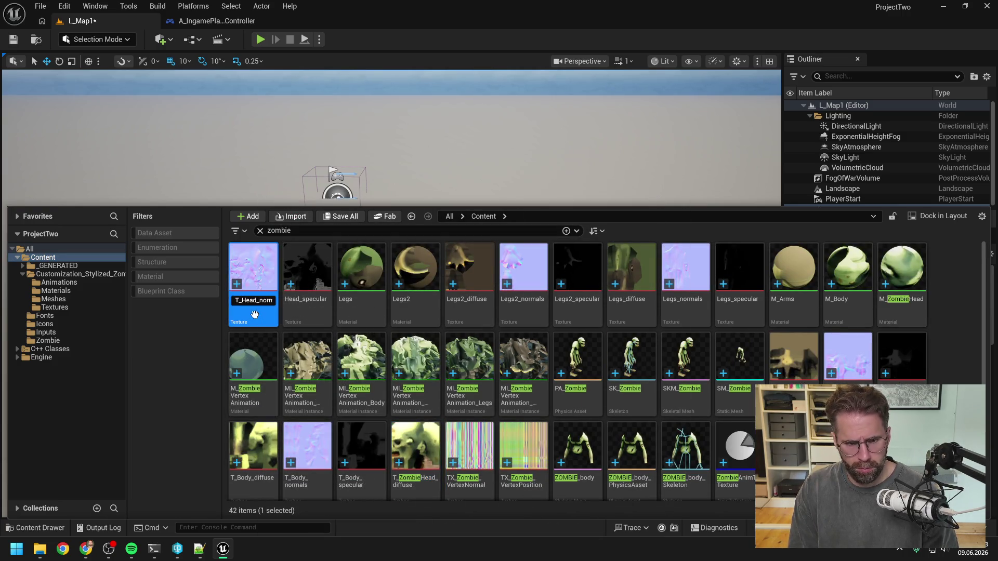
type("ZombieHea")
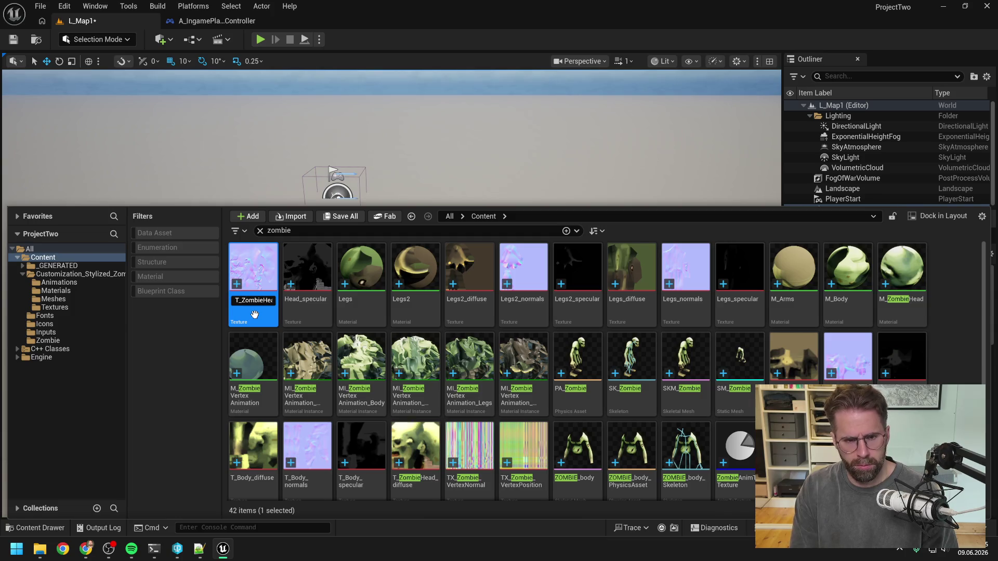
key("Return")
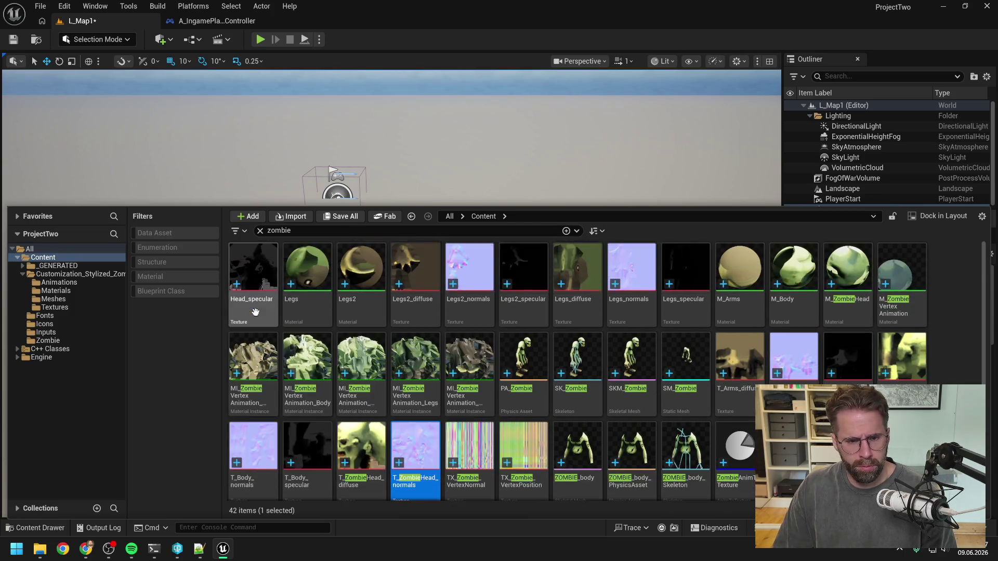
left_click(259, 313)
key("F2")
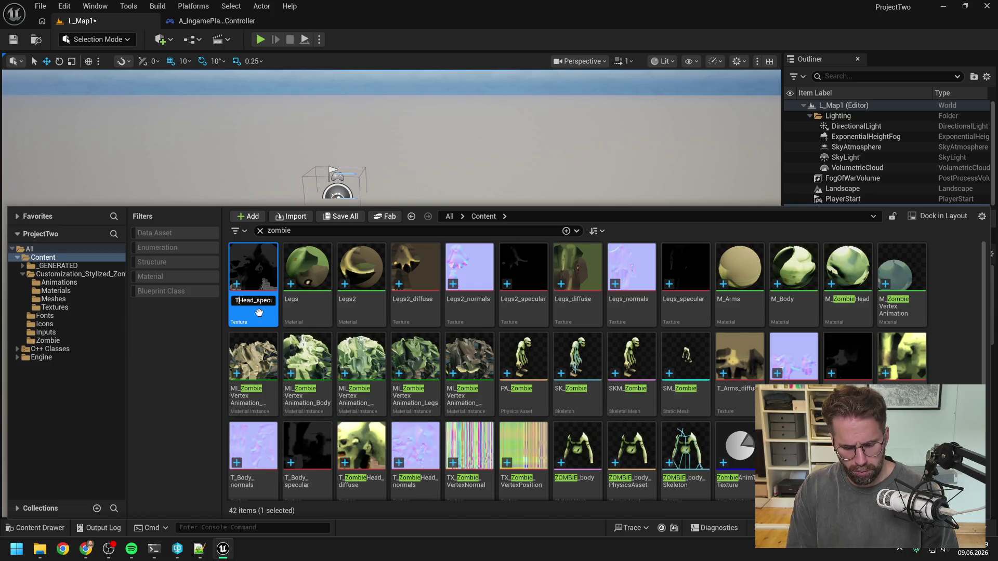
type("ea")
key("Return")
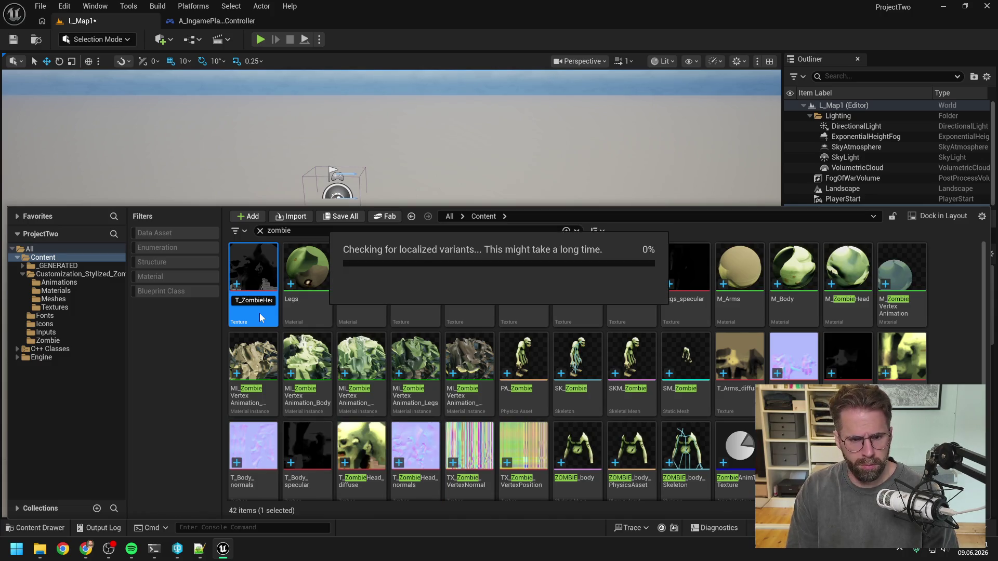
Rename the Legs and Legs2 materials to M_ZombieLegs and M_ZombieLegs2
scroll(257, 310, "up", 1)
left_click(256, 307)
key("F2")
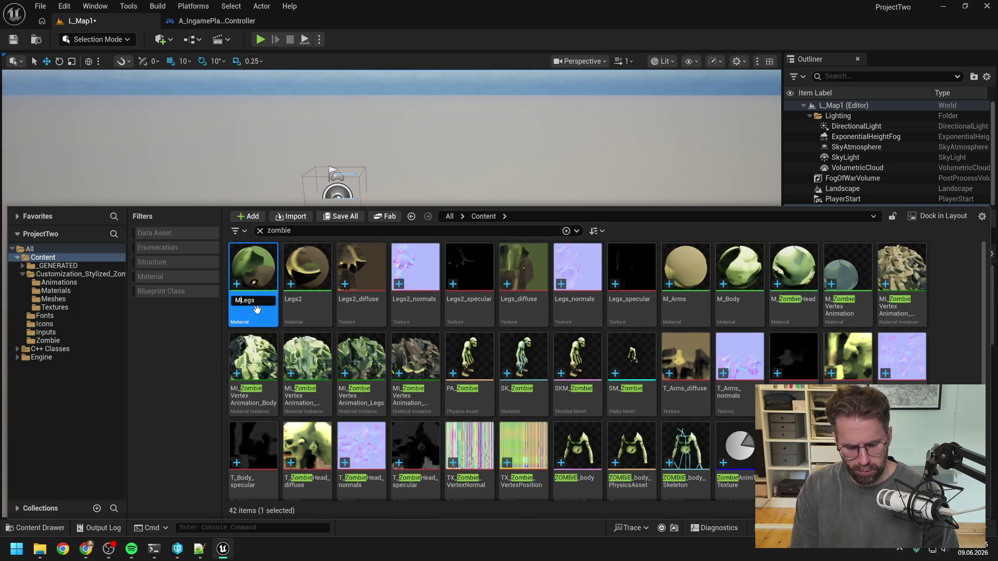
type("ie")
key("Return")
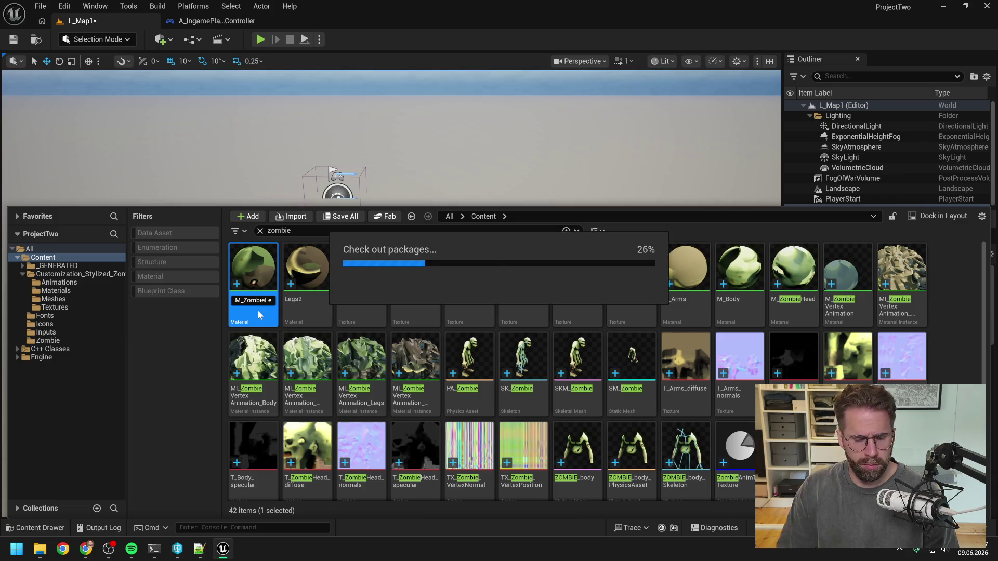
left_click(257, 308)
key("F2")
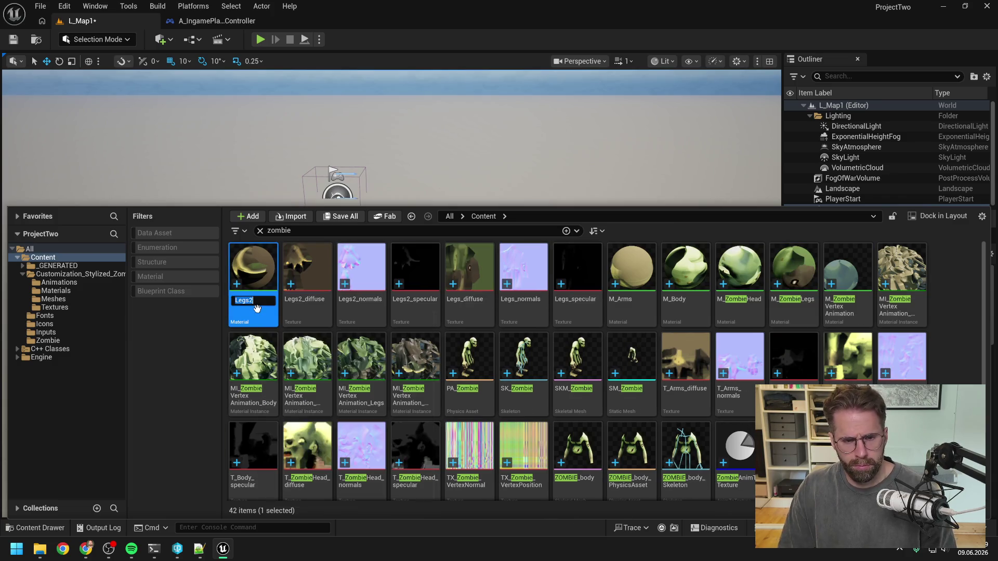
type("M_ZombieLe")
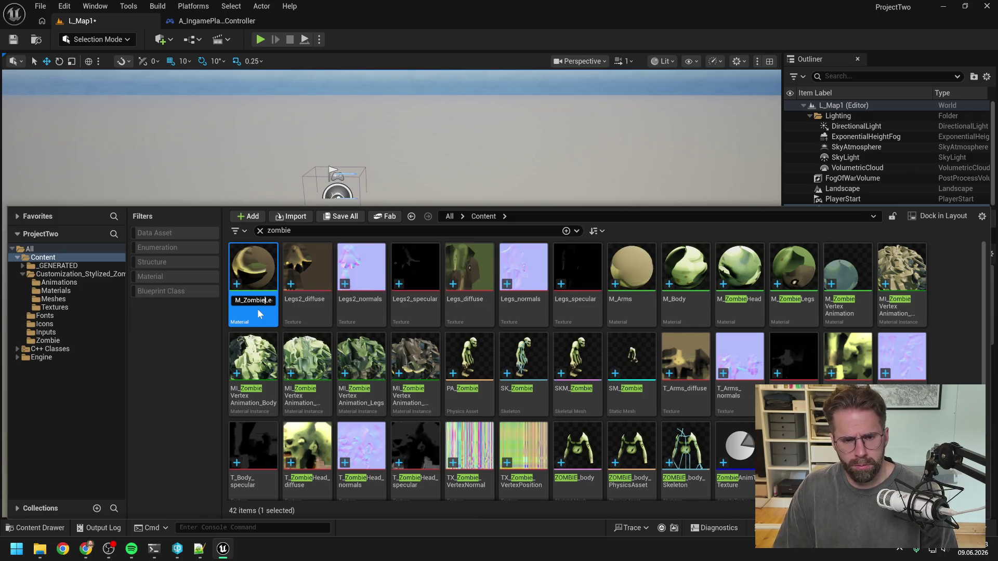
key("Return")
Prefix the Legs2 diffuse and normals textures to T_ZombieLegs2_diffuse and T_ZombieLegs2_normals
left_click(255, 312)
key("F2")
key("Home")
type("T_Zombie")
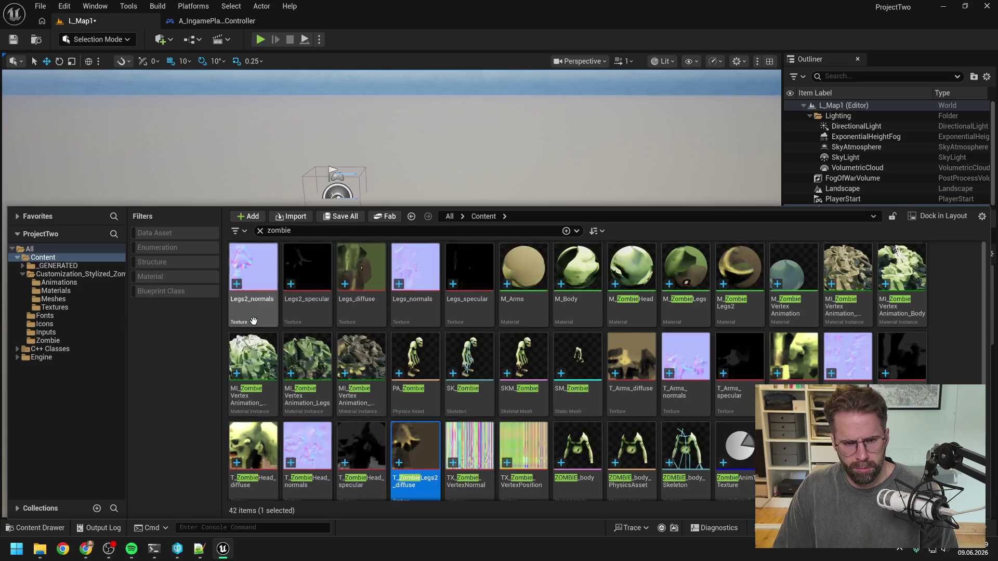
left_click(255, 316)
key("F2")
key("Home")
type("T_")
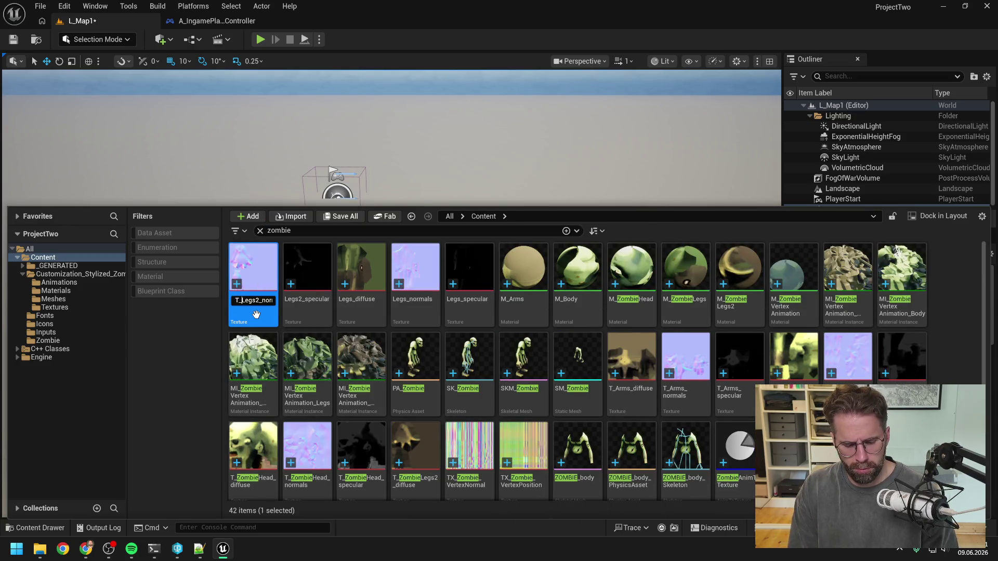
key("Return")
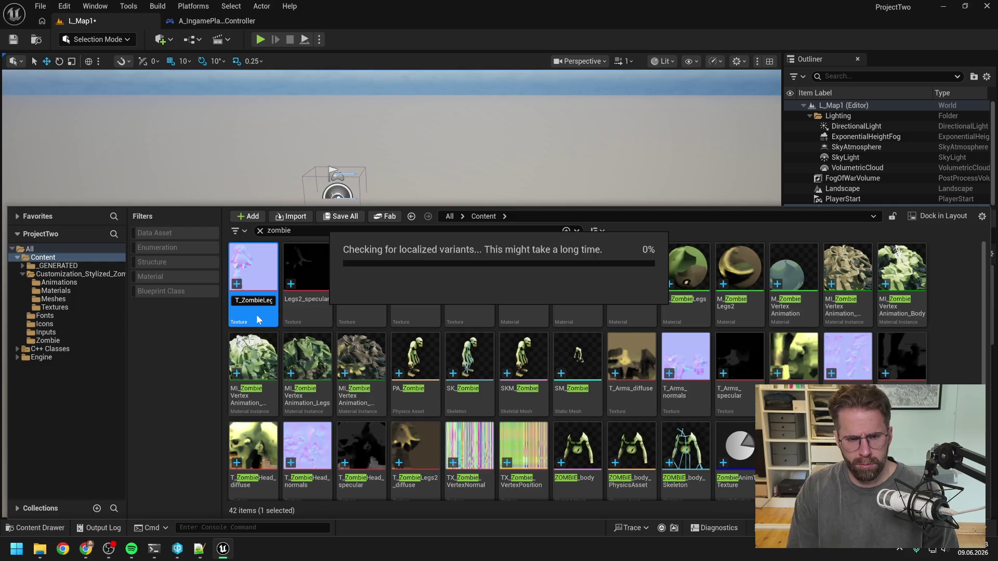
Rename the Legs2_specular texture to T_ZombieLegs2_specular
scroll(255, 314, "up", 2)
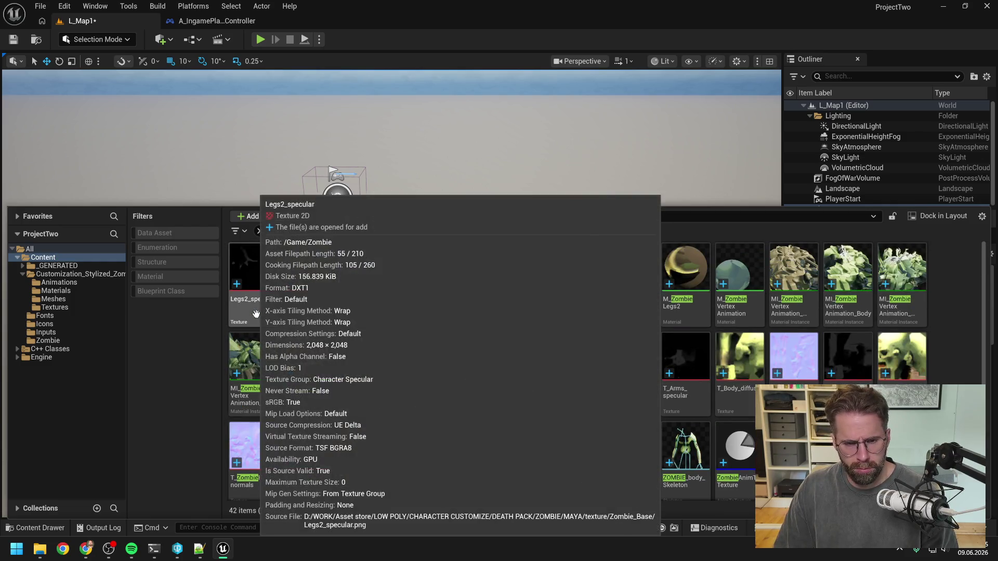
left_click(256, 314)
key("F2")
key("Home")
type("T_")
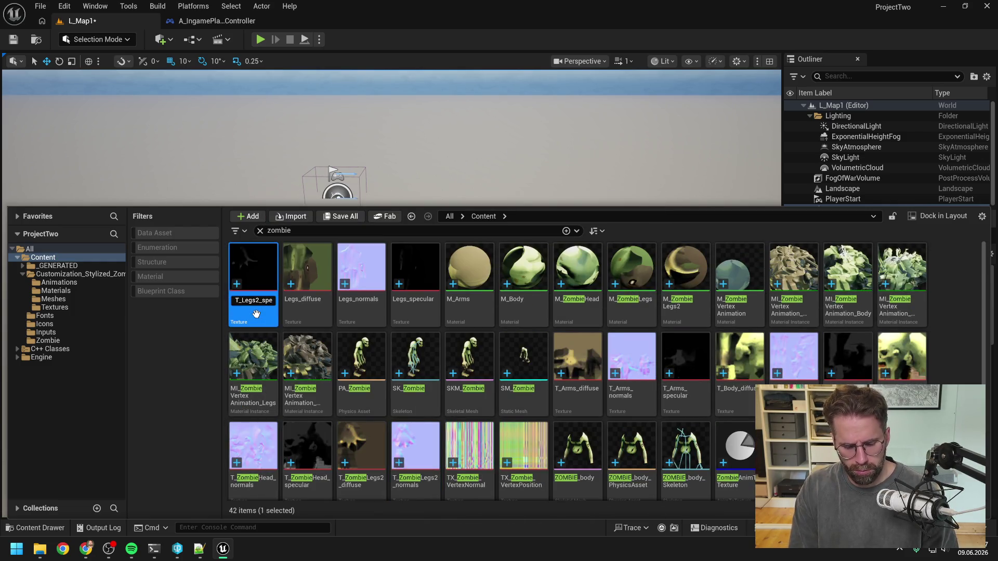
key("Return")
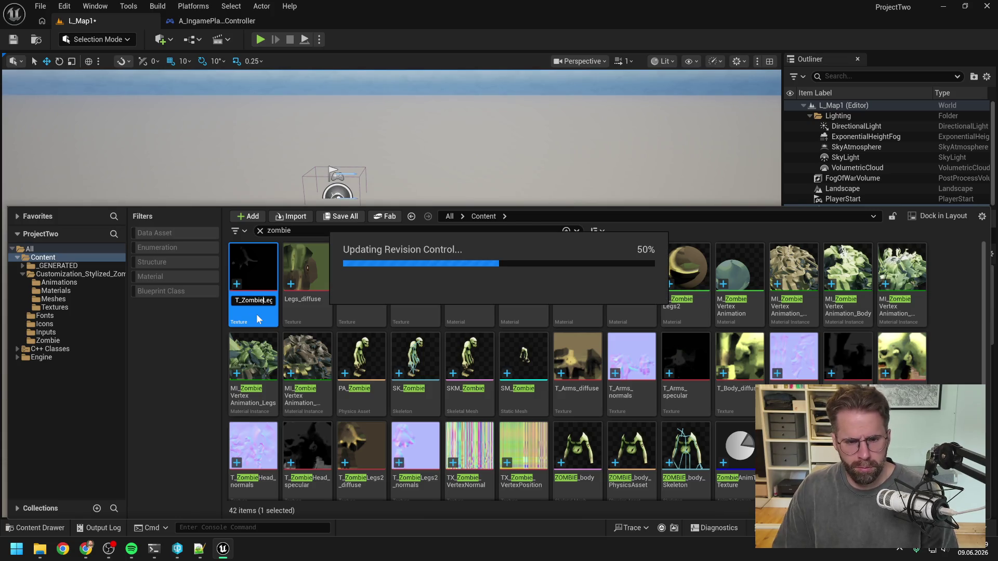
Rename the Legs diffuse and normals textures to T_ZombieLegs_diffuse and T_ZombieLegs_normals
scroll(256, 314, "up", 2)
left_click(254, 313)
key("F2")
key("Home")
type("T_")
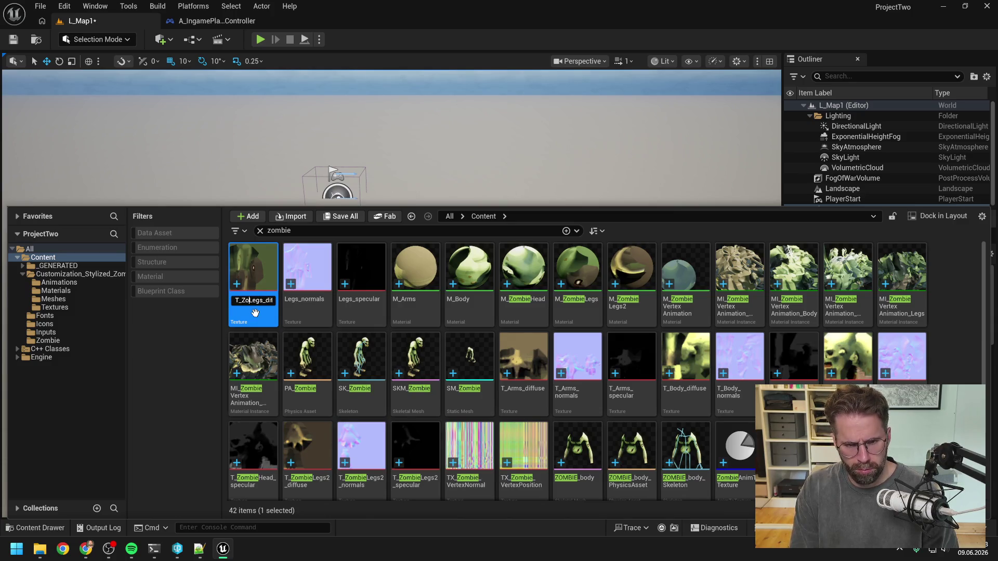
key("Return")
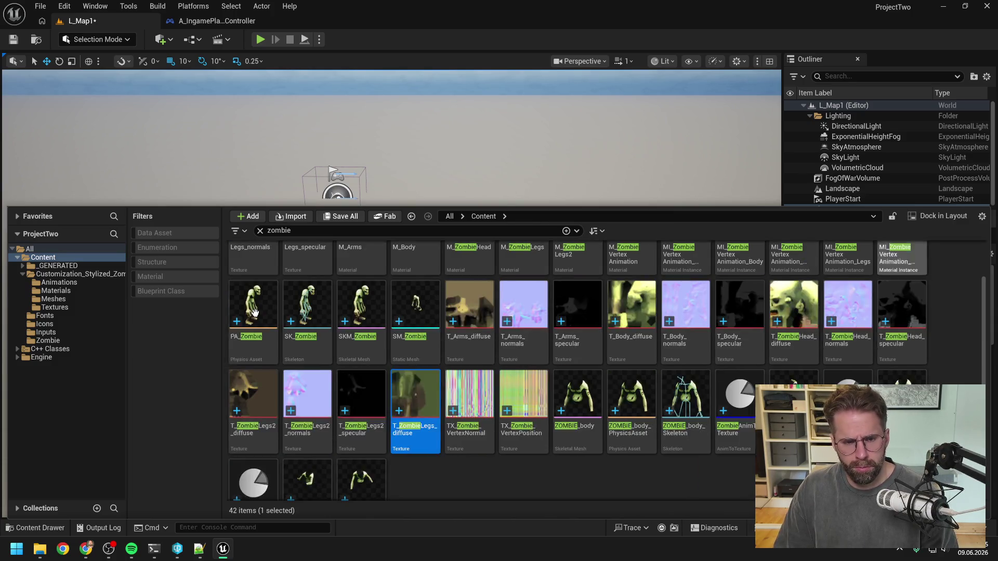
left_click(254, 312)
key("F2")
key("Home")
type("T_")
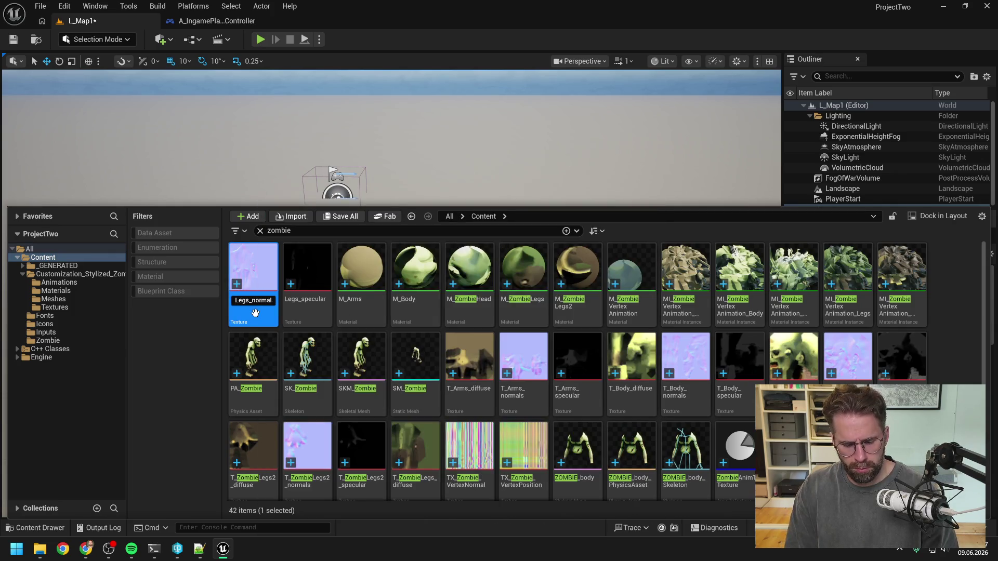
key("Return")
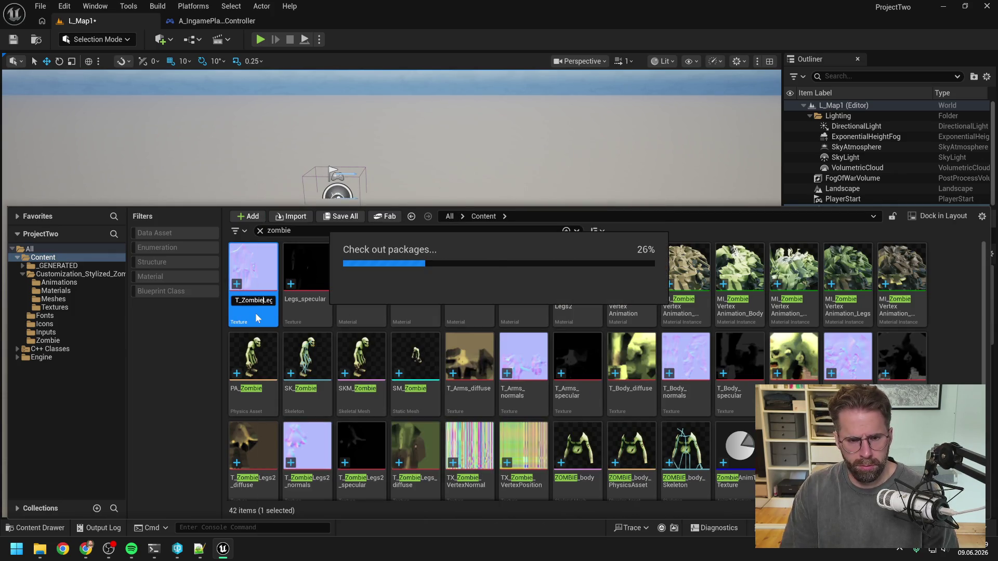
Rename Legs_specular to T_ZombieLegs_specular and begin renaming the M_Arms material
scroll(254, 309, "up", 1)
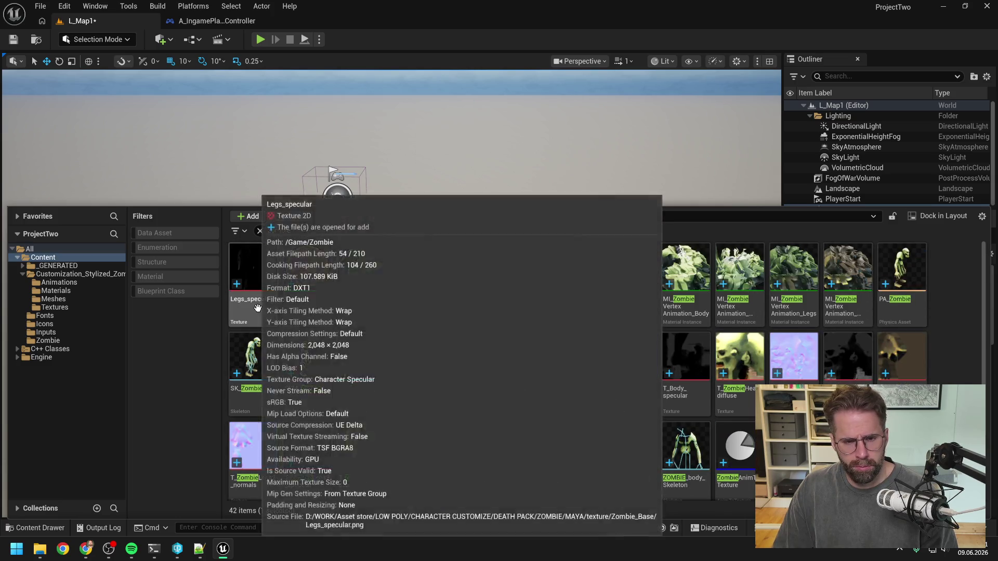
left_click(255, 309)
key("F2")
key("Home")
type("T_Z")
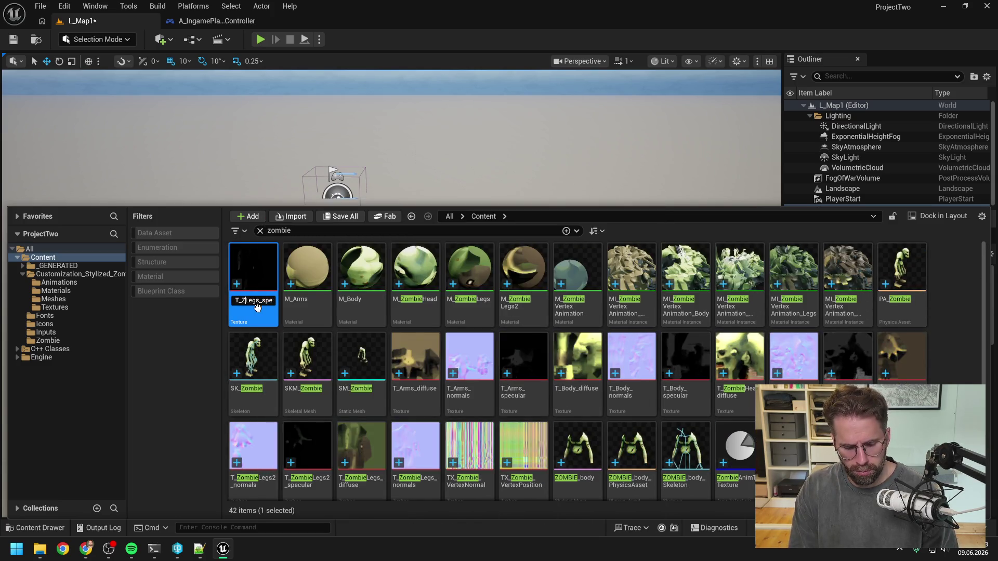
key("Return")
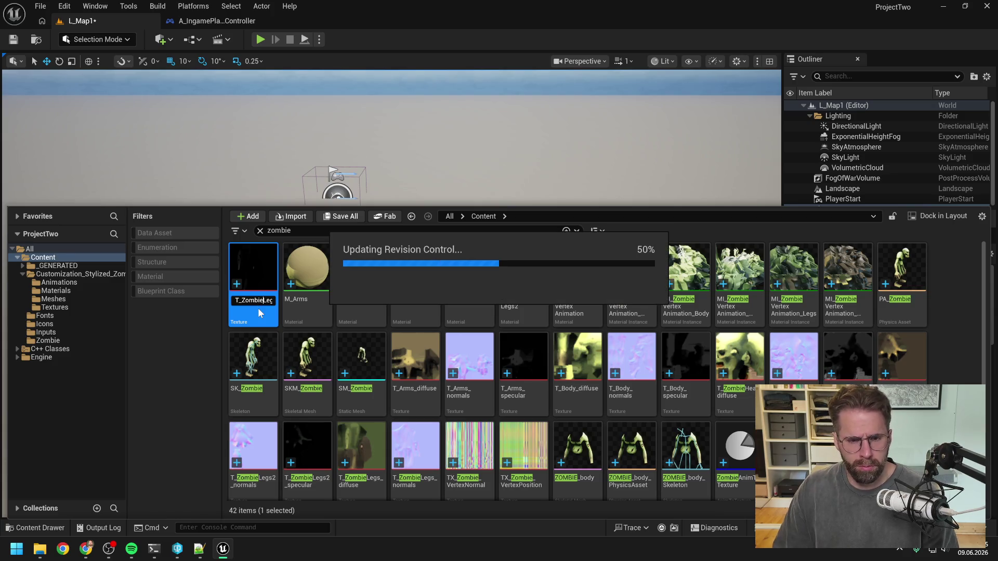
scroll(258, 307, "up", 1)
left_click(258, 307)
key("F2")
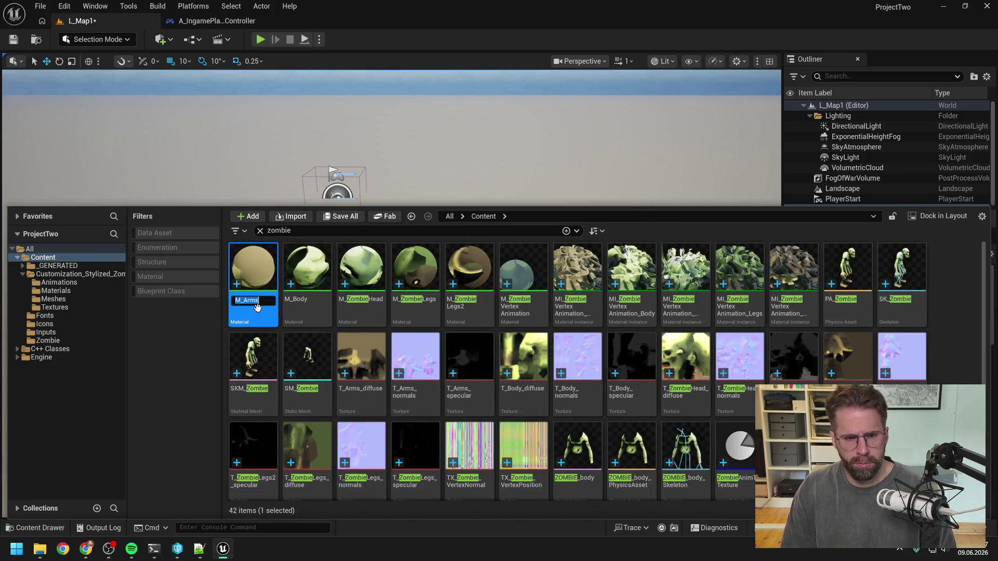
Rename the arms and body materials to M_ZombieArms and M_ZombieBody
type("Zombie")
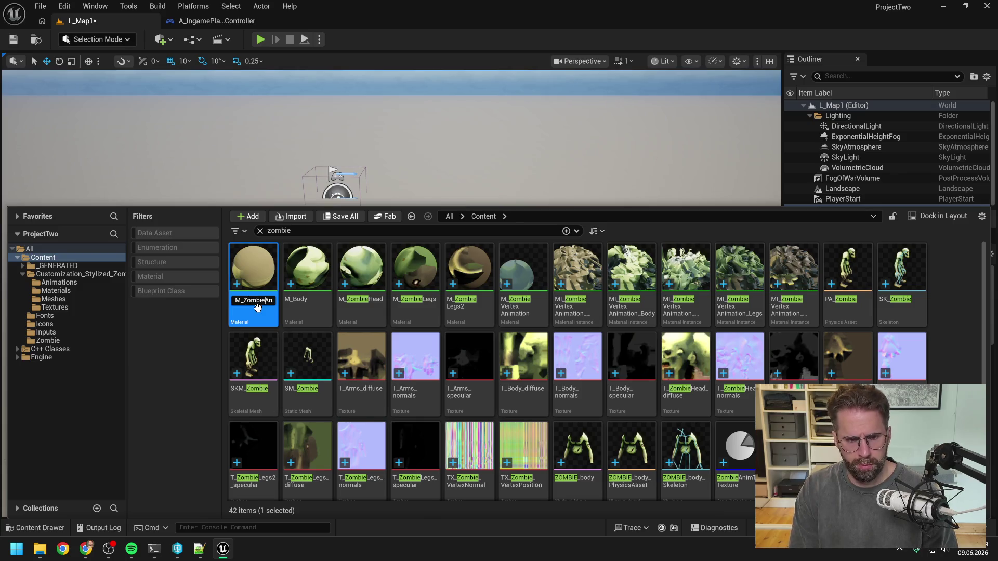
key("Return")
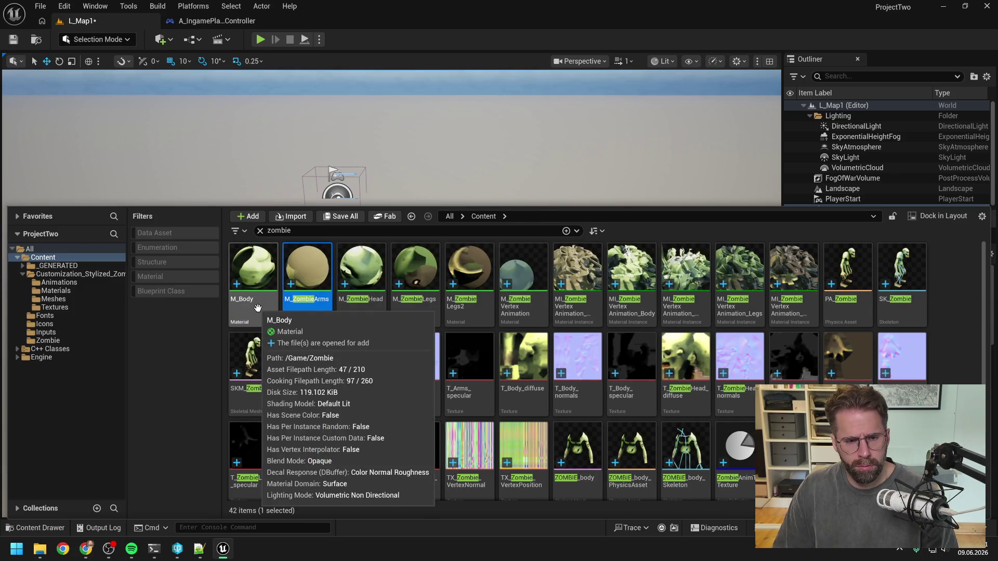
left_click(258, 308)
key("F2")
type("Z")
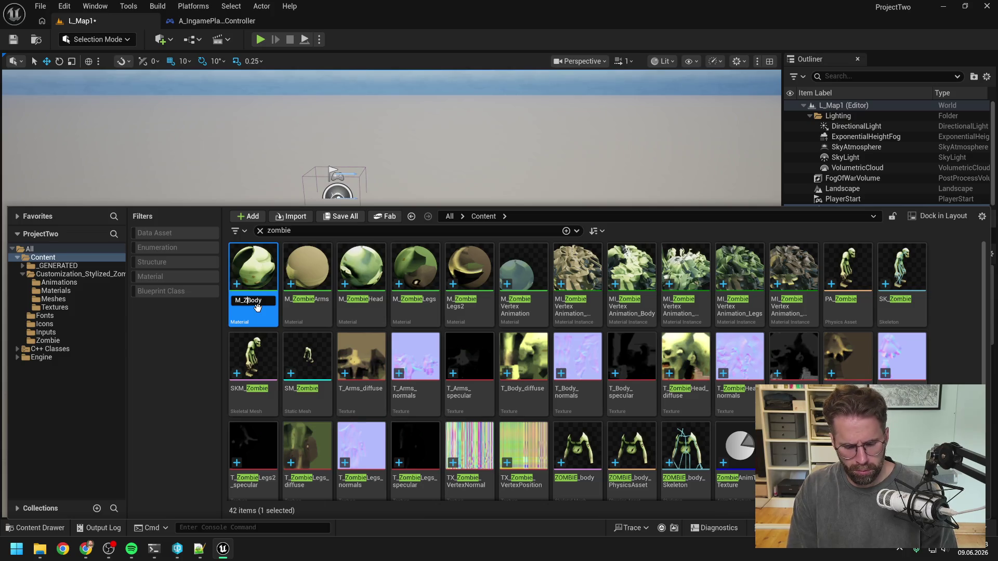
type("ombie")
key("Return")
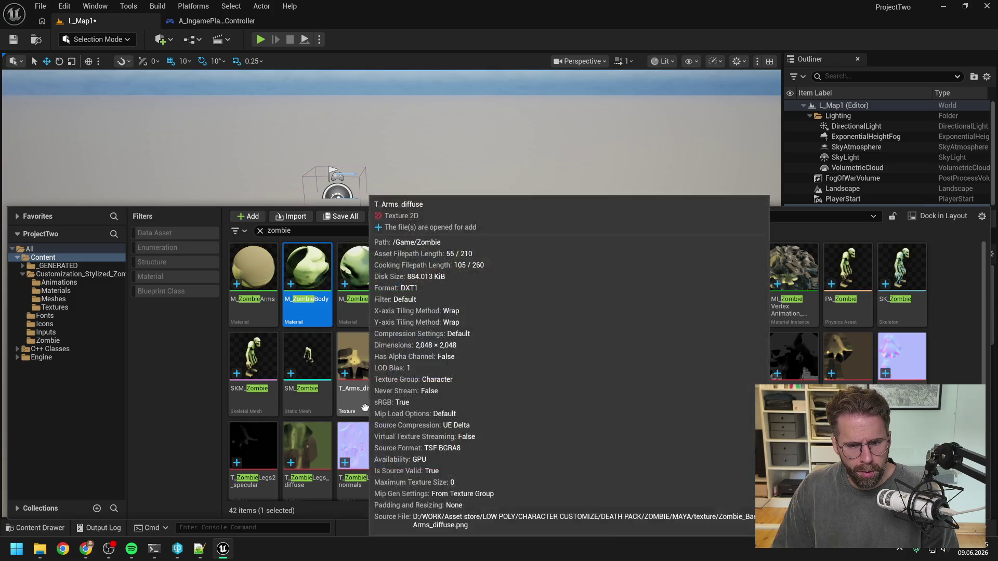
Rename the arms textures to T_ZombieArms_diffuse, T_ZombieArms_normals and T_ZombieArms_specular
left_click(367, 412)
key("F2")
type("ZombieArm")
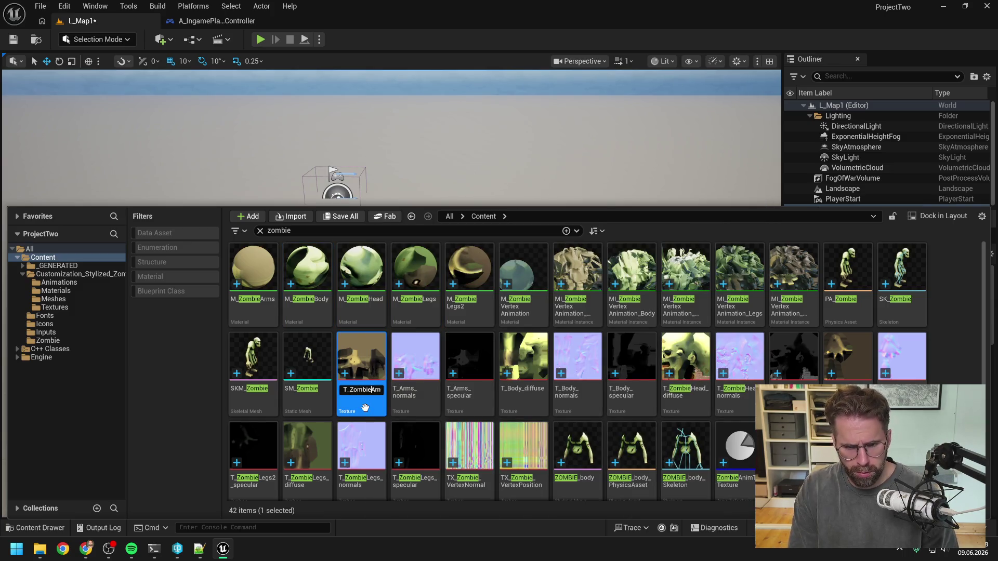
key("Return")
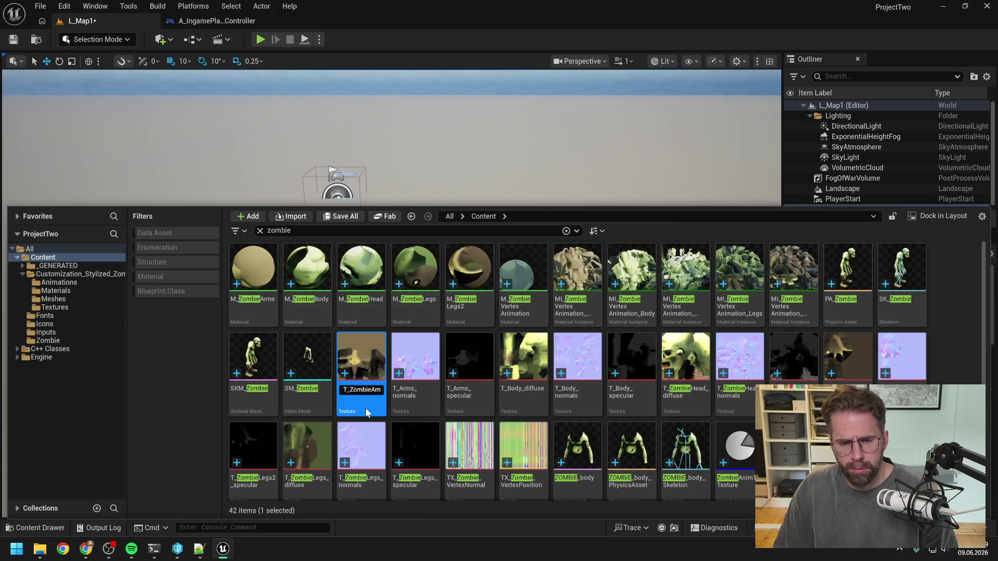
left_click(366, 408)
key("F2")
type("Zombie")
key("Return")
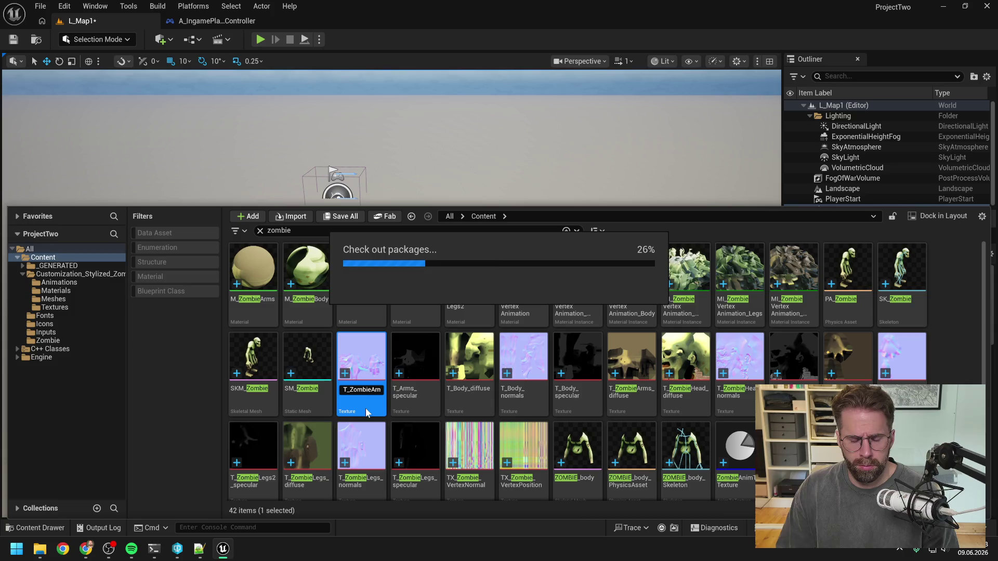
left_click(361, 405)
key("F2")
type("ombie")
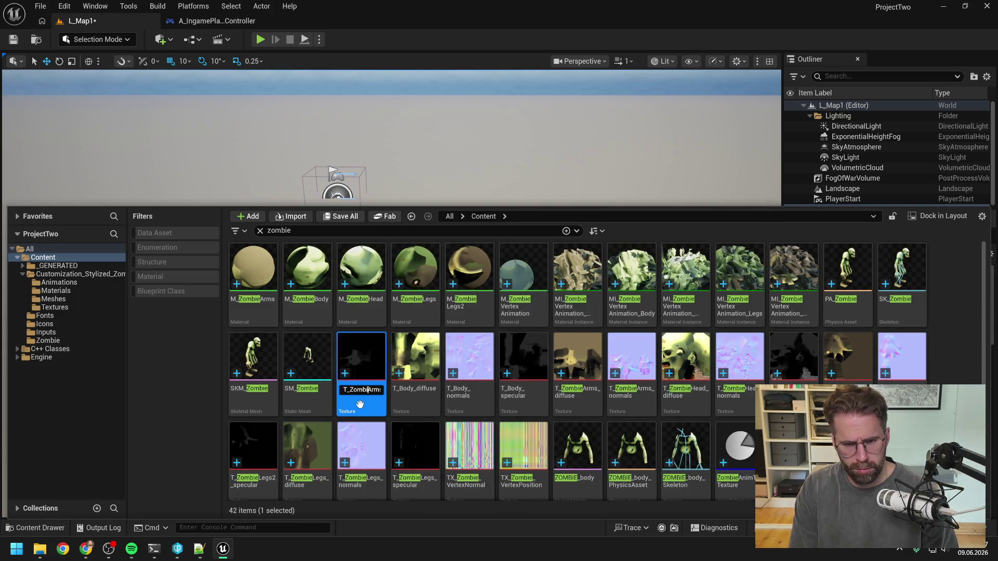
key("Return")
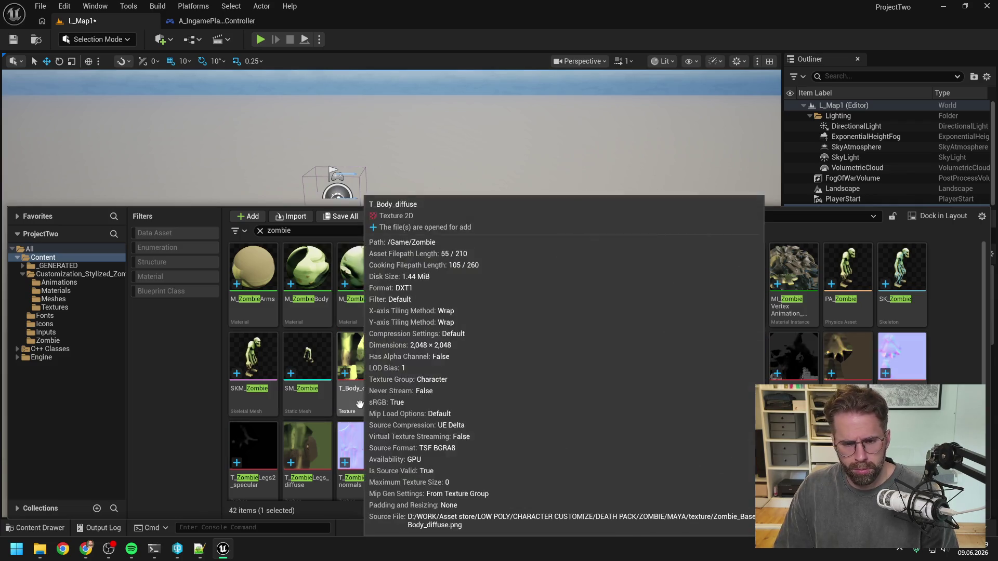
Rename the body textures to T_ZombieBody_diffuse, T_ZombieBody_normals and T_ZombieBody_specular
left_click(358, 402)
key("F2")
type("Z")
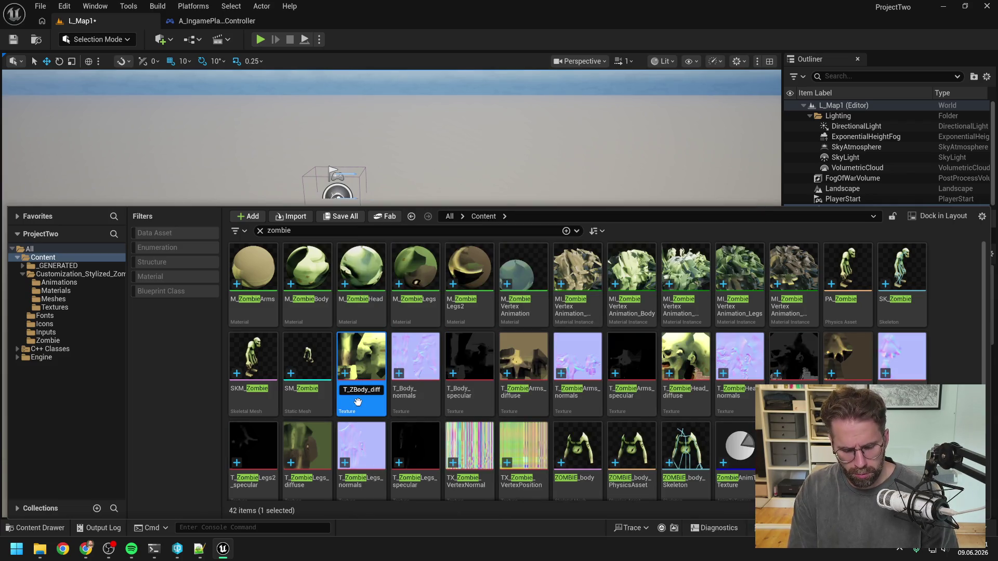
type("e")
key("Return")
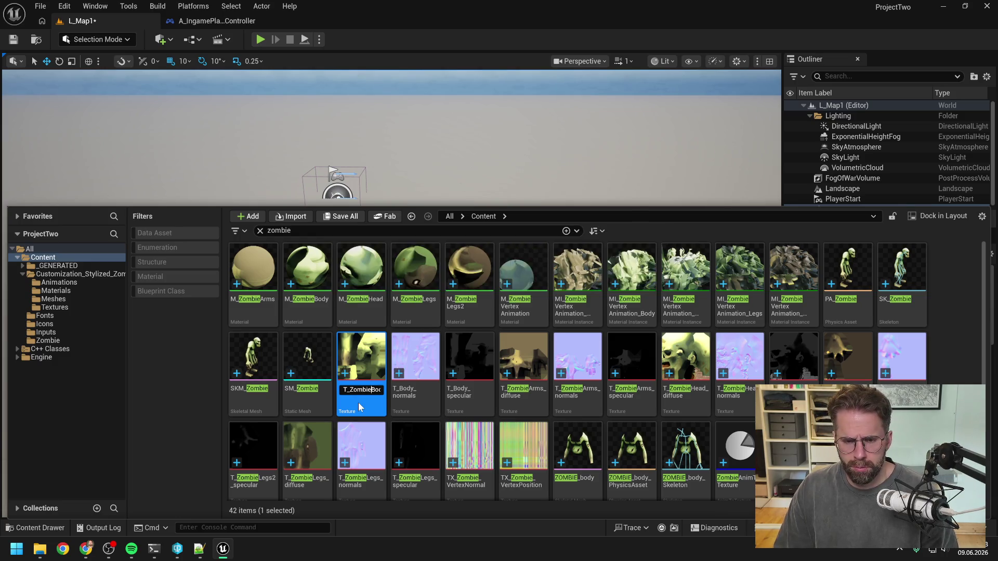
left_click(357, 402)
key("F2")
type("ZombieBoc")
key("Return")
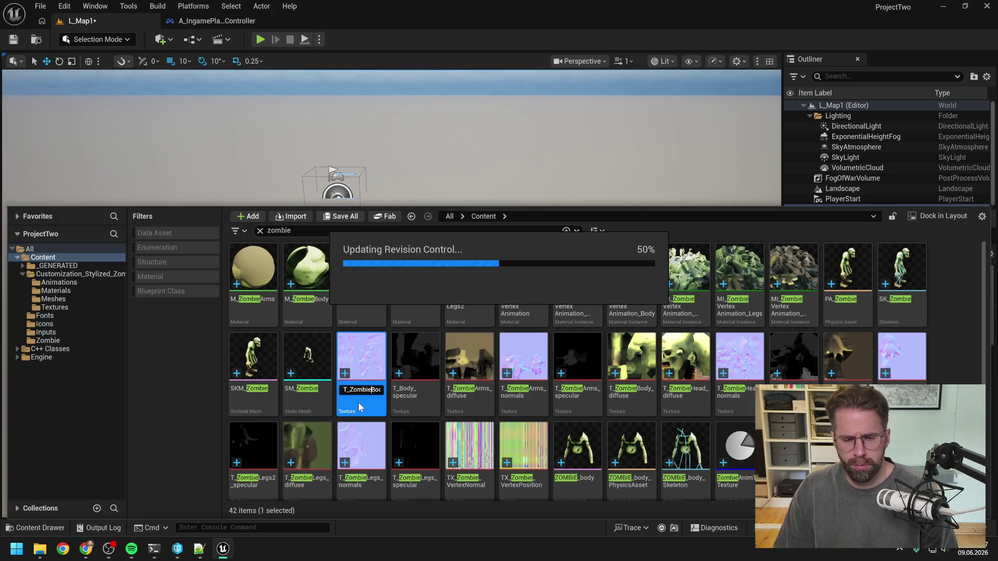
left_click(358, 397)
key("F2")
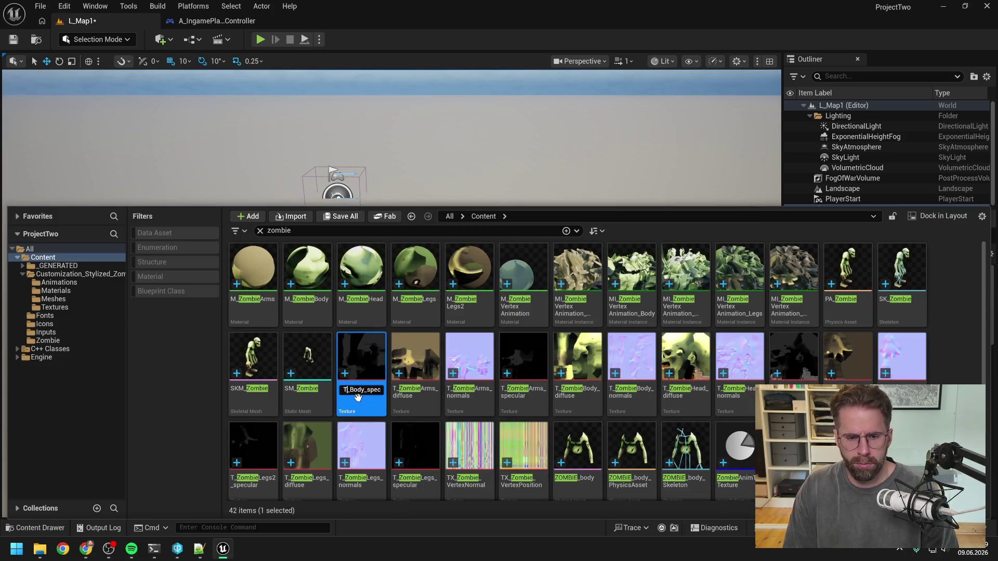
key("Return")
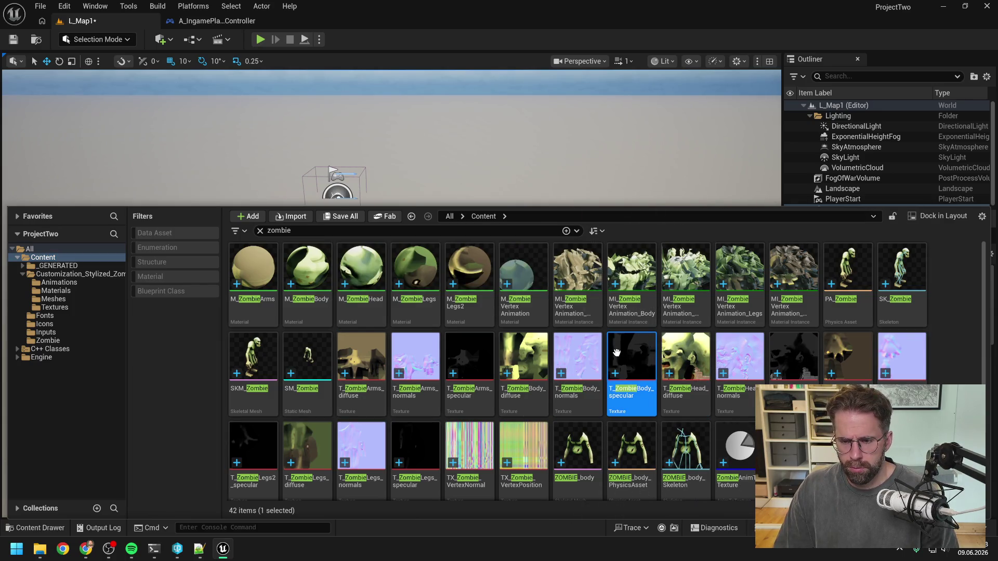
Clear the asset selection and save the level with Ctrl+S
scroll(617, 353, "down", 2)
left_click(503, 475)
scroll(503, 474, "down", 1)
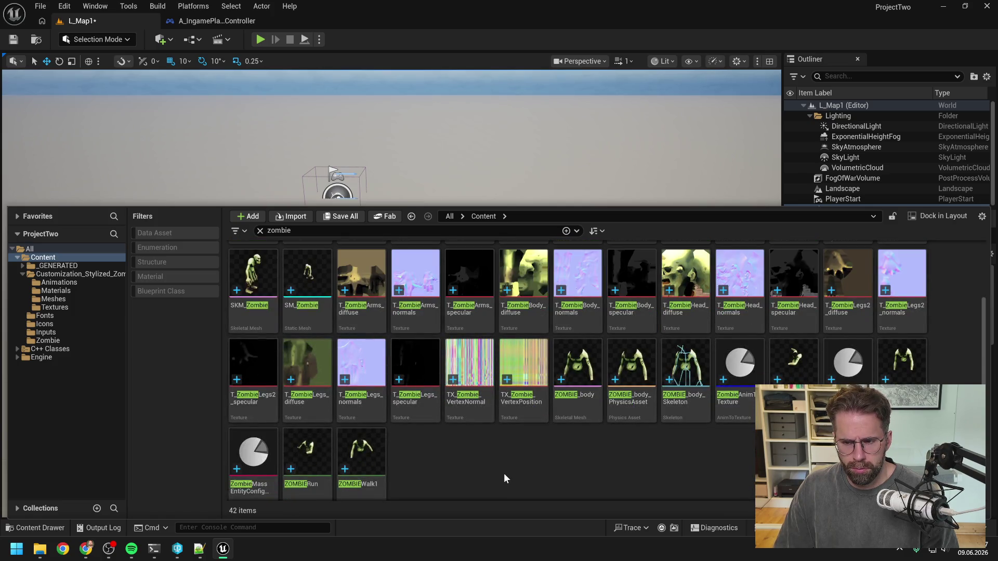
scroll(504, 472, "up", 2)
key("ctrl+s")
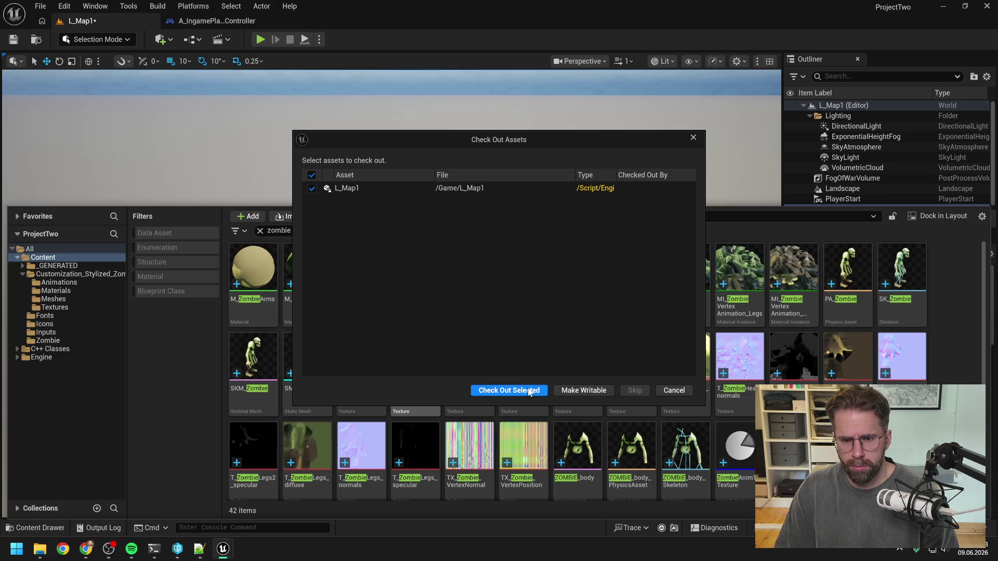
Check out L_Map1, delete the zombie actor from the level and save the map
left_click(509, 390)
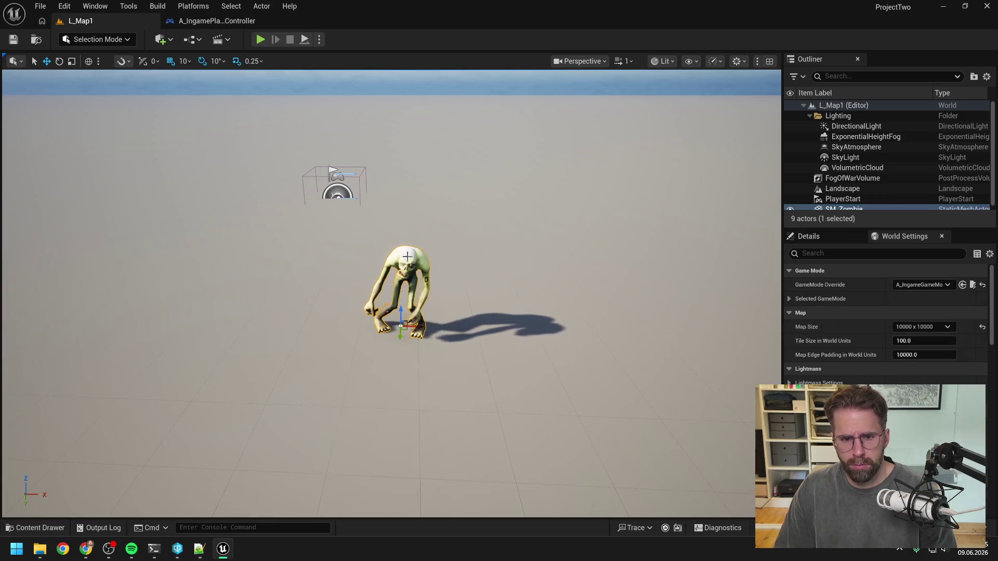
key("Delete")
key("ctrl+s")
Save all project assets from the Content folder's context menu
key("ctrl+space")
left_click(68, 273)
right_click(55, 256)
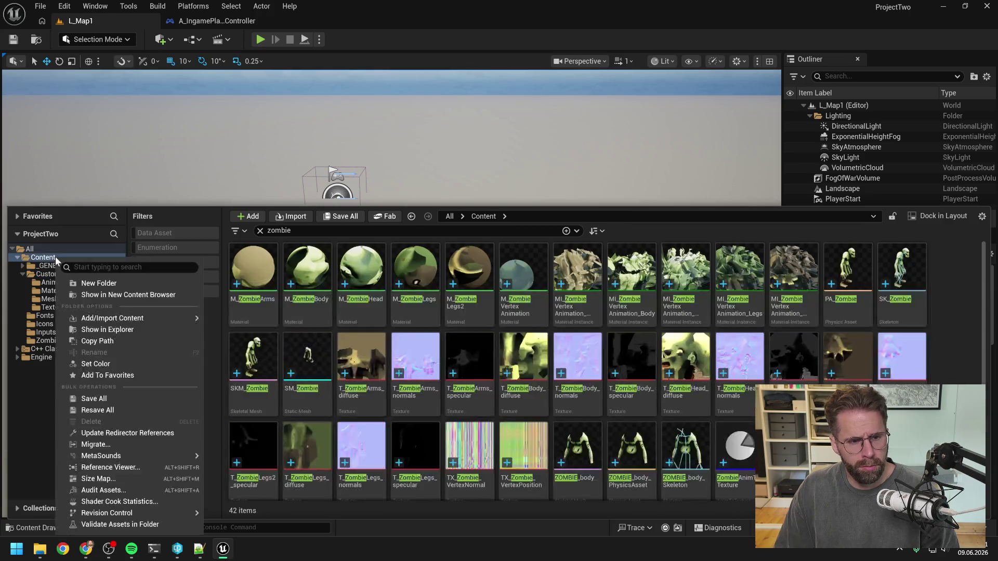
left_click(139, 404)
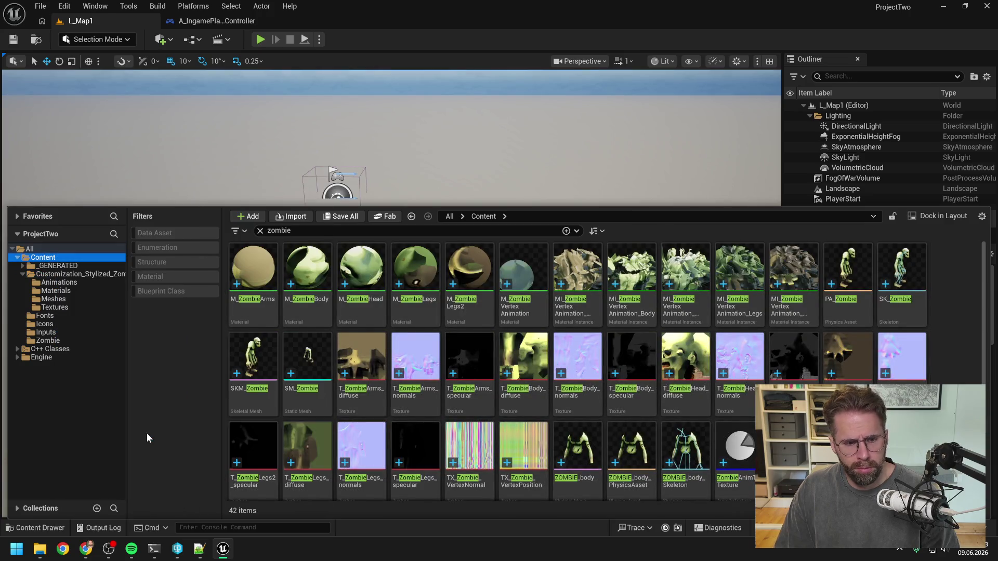
Delete the empty Customization_Stylized_Zombie folder and open the Zombie folder
left_click(72, 274)
key("Delete")
left_click(160, 320)
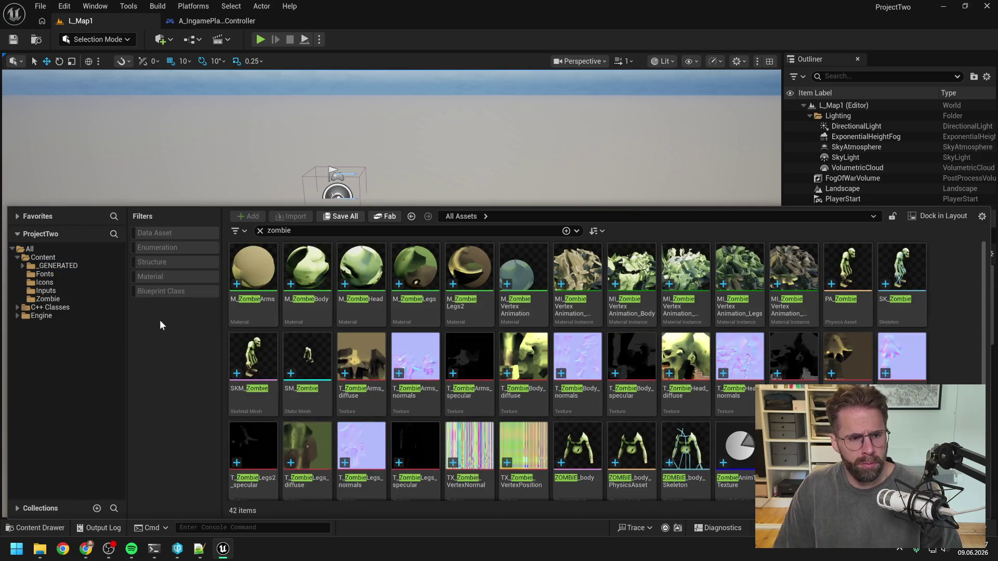
left_click(68, 298)
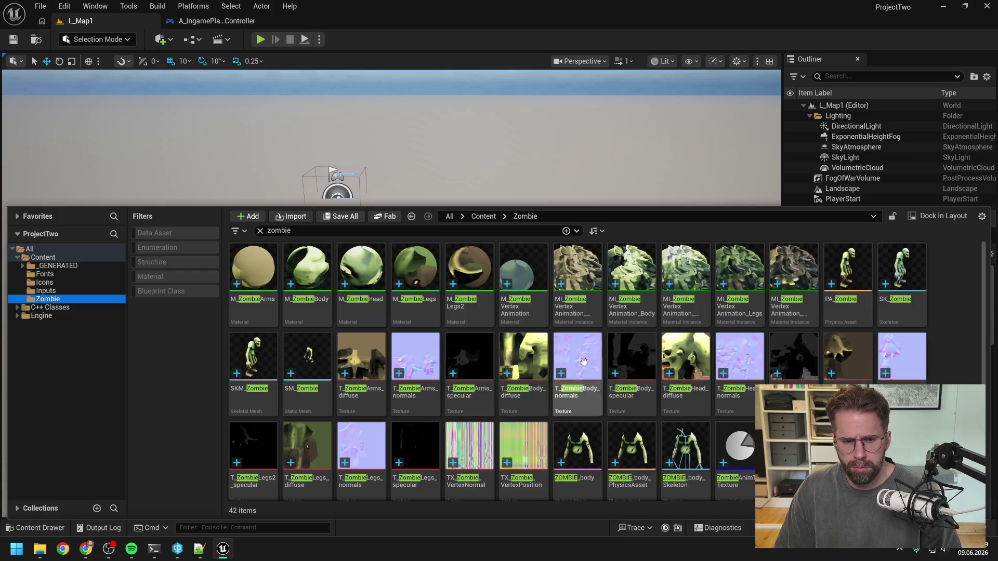
Rename the ZOMBIE_body skeletal mesh to SKM_Zombie_body
scroll(947, 357, "down", 2)
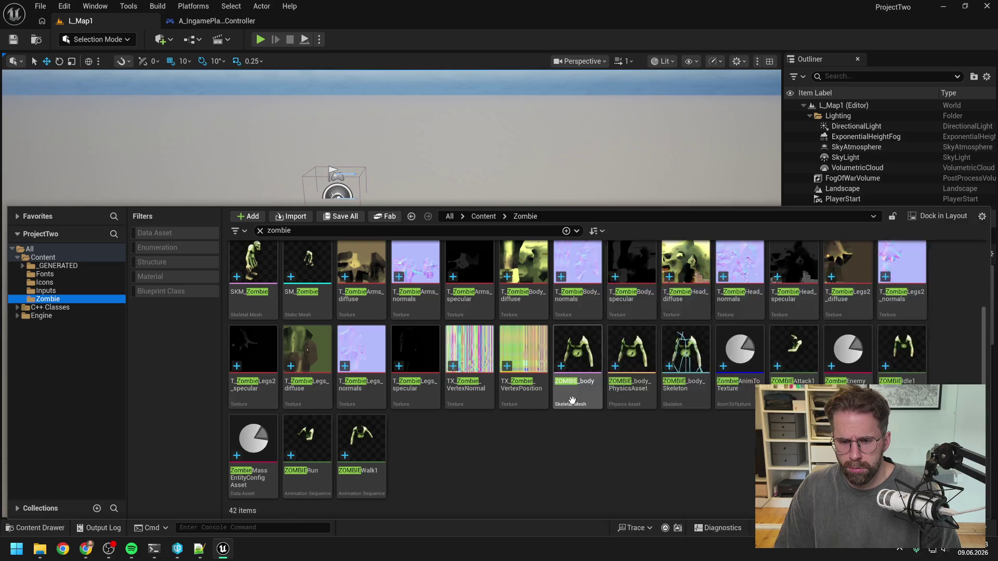
left_click(572, 400)
key("F2")
key("Home")
type("SKM_")
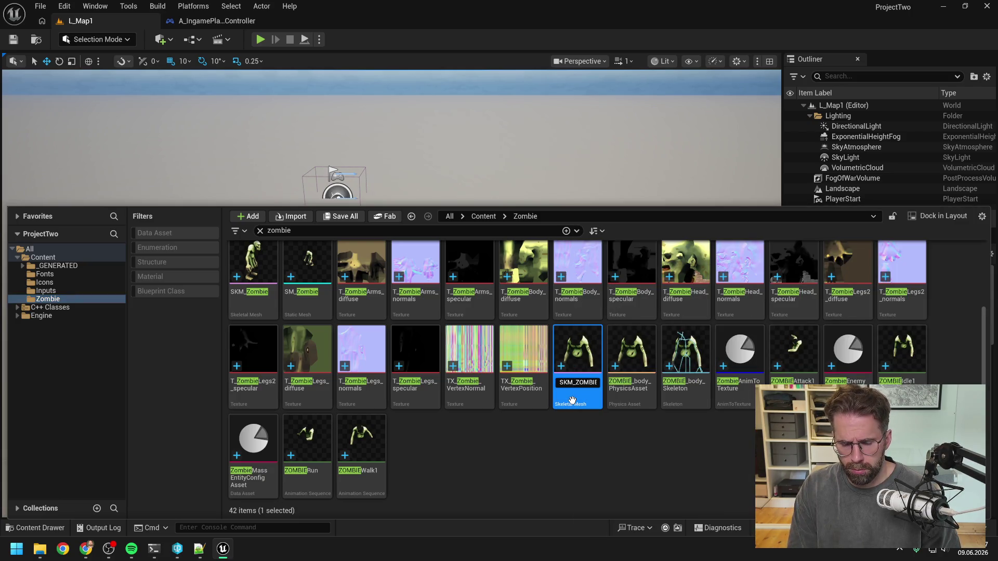
type("Zombie_")
key("Return")
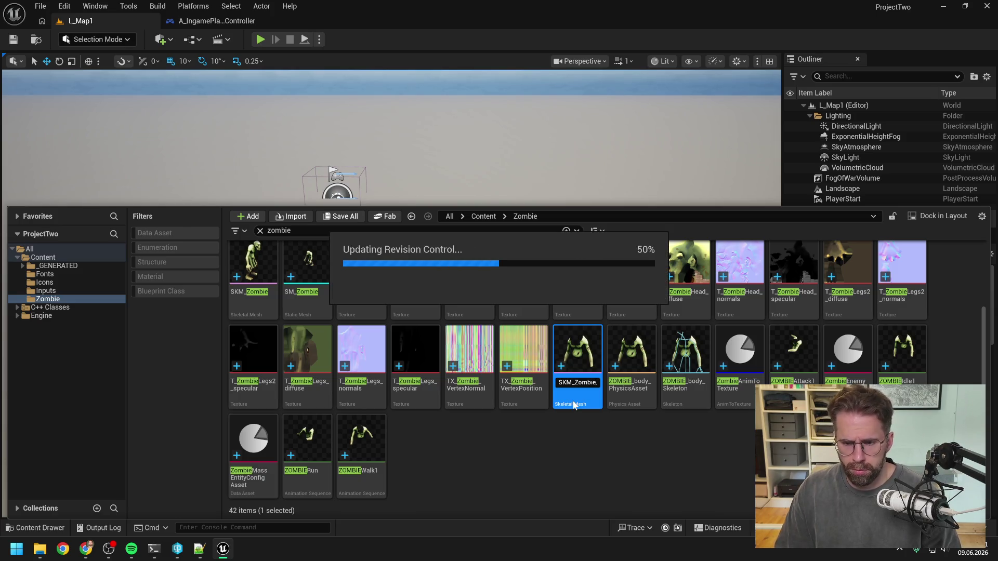
left_click(518, 450)
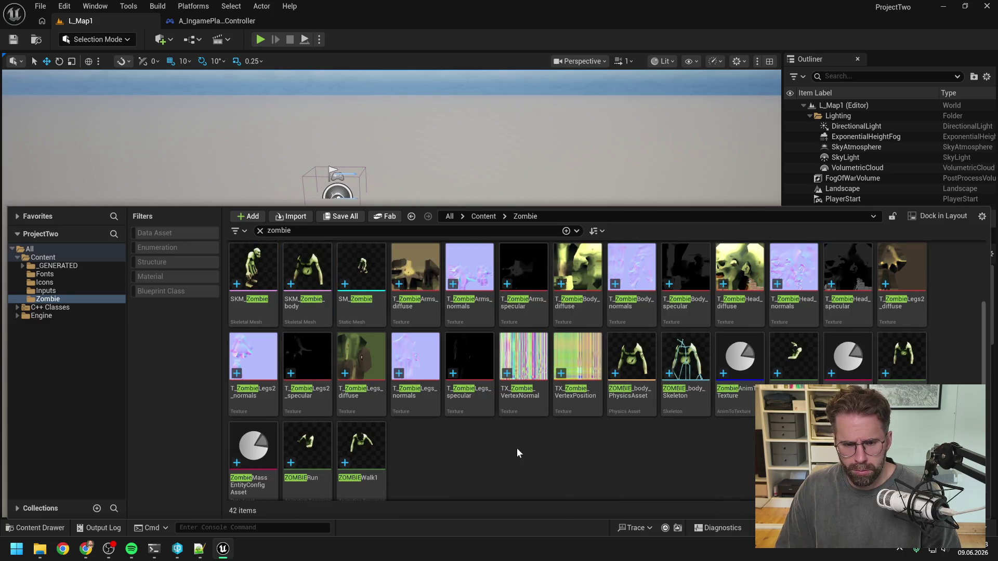
Rename ZOMBIE_body_PhysicsAsset to PA_Zombie_body
left_click(631, 364)
left_click(632, 396)
key("Right")
key("BackSpace")
key("BackSpace")
key("ctrl+a")
type("Zombie_body")
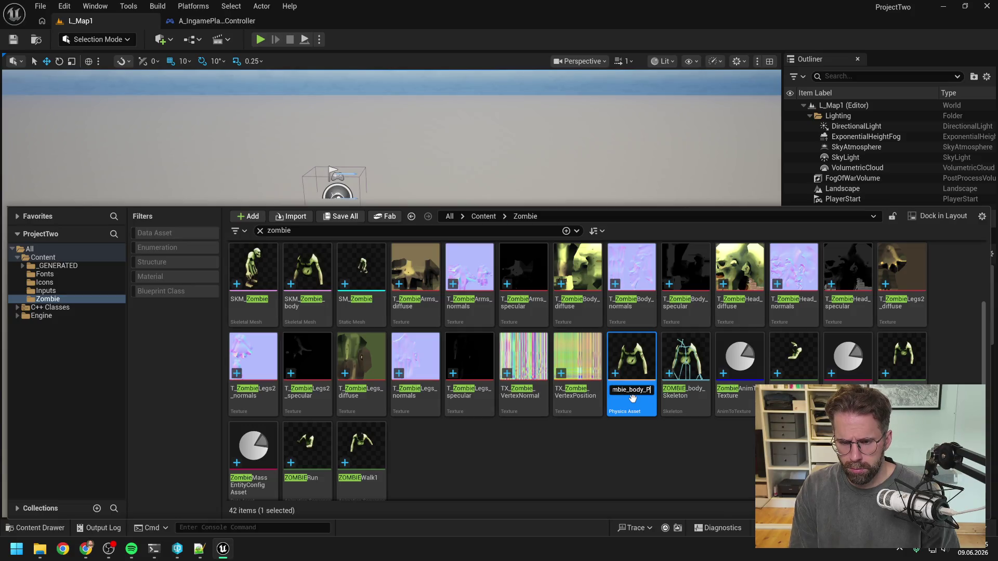
key("Return")
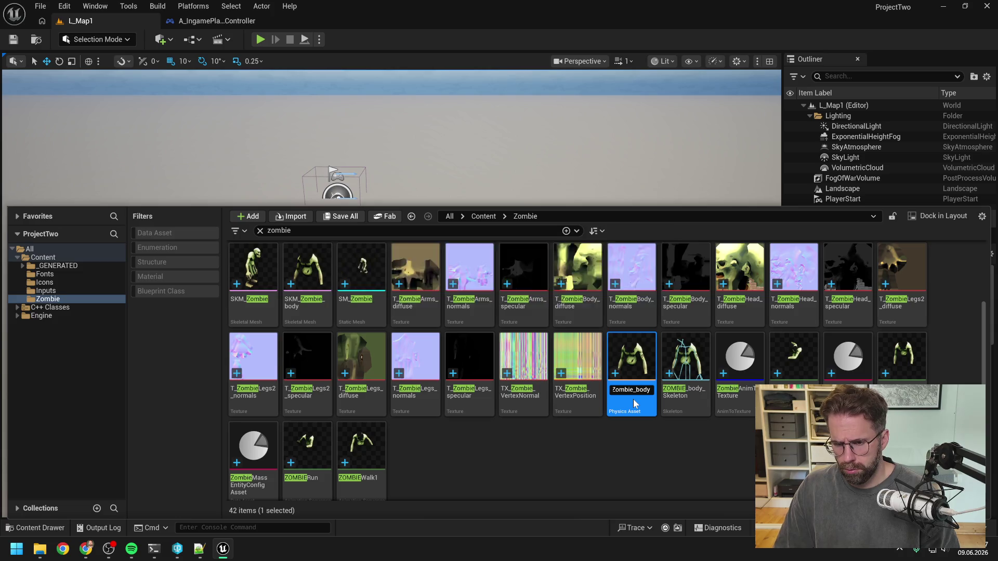
Rename ZOMBIE_body_Skeleton to SK_Zombie_body, avoiding a clash with the existing SK_Zombie
right_click(694, 463)
left_click(693, 464)
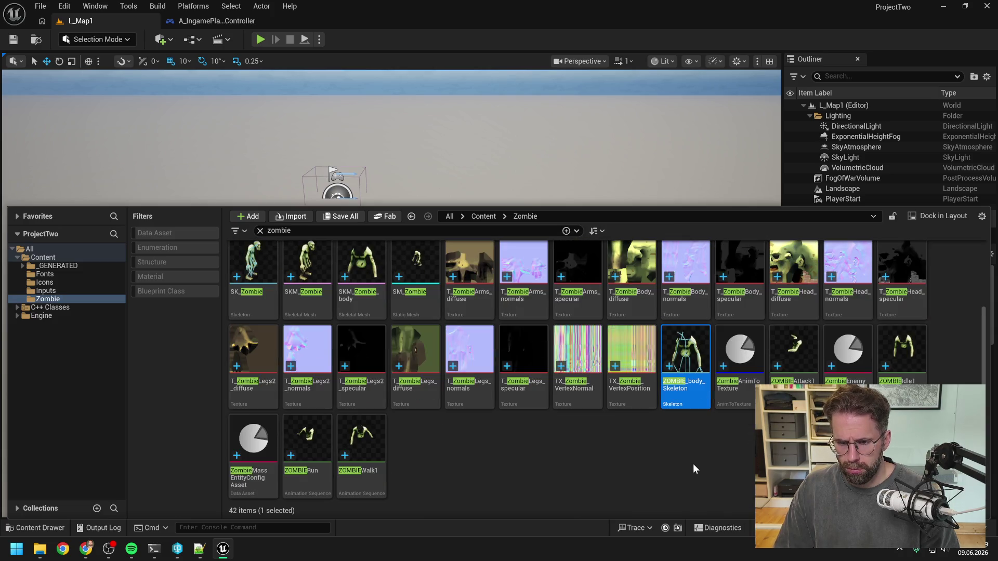
type("SK_ZOMBIE_b")
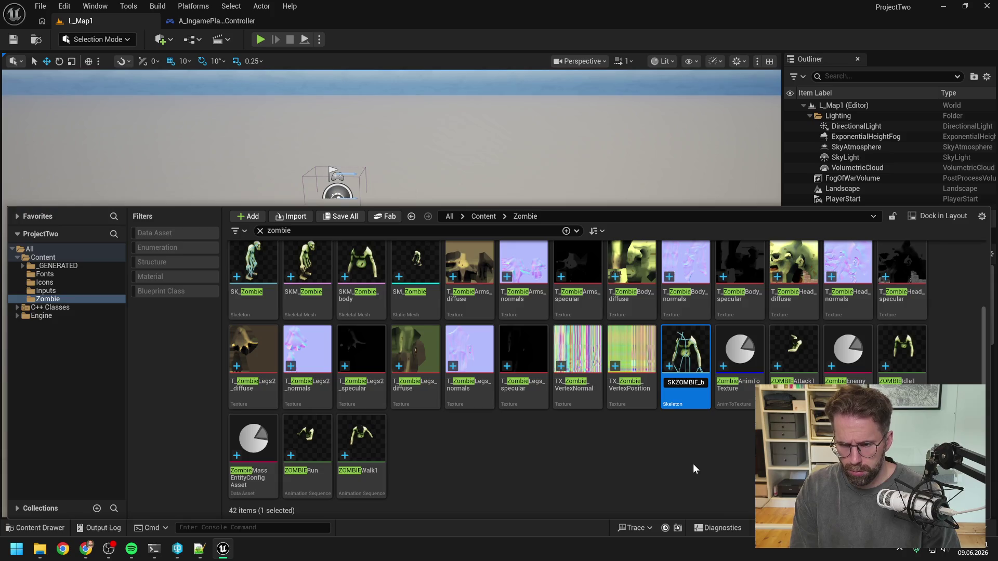
key("BackSpace")
key("BackSpace")
key("BackSpace")
type("ZombieOl")
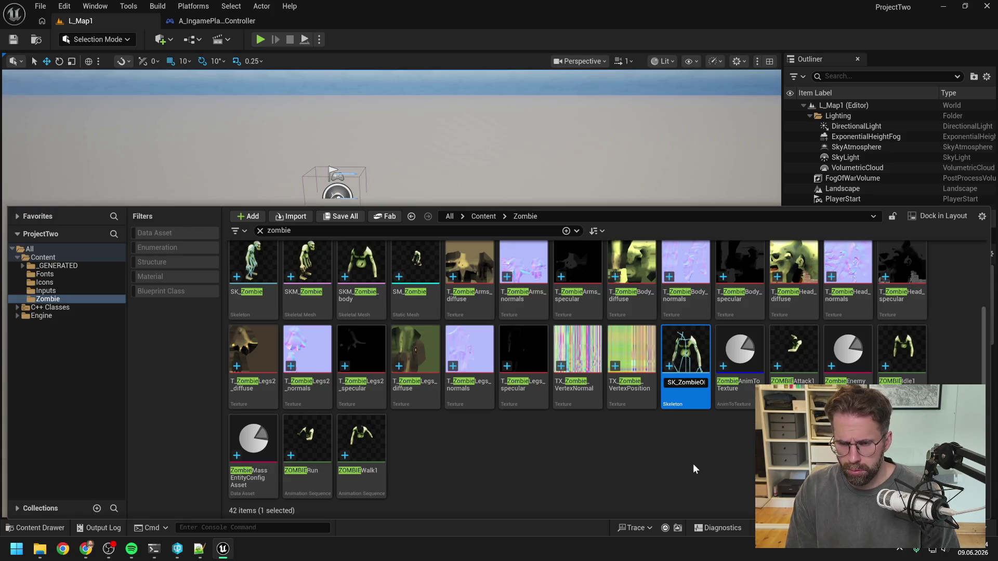
key("BackSpace")
type("_")
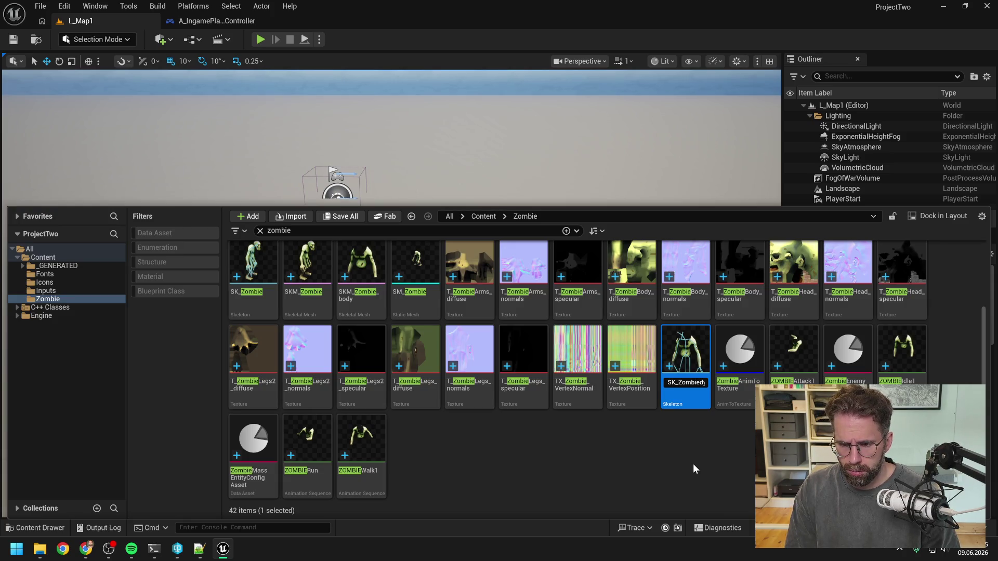
type("el")
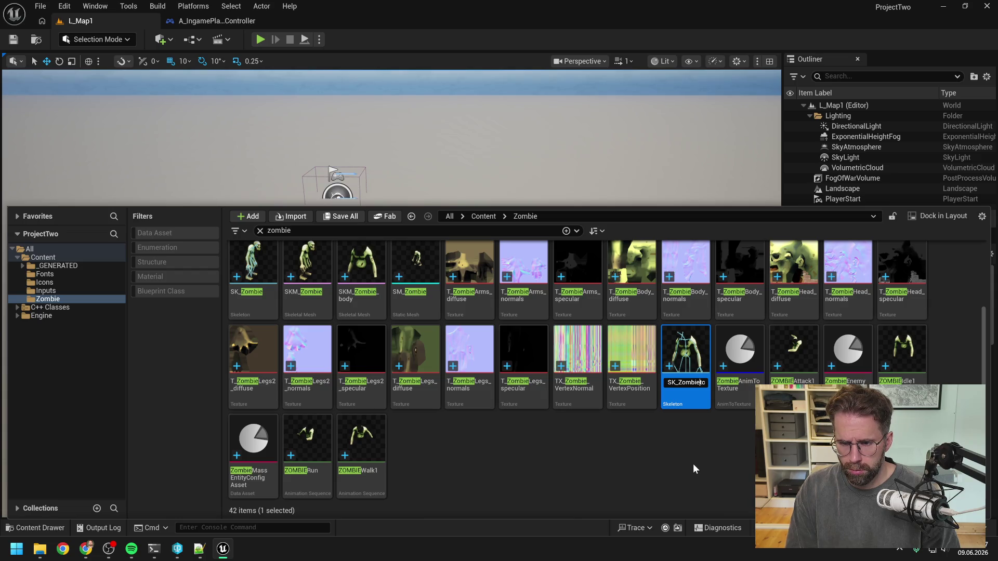
key("BackSpace")
key("Home")
key("Delete")
key("Delete")
key("Delete")
key("End")
type("_body")
key("Return")
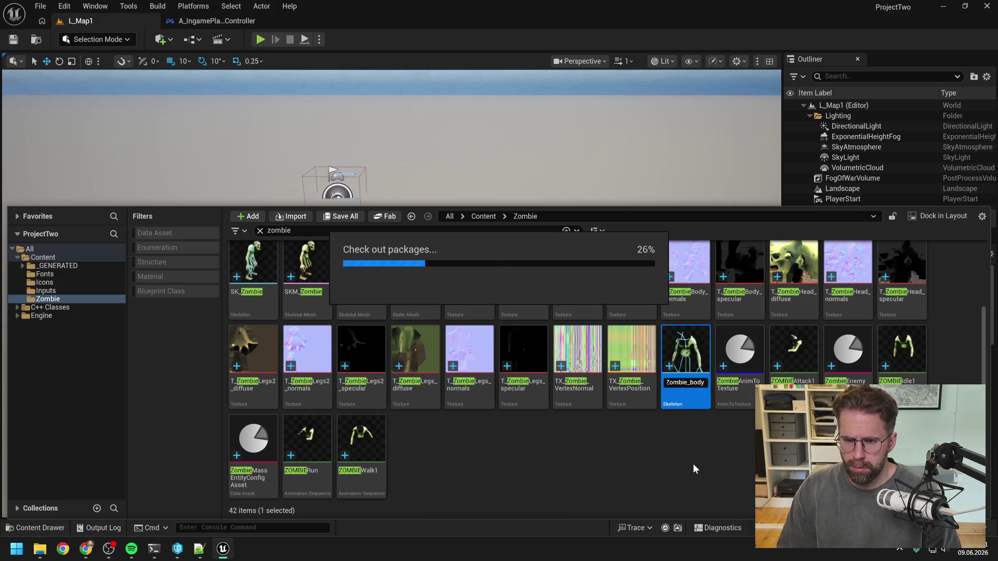
left_click(723, 454)
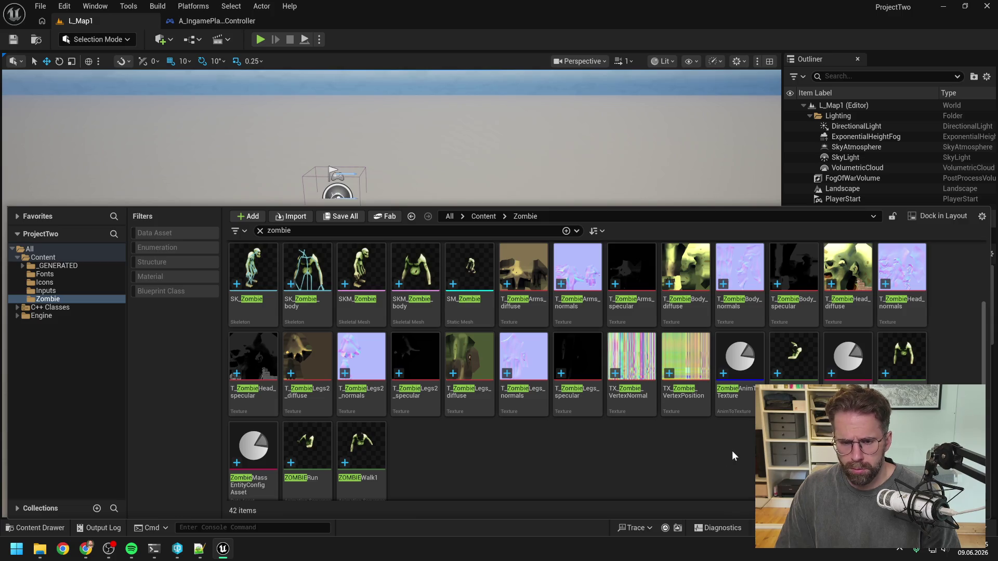
left_click(794, 358)
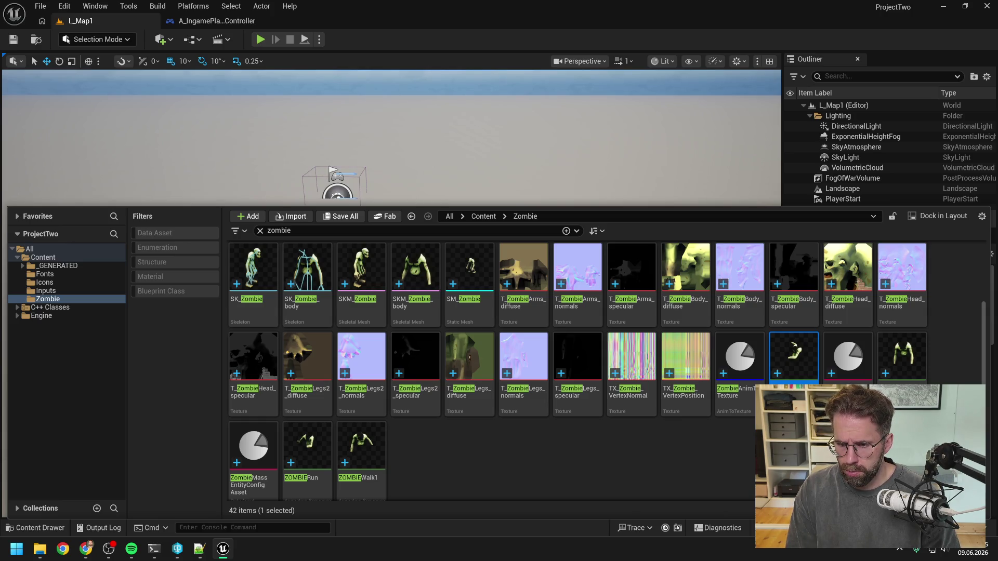
Confirm AS_ZombieAttack1 and rename the idle animation to AS_ZombieIdle1
key("Return")
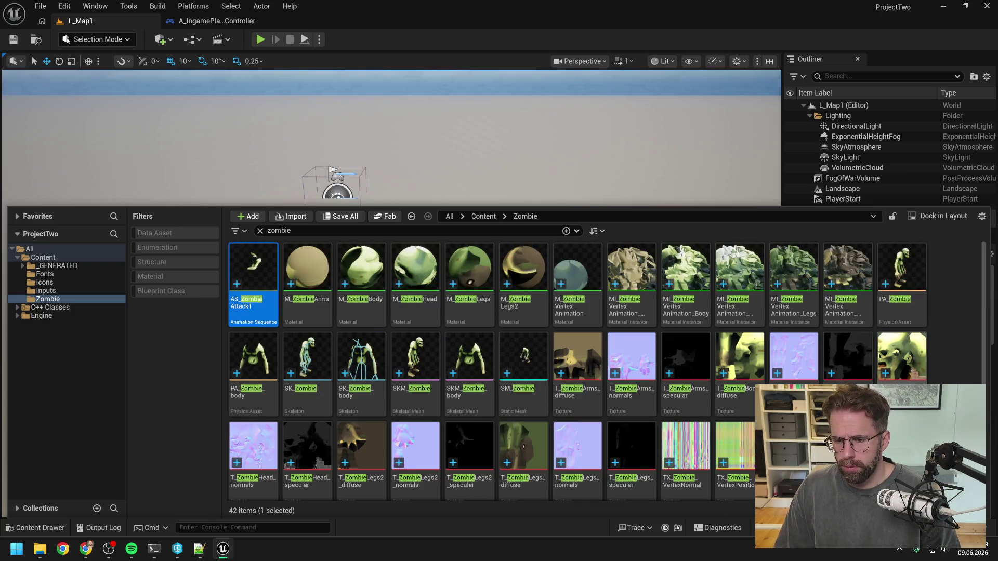
scroll(521, 339, "down", 2)
left_click(902, 354)
key("F2")
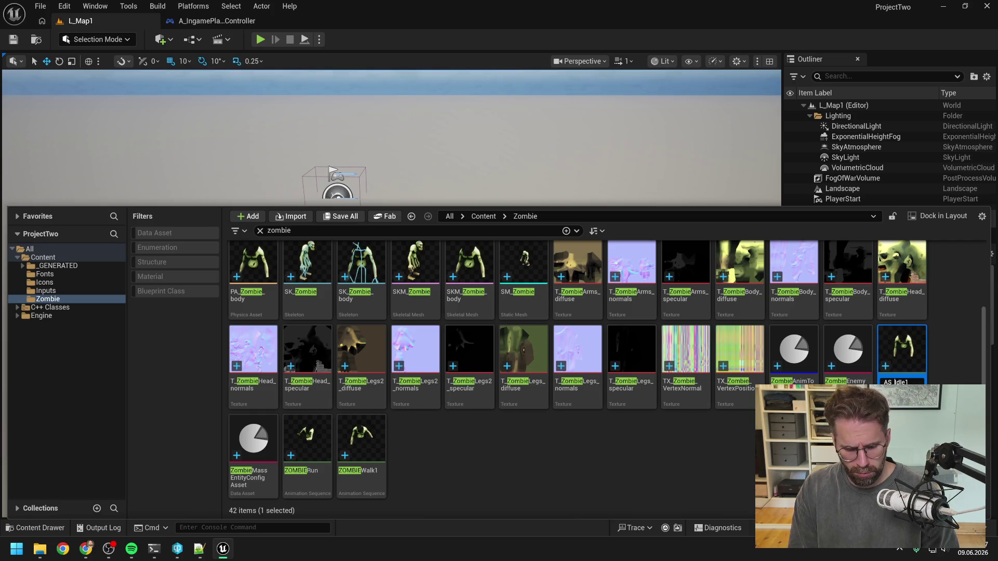
type("Zombie")
key("Return")
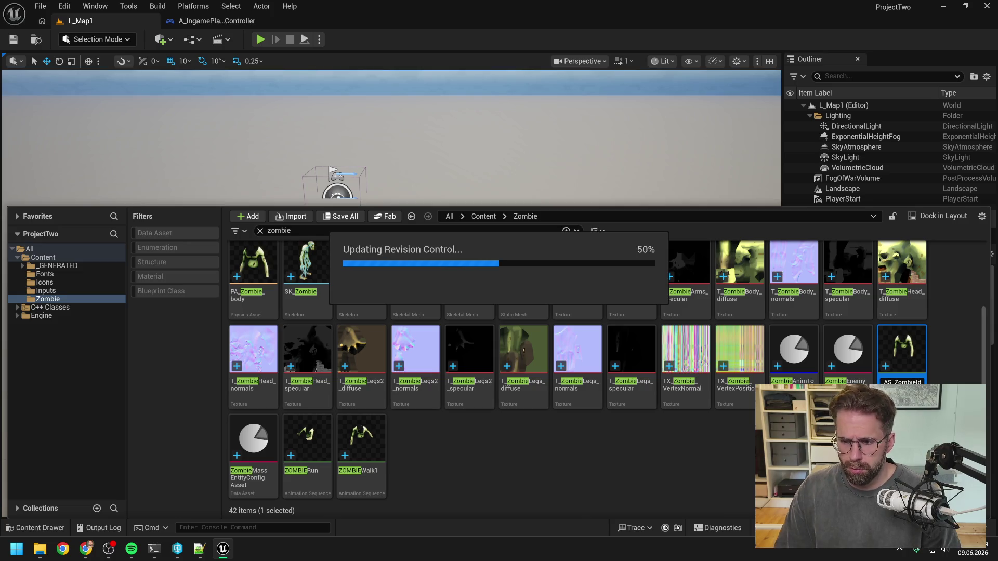
Rename the ZOMBIERun animation to AS_ZombieRun
scroll(575, 326, "down", 2)
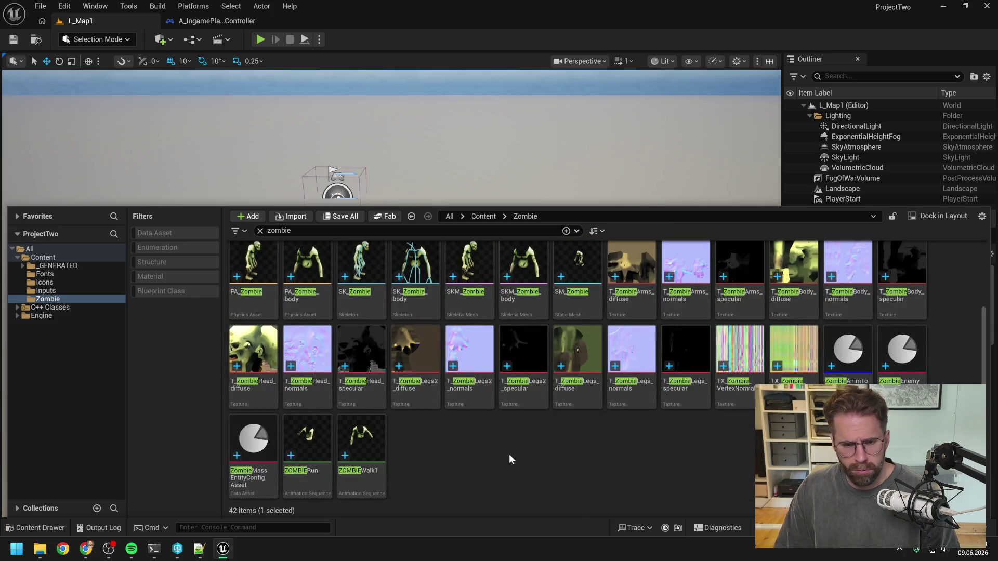
left_click(319, 481)
key("F2")
key("Home")
type("AS_")
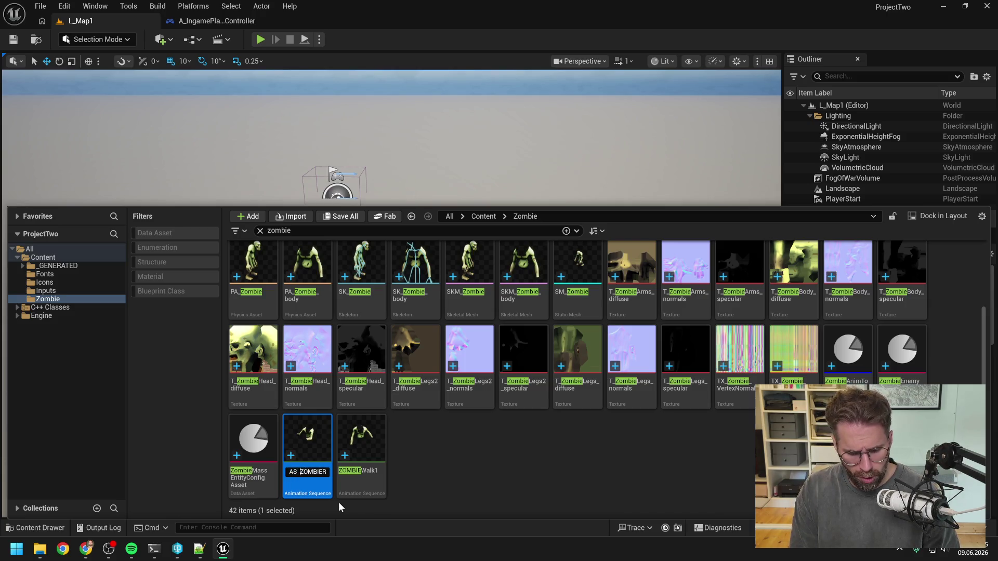
type("Zombier")
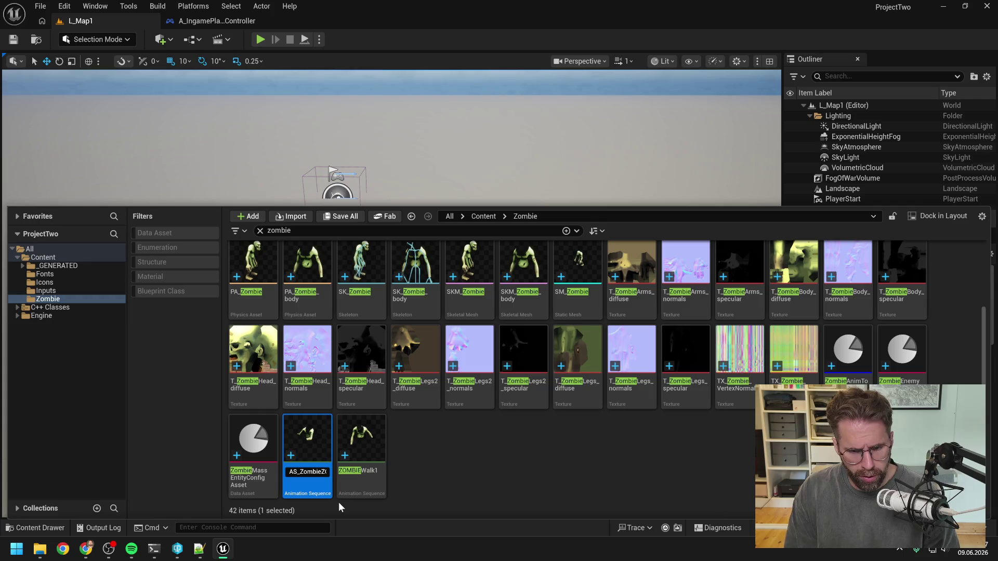
key("End")
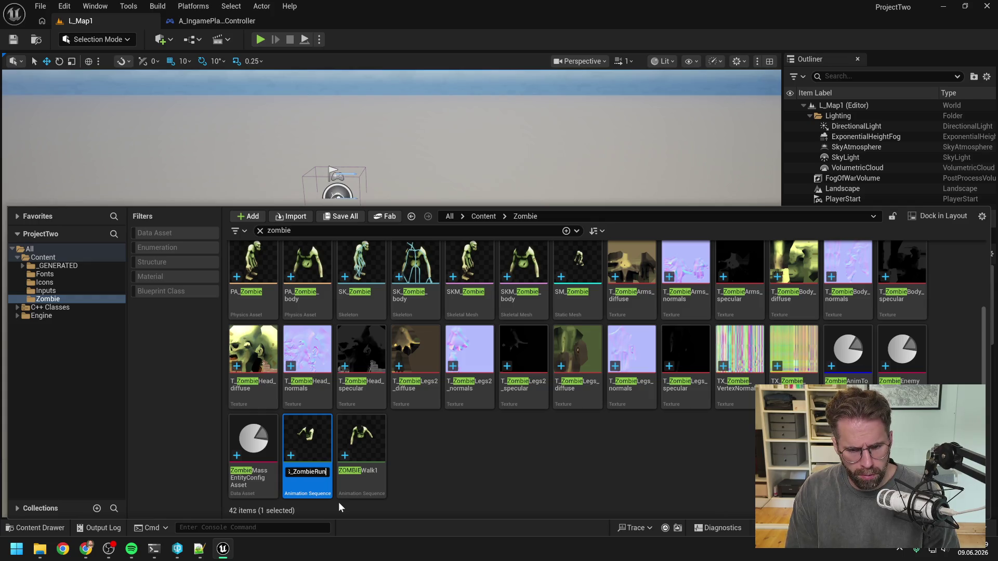
key("Return")
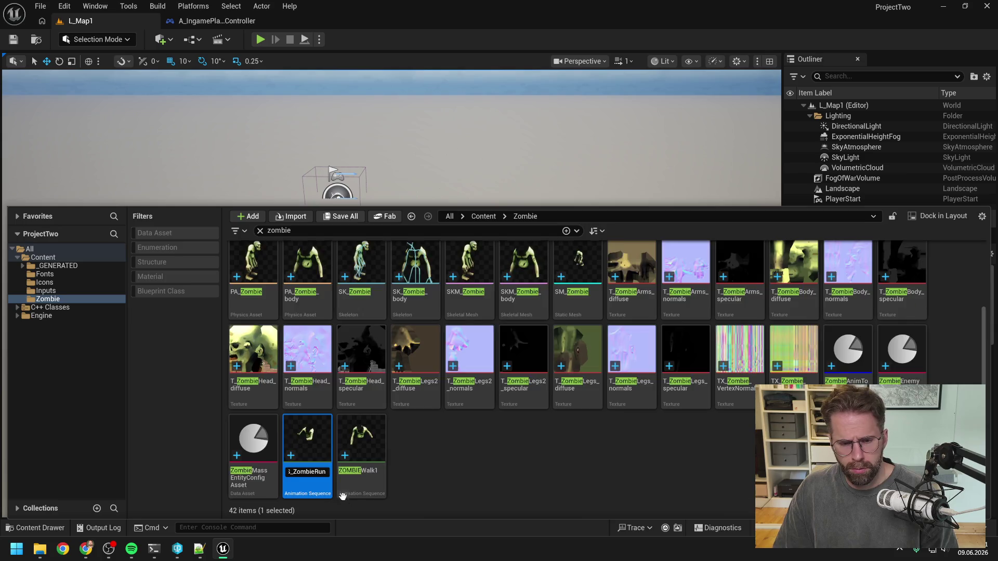
Rename the ZOMBIEWalk1 animation to AS_ZombieWalk1
scroll(363, 486, "down", 2)
left_click(361, 442)
key("F2")
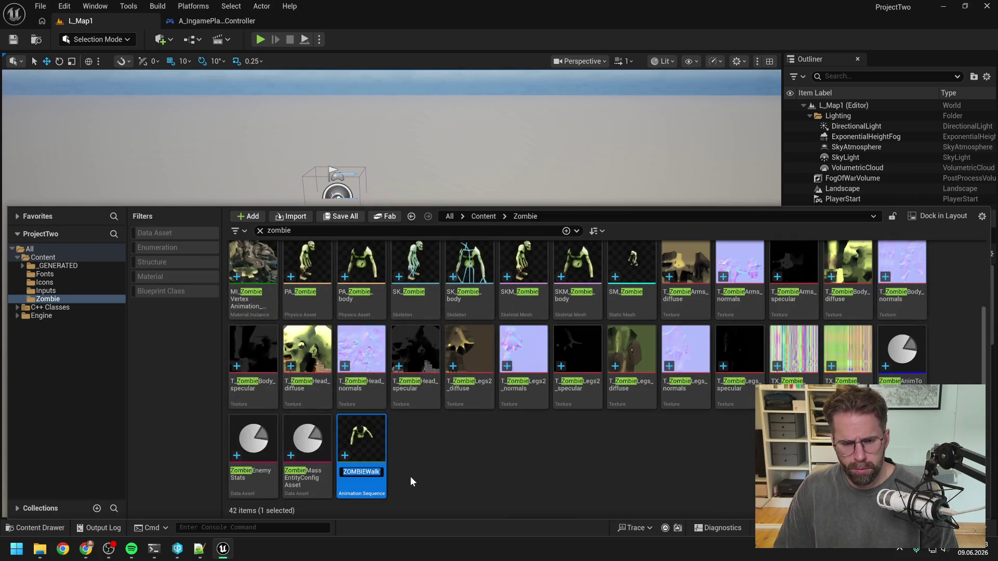
type("AS_ZombieW")
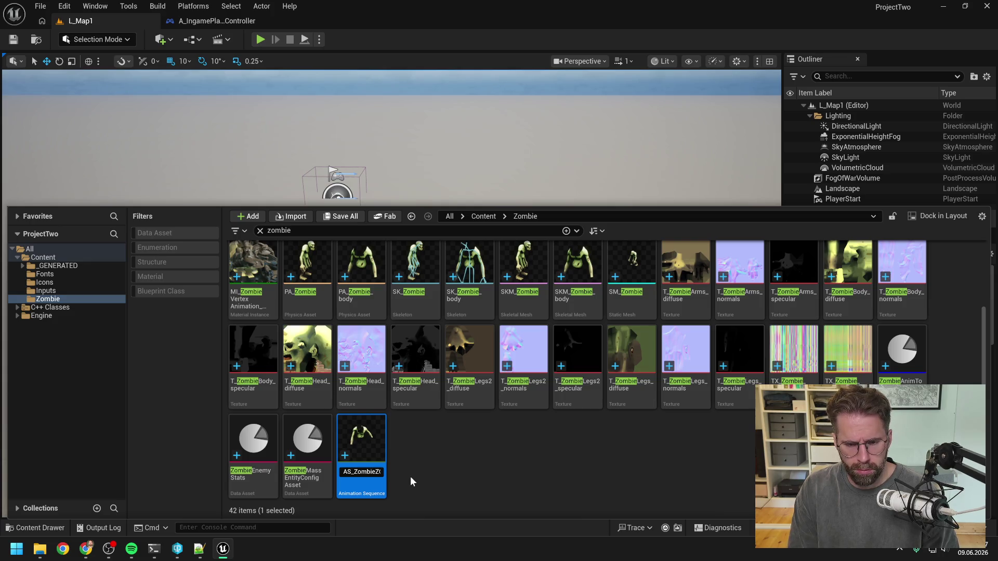
key("Return")
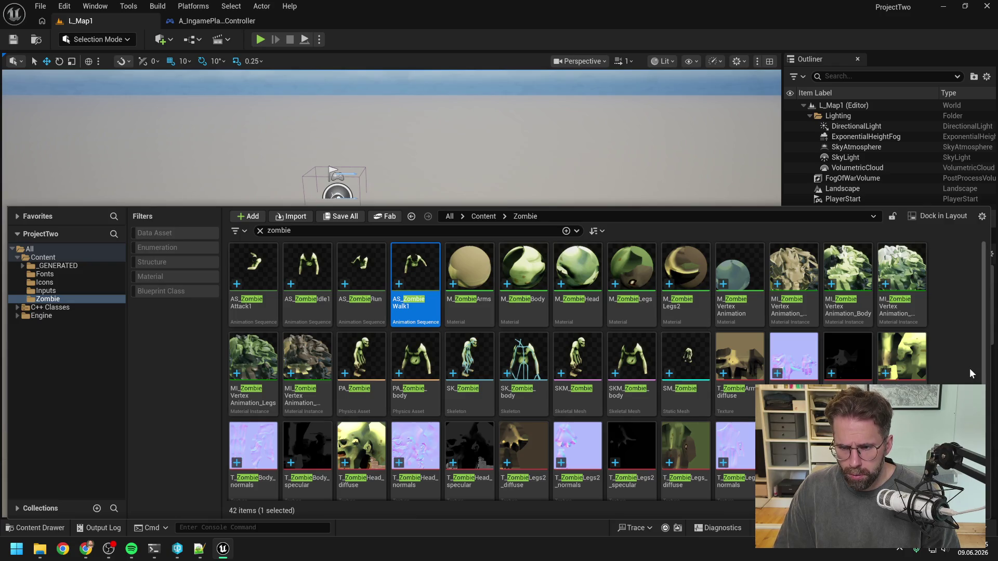
Show the zombie search results across all content in the Content Browser
scroll(970, 370, "down", 2)
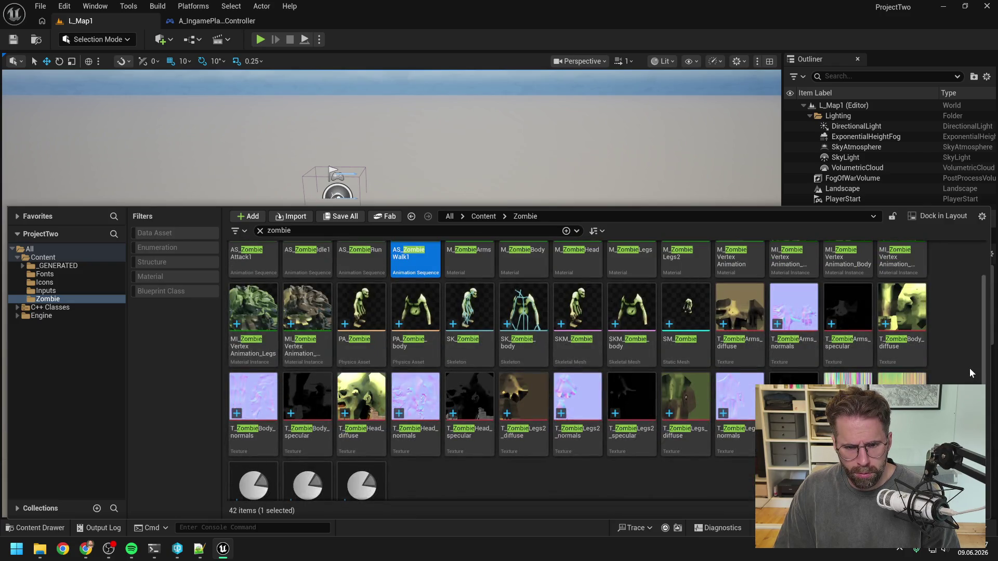
scroll(968, 367, "down", 1)
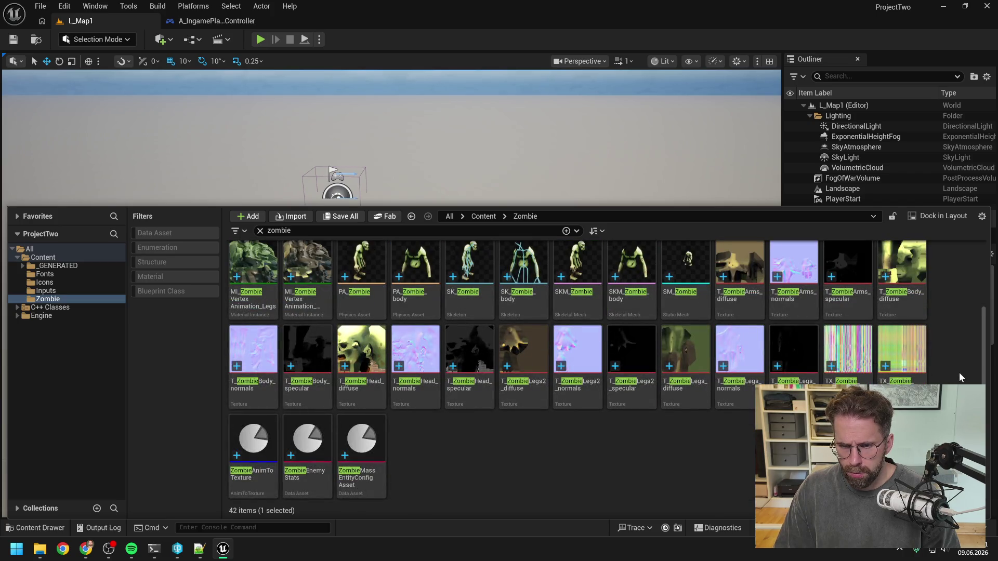
scroll(959, 372, "up", 2)
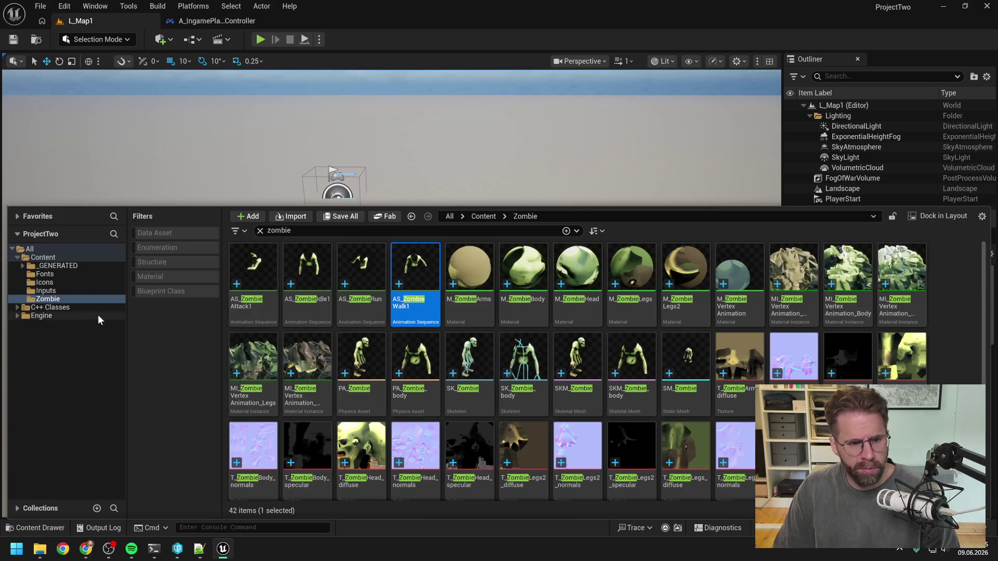
right_click(50, 266)
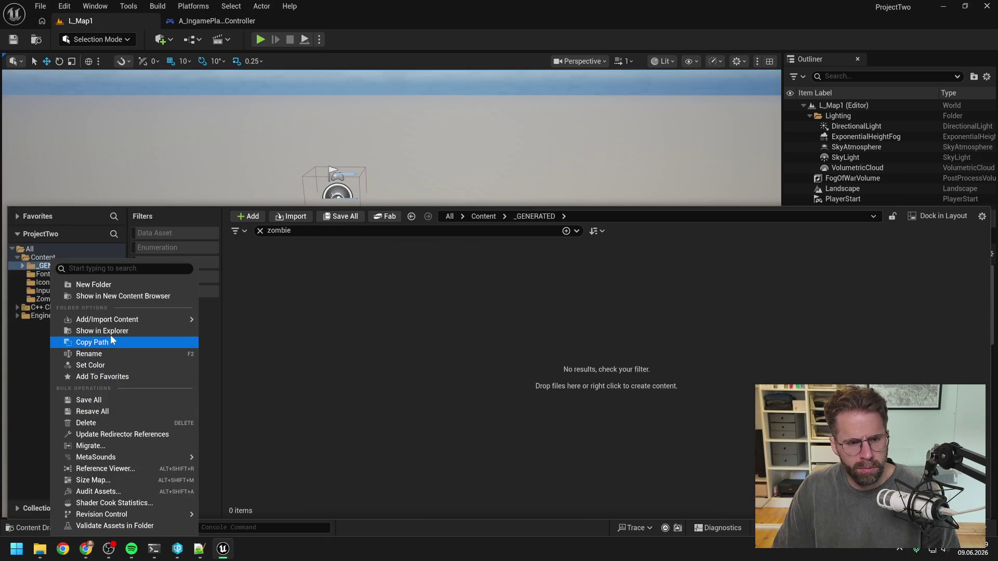
left_click(129, 437)
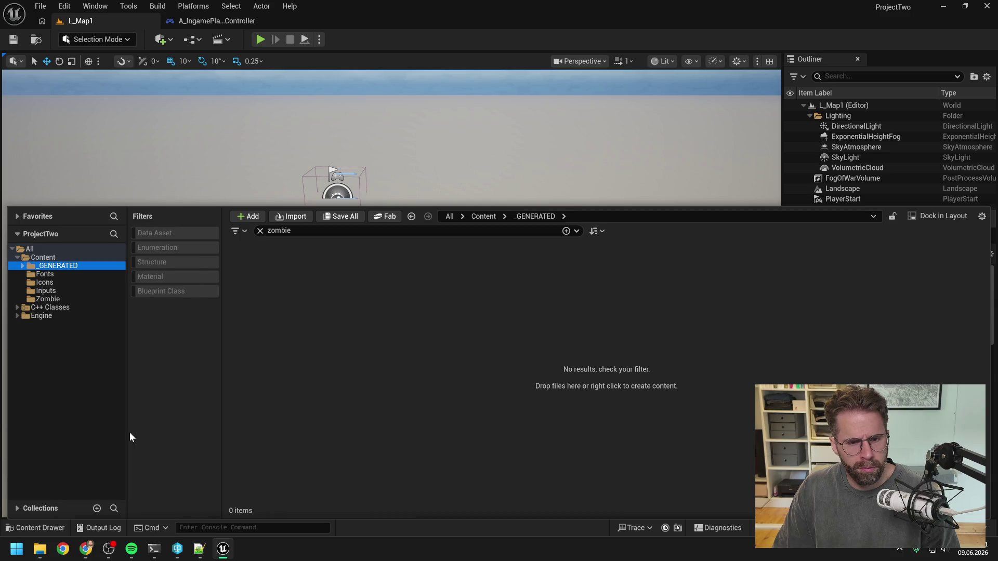
left_click(45, 248)
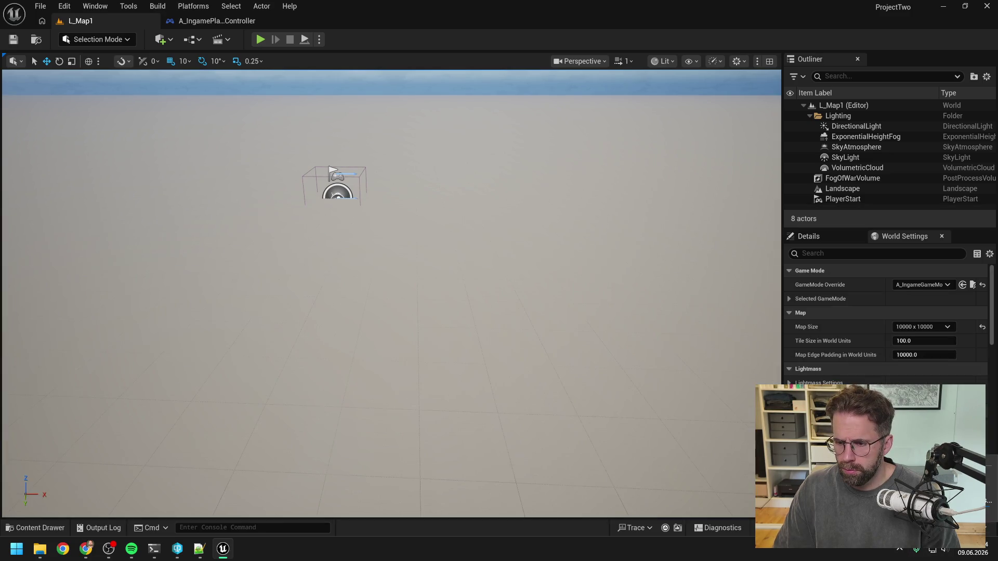
Open Revision Control View Changes and bring up options for the 90-file default changelist
left_click(957, 527)
left_click(935, 483)
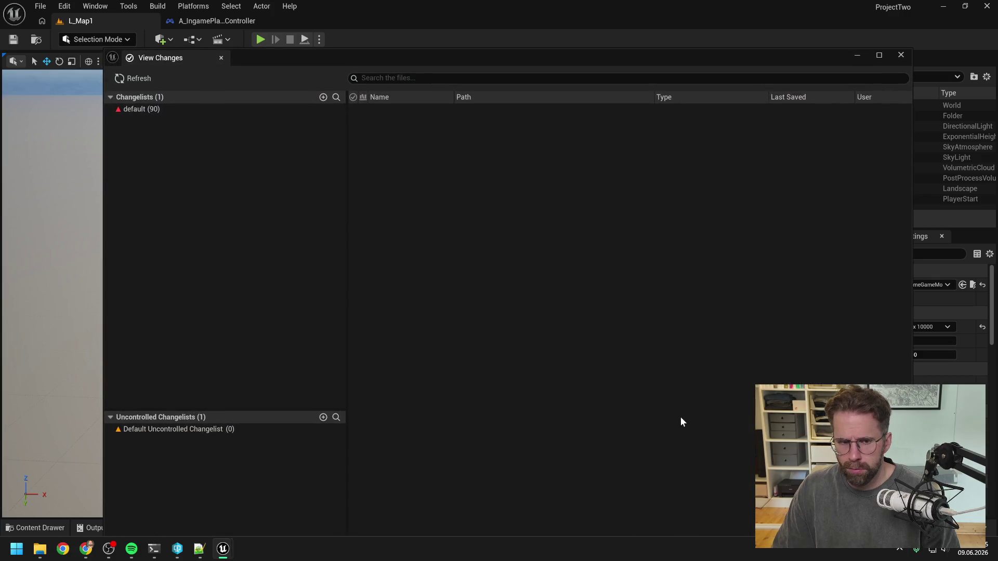
left_click(177, 109)
right_click(177, 108)
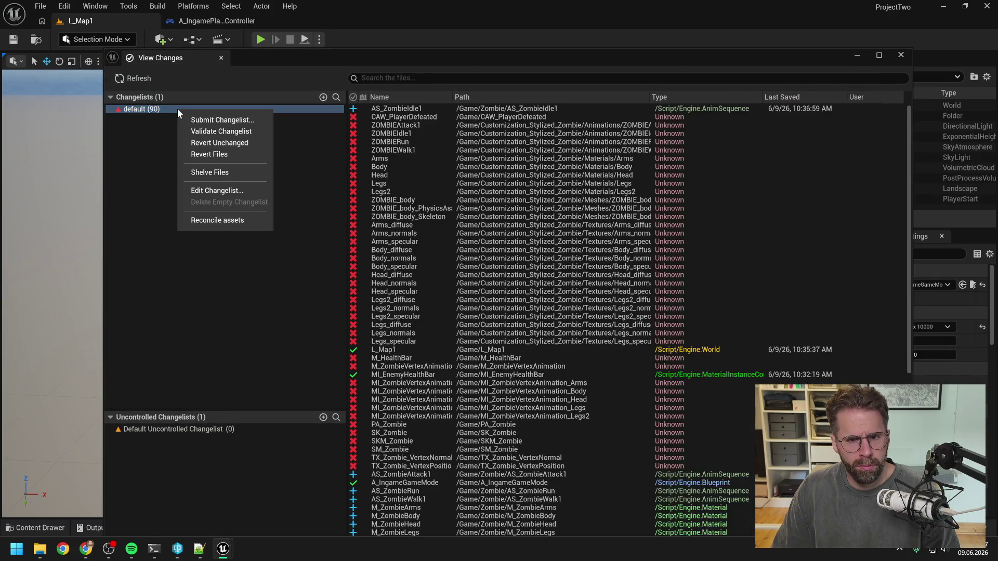
Submit the default changelist with description 'Cleaning up' and close the View Changes window
left_click(210, 120)
type("Cleani")
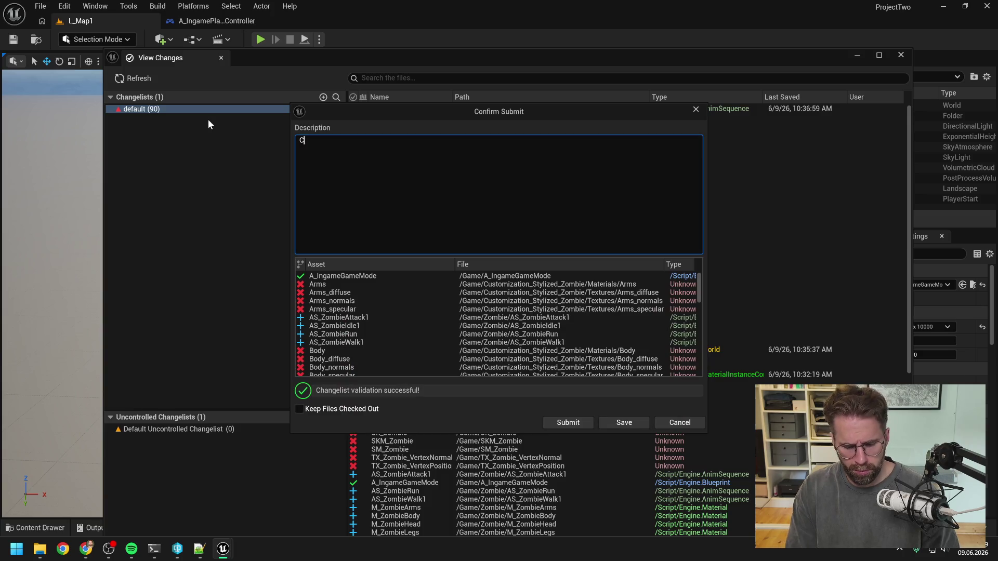
type("ng up")
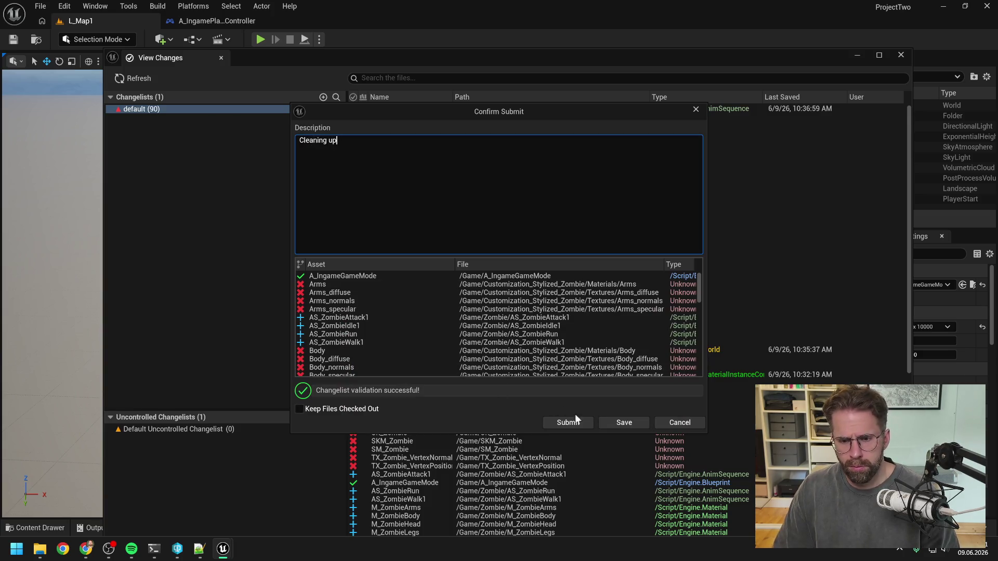
left_click(576, 420)
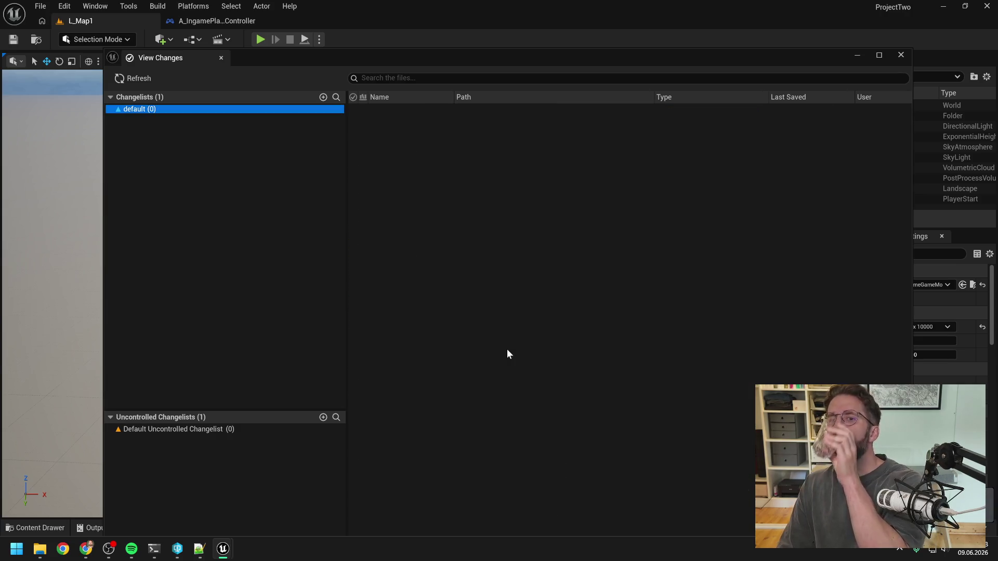
left_click(901, 55)
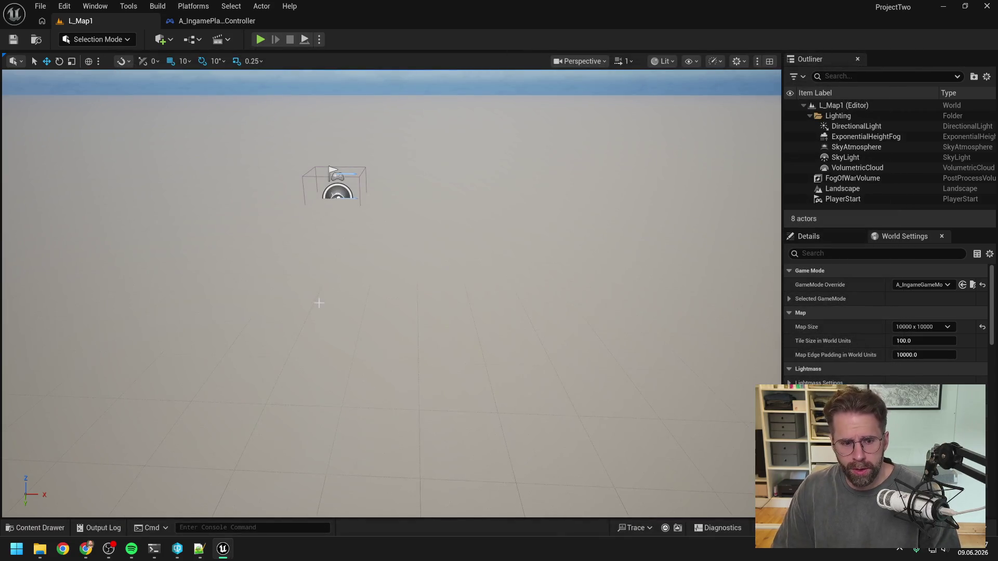
Discard the drafted message in the Claude Code terminal and run /compact
left_click(153, 549)
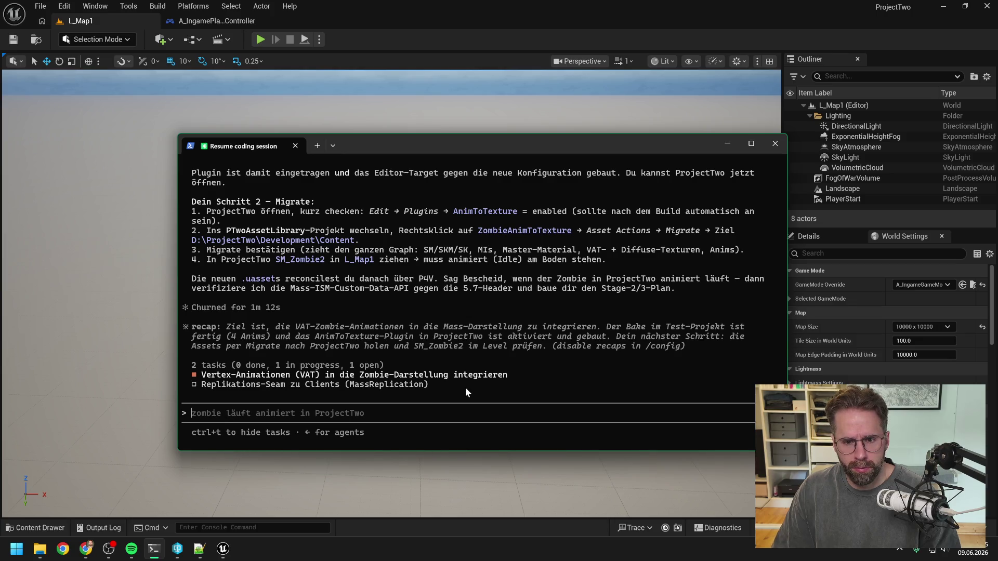
type("alles d")
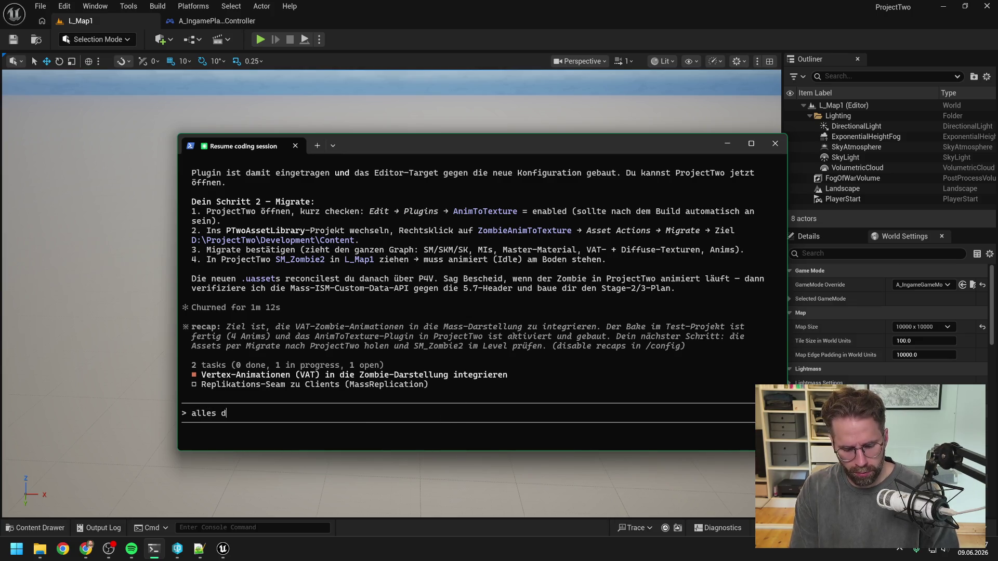
type("rüben und läuft,")
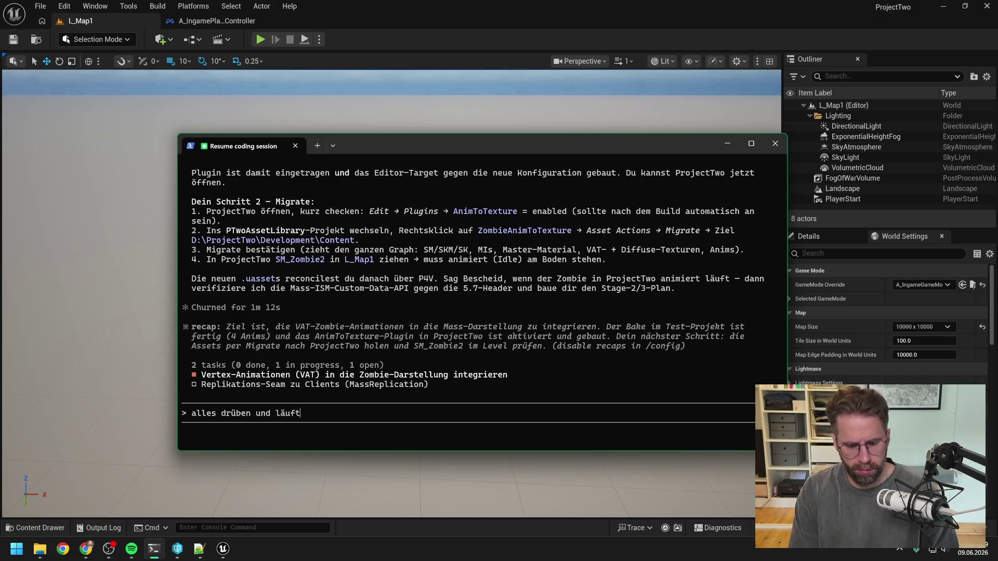
key("BackSpace")
key("BackSpace")
key("BackSpace")
type("/compa")
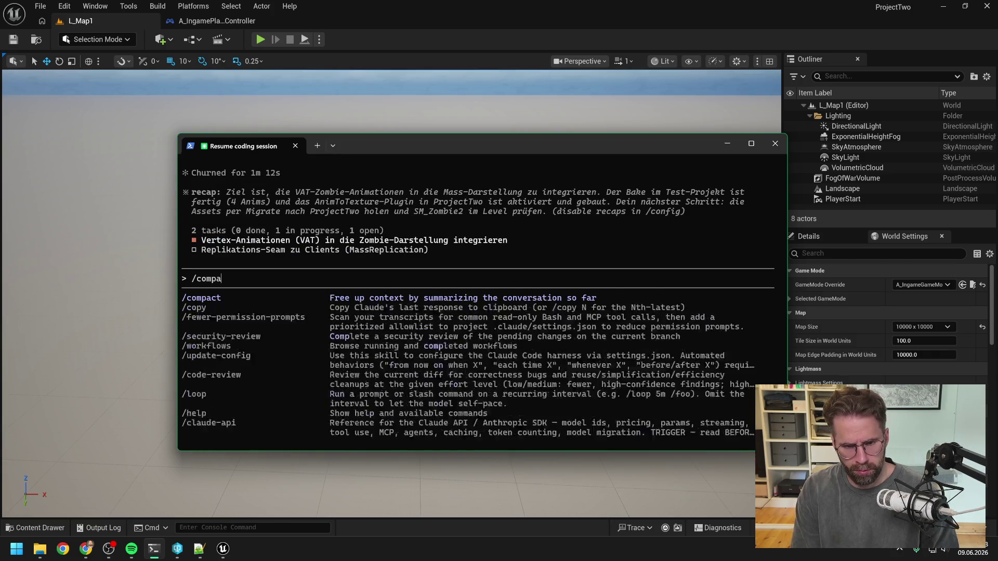
type("ct")
key("Return")
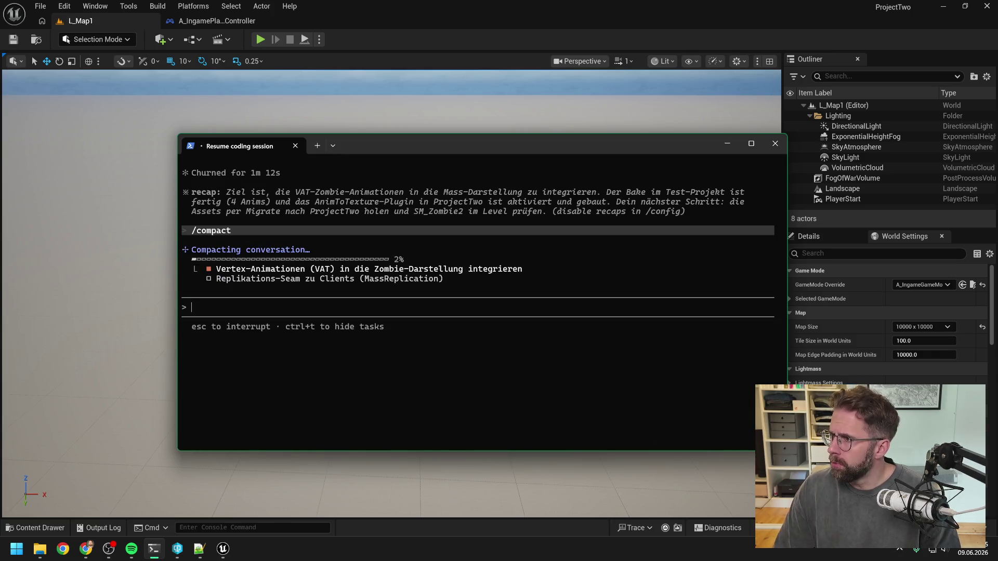
key("alt+Tab")
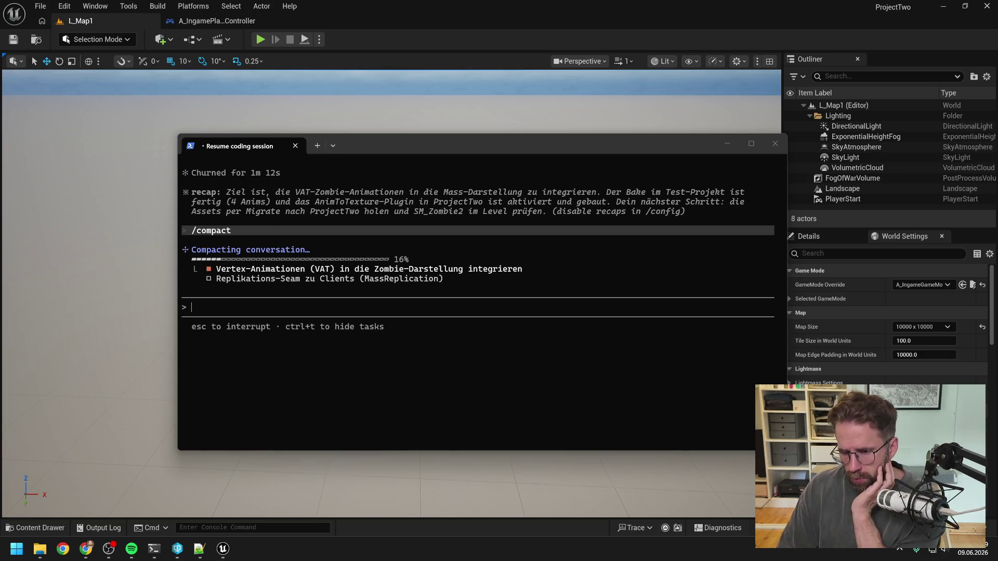
left_click(437, 138)
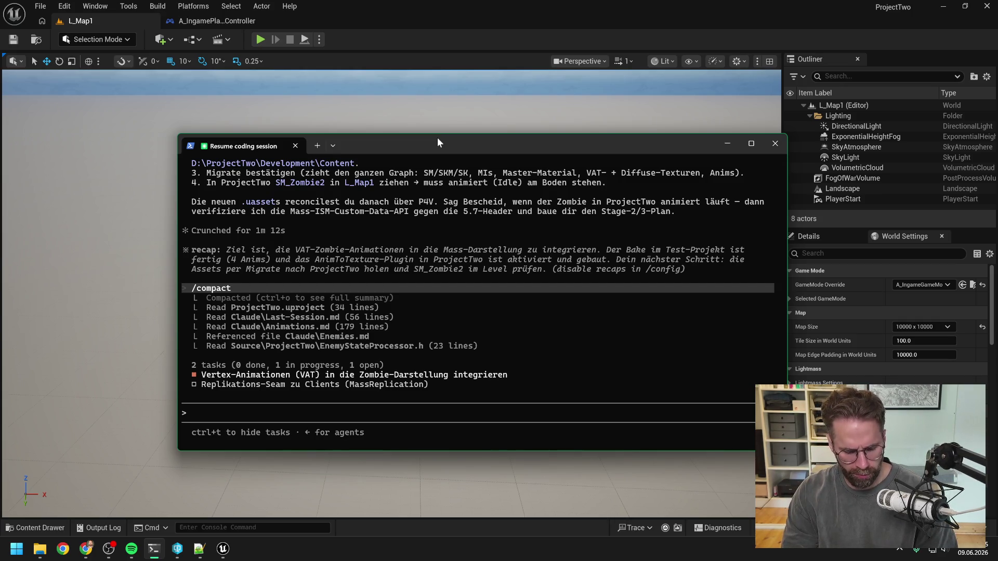
Send the agent 'migration fertig, funktioniert alles kann weitergehen'
type("ich")
key("BackSpace")
key("BackSpace")
key("BackSpace")
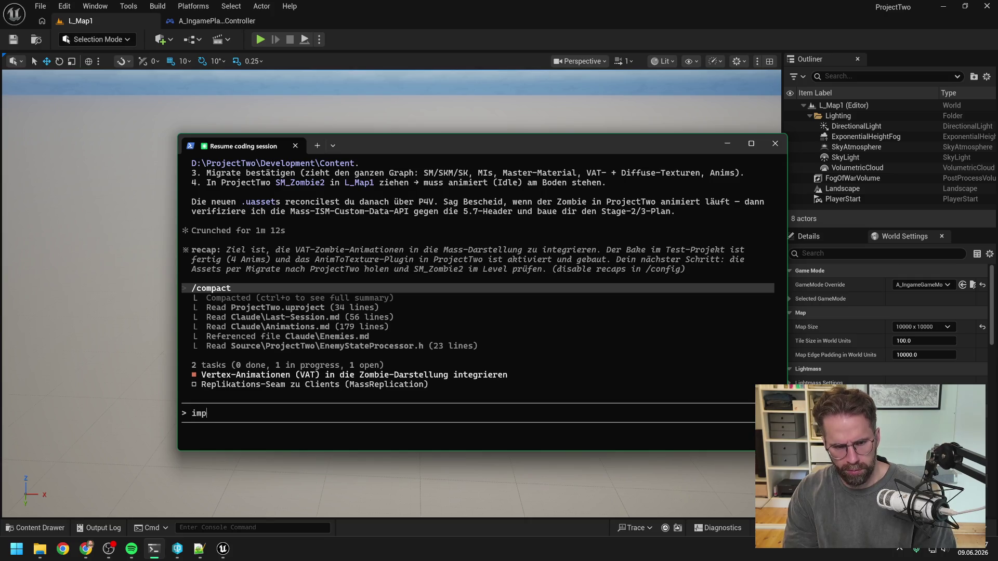
type("migrat")
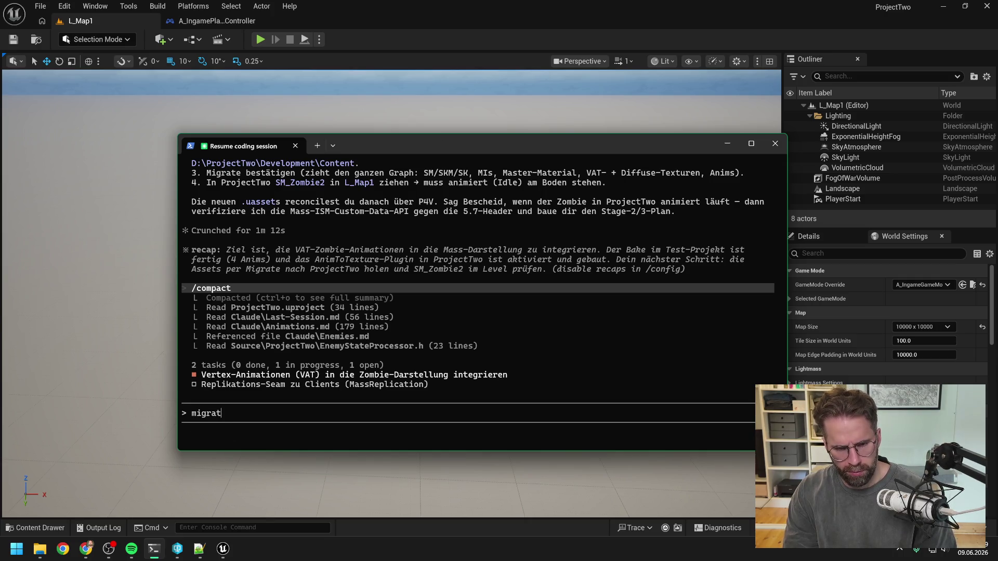
type("ion fertig, funktioniert alles ")
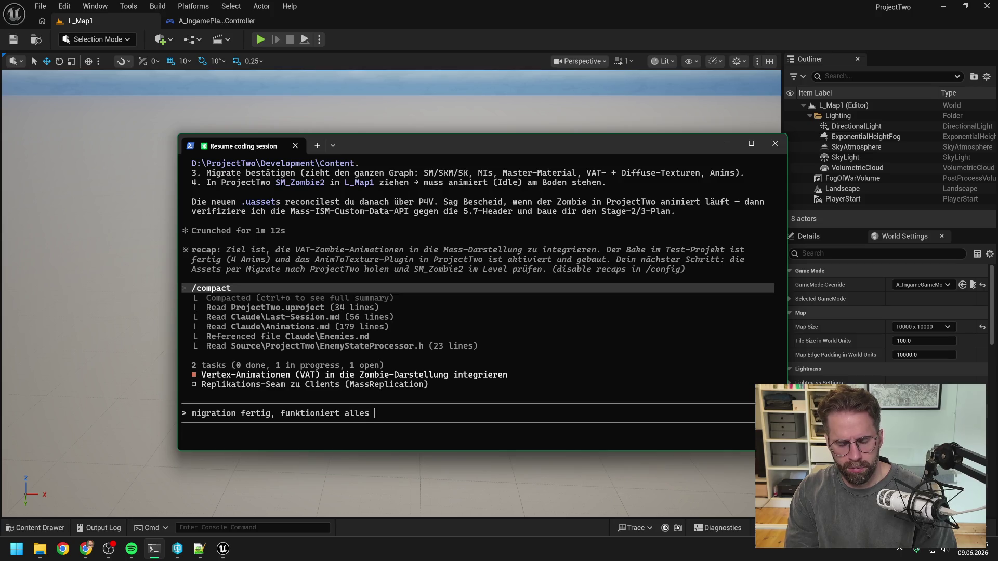
type(" kann weitergeh")
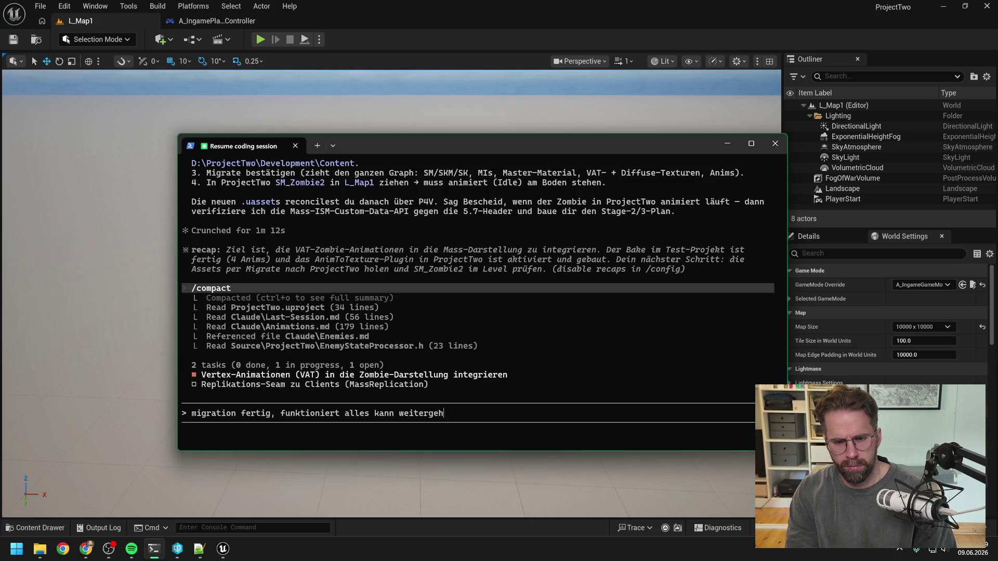
type("en")
key("Return")
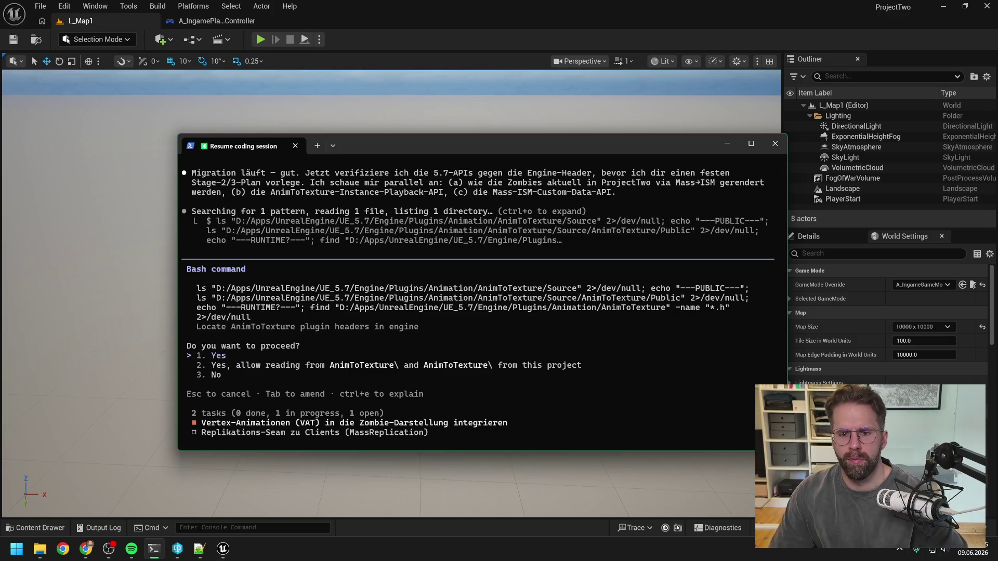
Approve the agent's two Bash searches for the AnimToTexture plugin headers
key("Return")
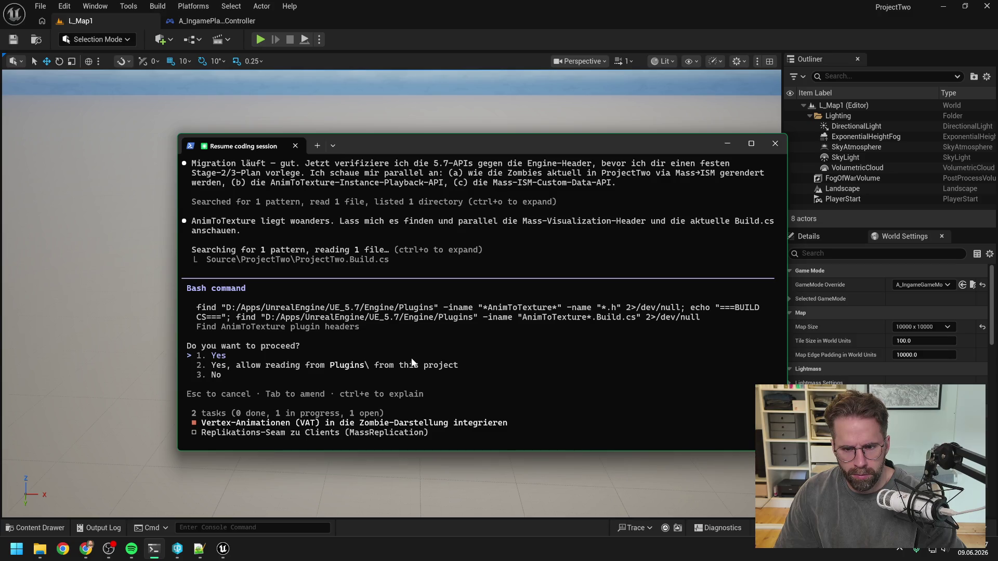
key("Return")
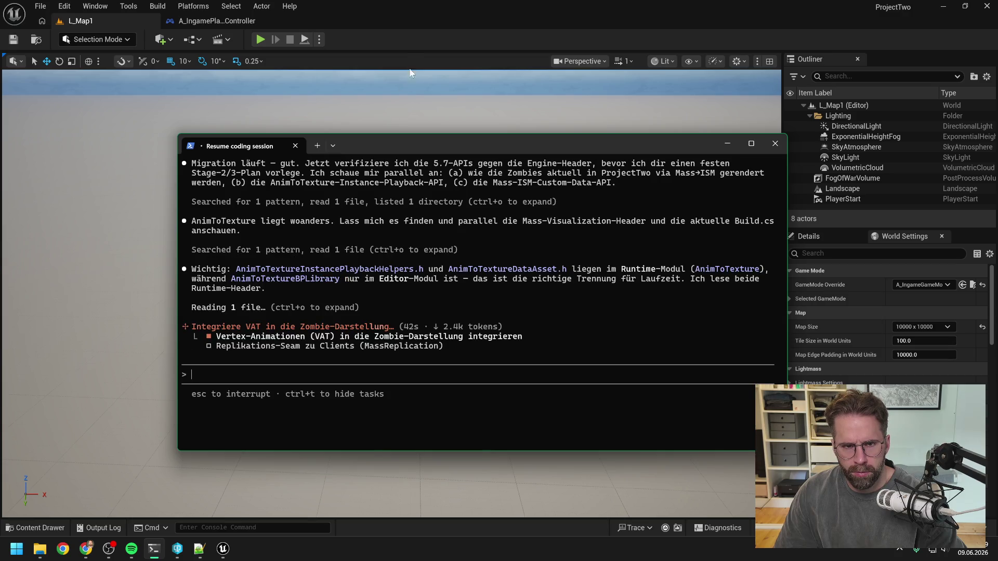
left_click(411, 46)
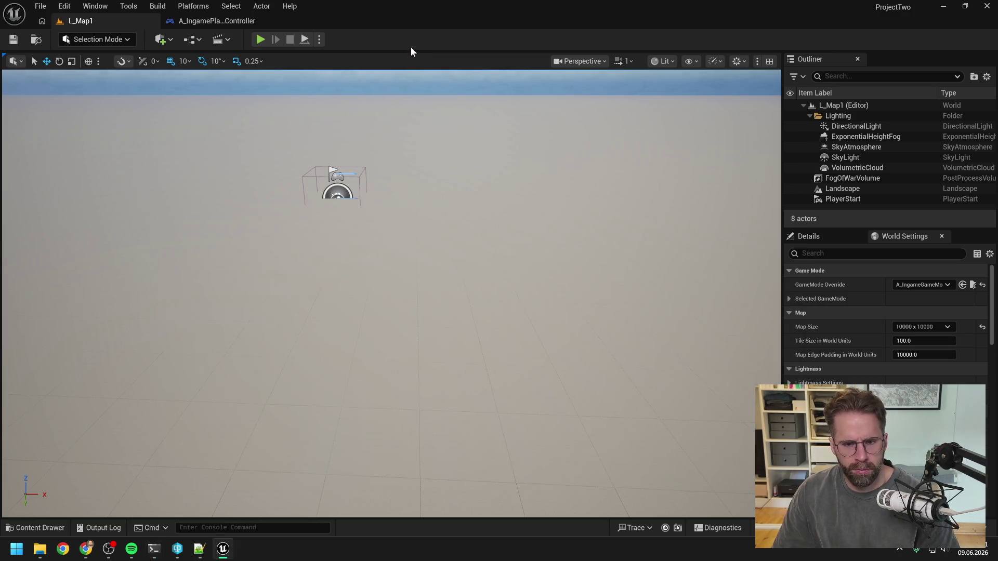
Check the zombie assets in the content drawer, then return to Claude Code
key("ctrl+space")
scroll(577, 375, "down", 2)
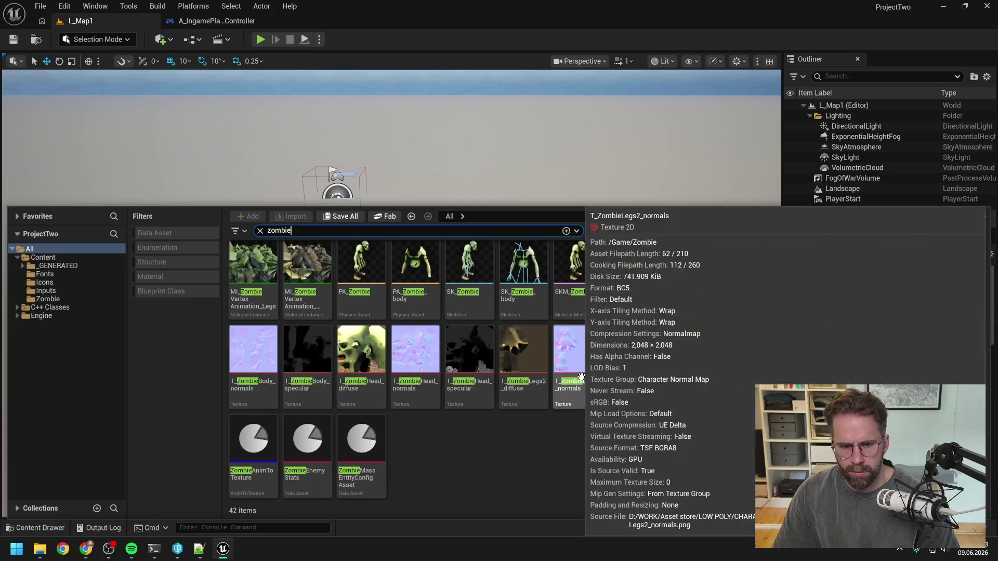
key("ctrl+space")
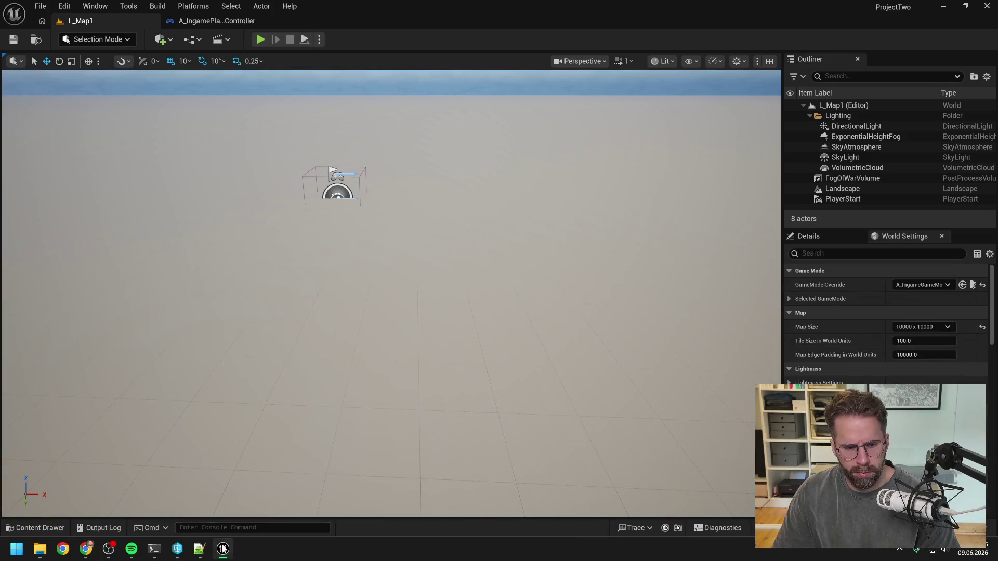
left_click(152, 549)
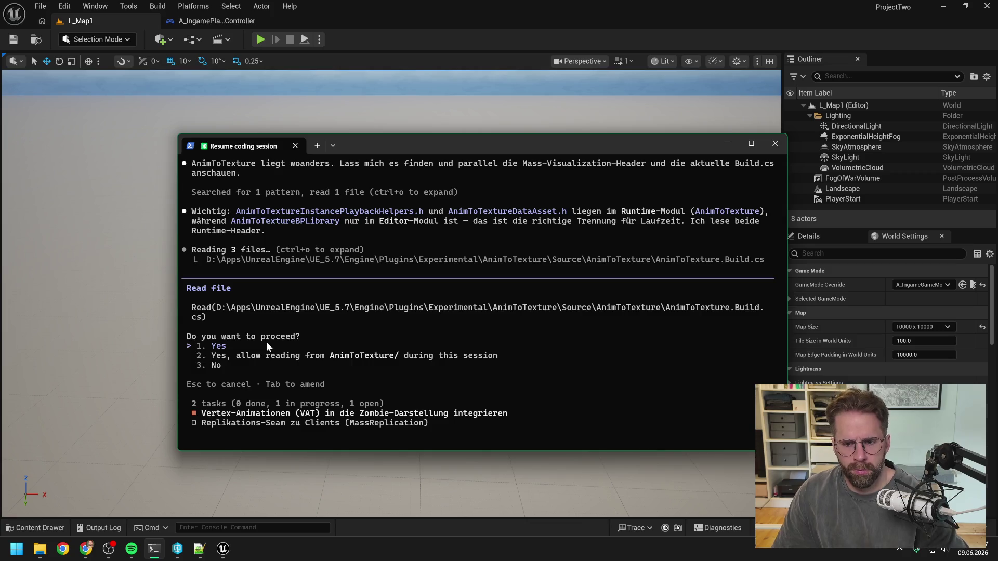
Approve the AnimToTexture file reads and Mass Representation header search, then play L_Map1
key("Return")
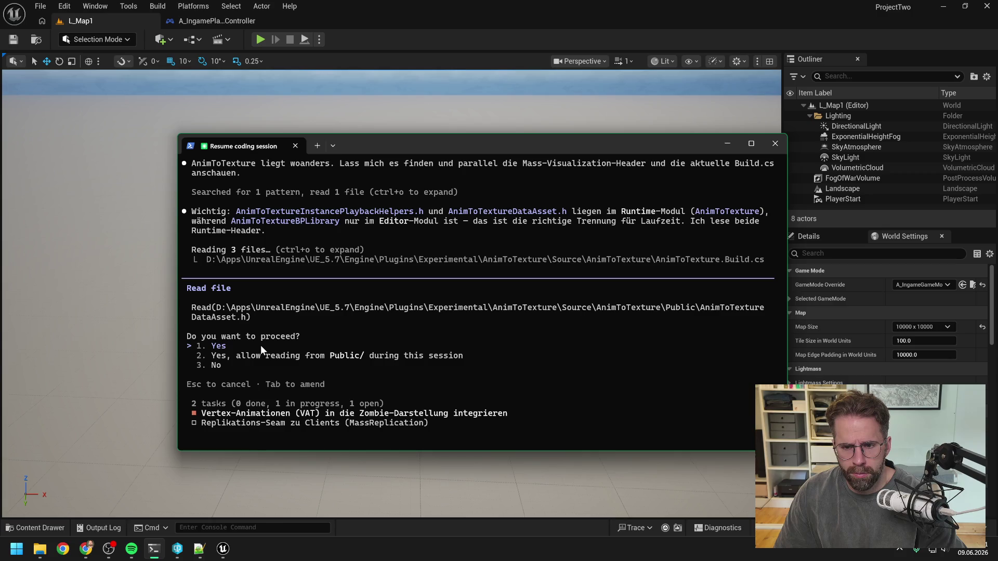
key("Return")
key("Return")
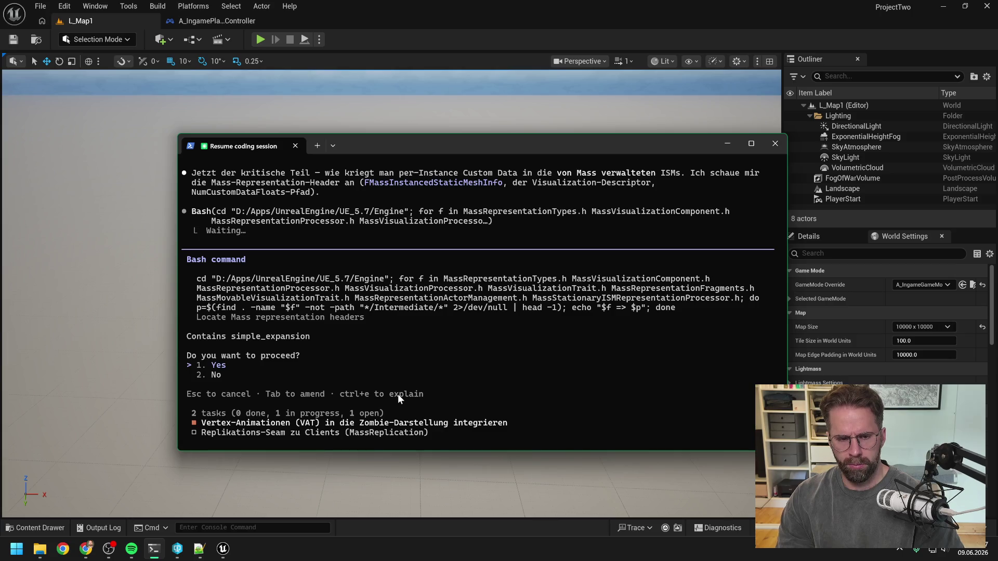
key("Return")
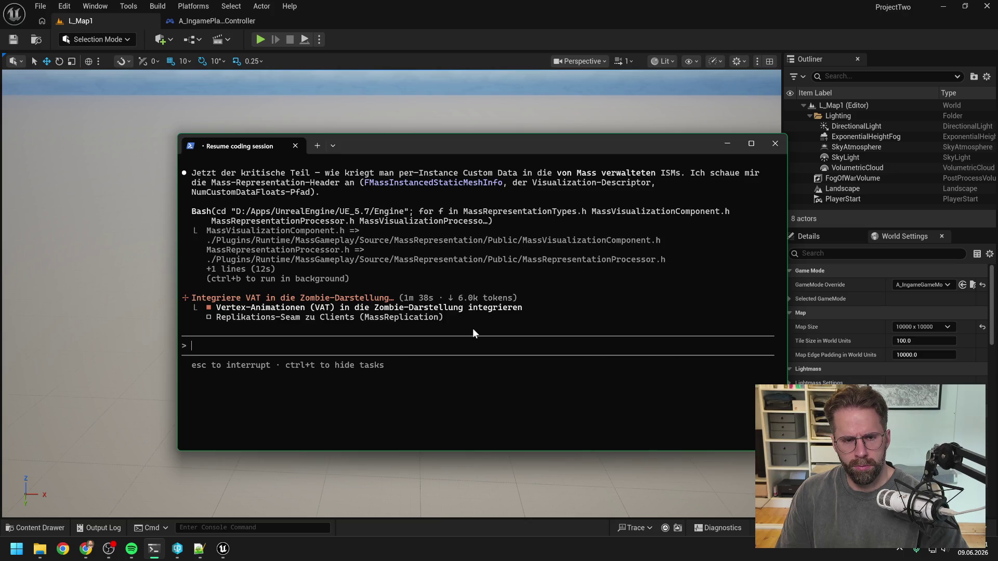
left_click(259, 39)
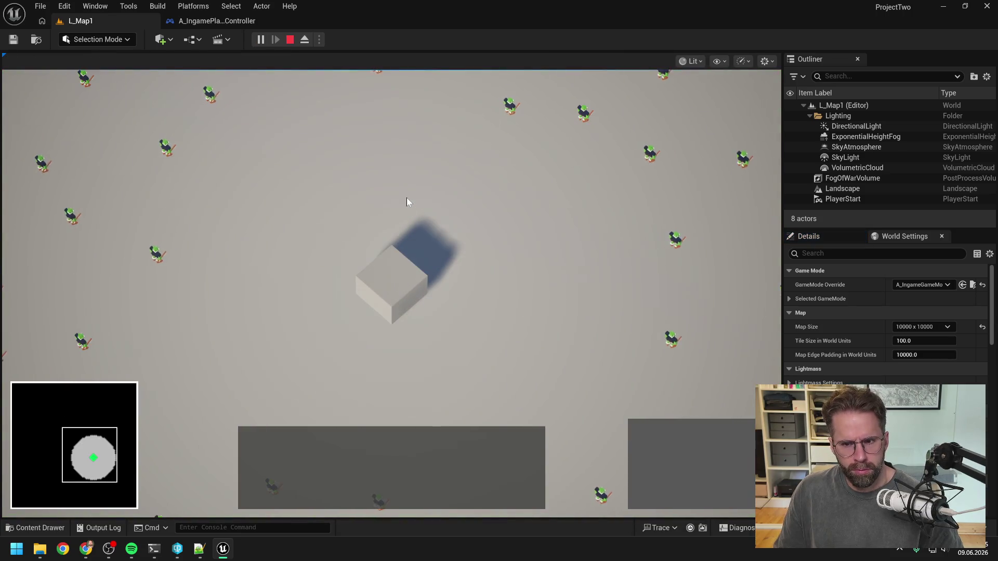
Stop play, clear the zombie search filter, and inspect ZombieEnemyStats in the Zombie folder
key("Escape")
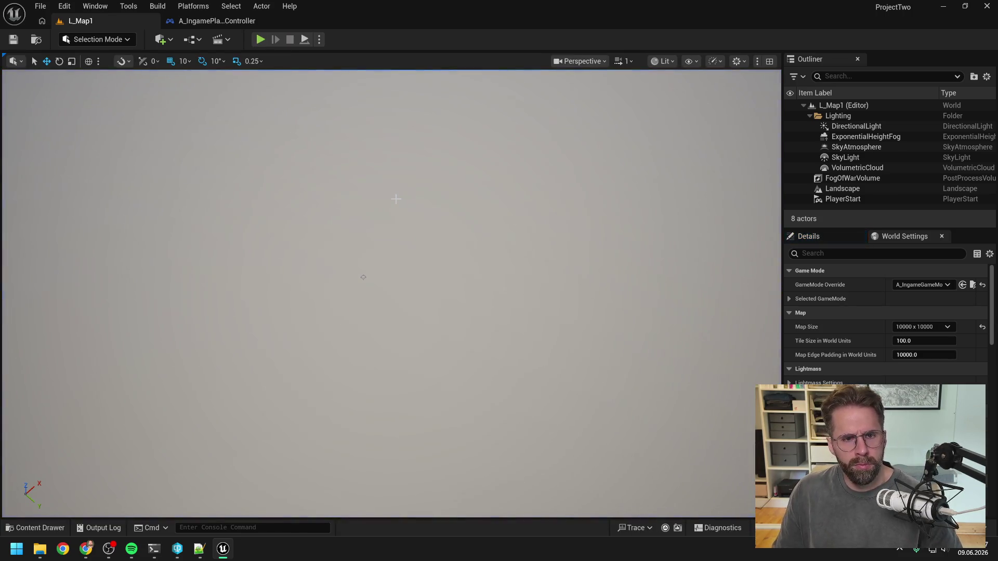
key("ctrl+space")
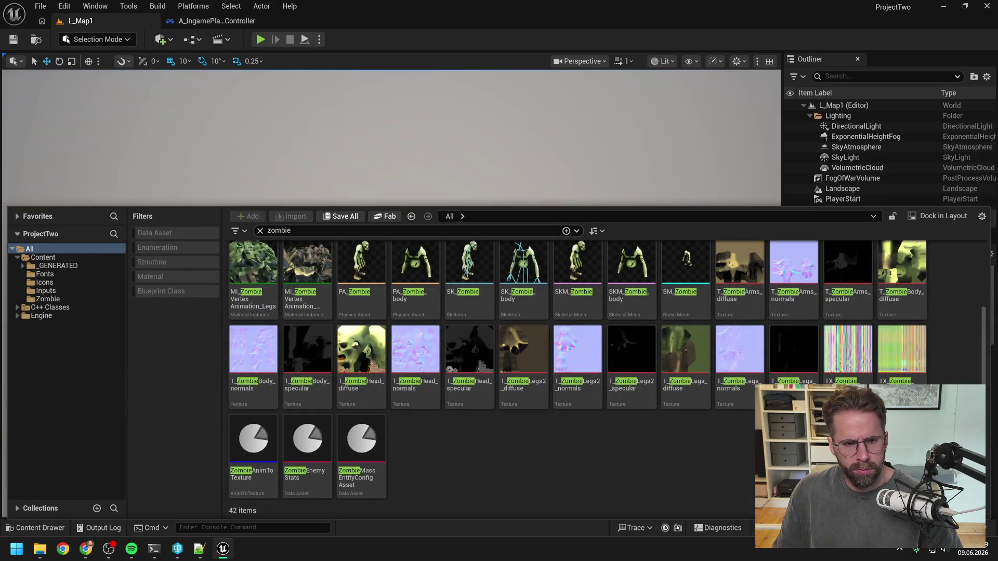
key("ctrl+a")
key("BackSpace")
left_click(257, 370)
left_click(85, 299)
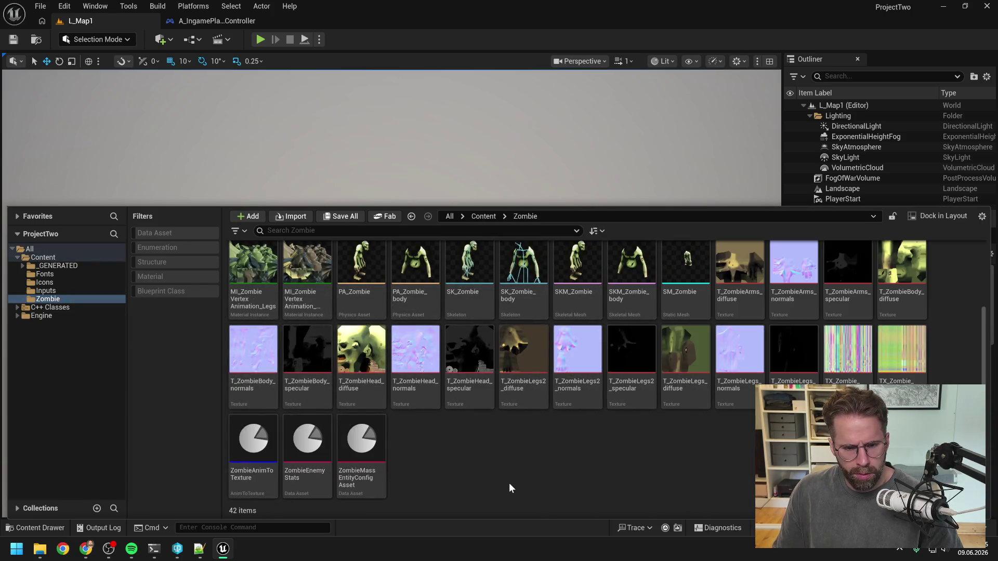
double_click(308, 439)
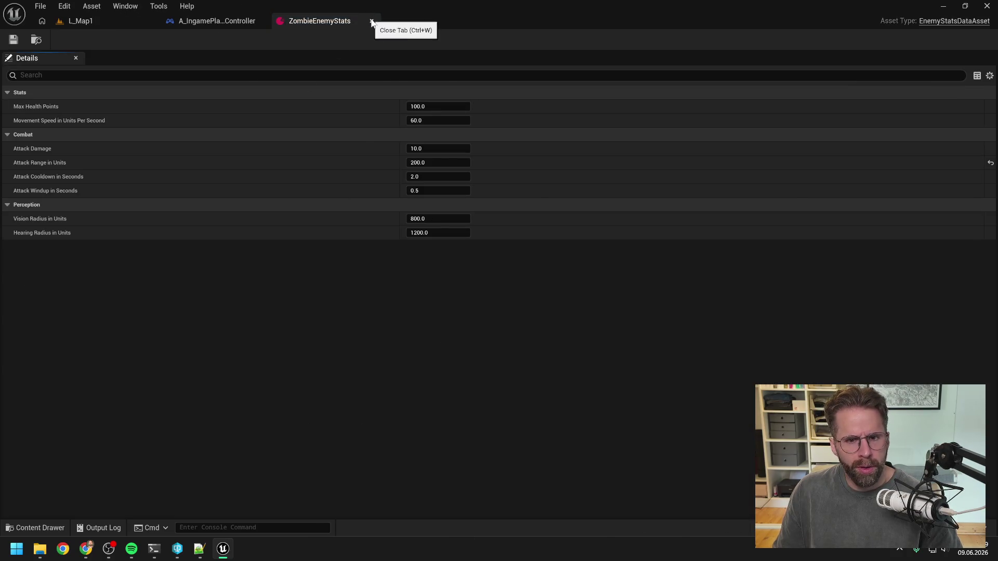
left_click(372, 20)
Open the Reference Viewer for the SM_Peon mesh in the Content folder
key("ctrl+space")
scroll(476, 465, "up", 2)
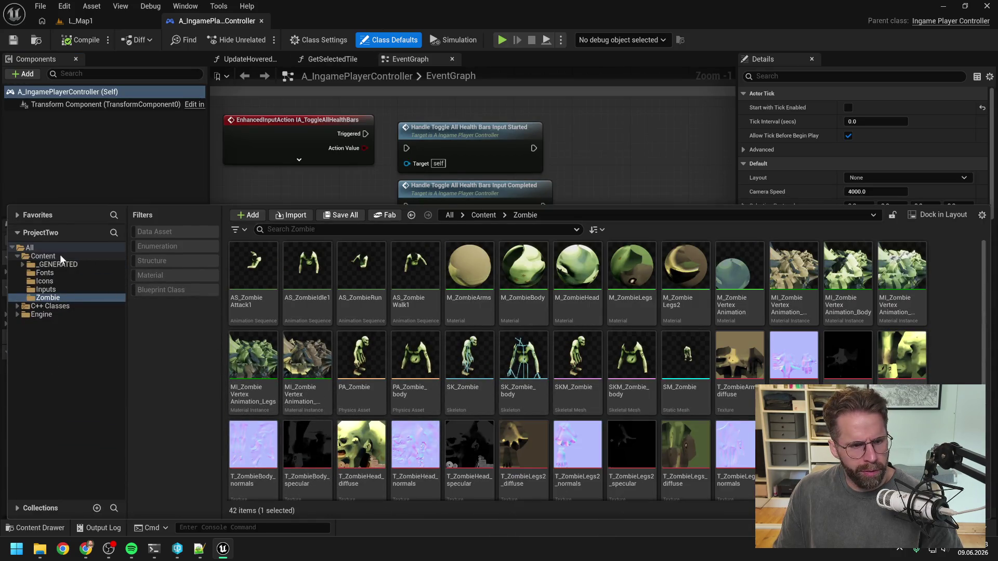
left_click(43, 257)
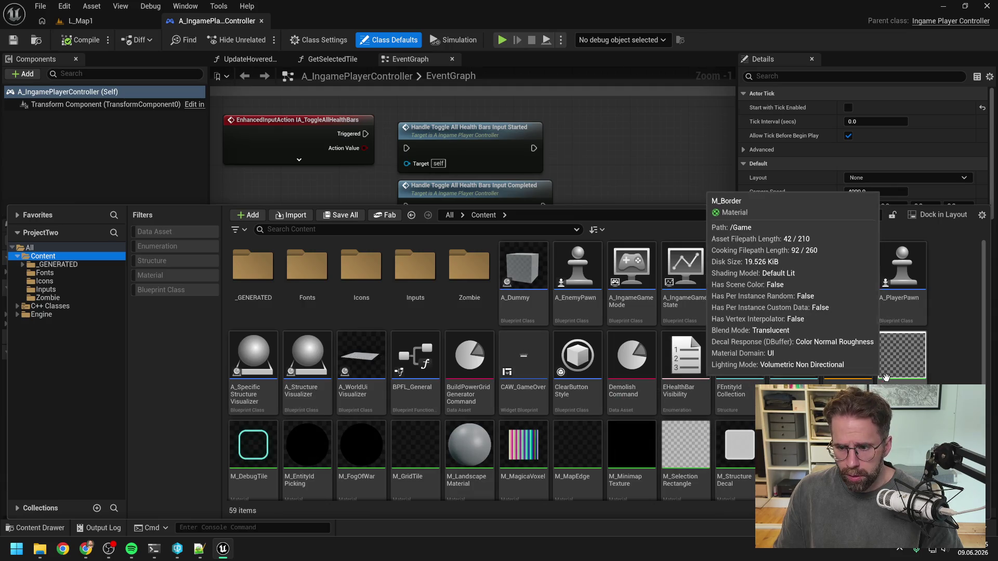
scroll(951, 350, "down", 3)
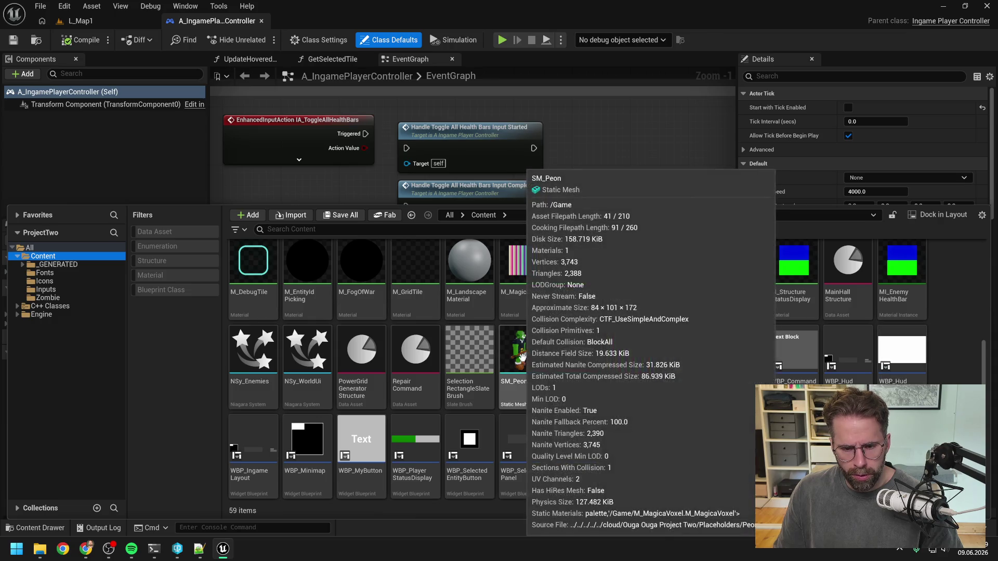
right_click(522, 357)
mouse_move(574, 338)
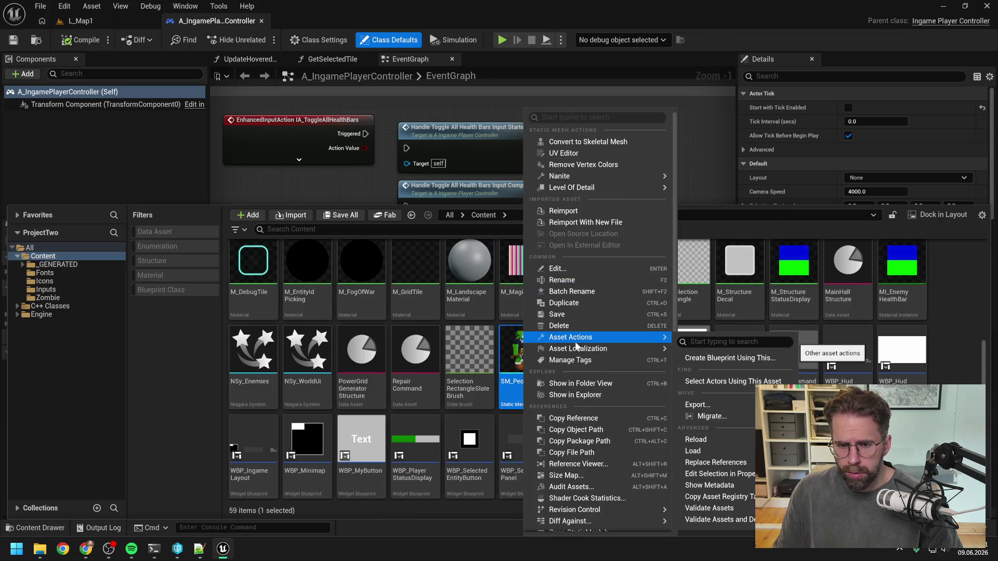
left_click(578, 464)
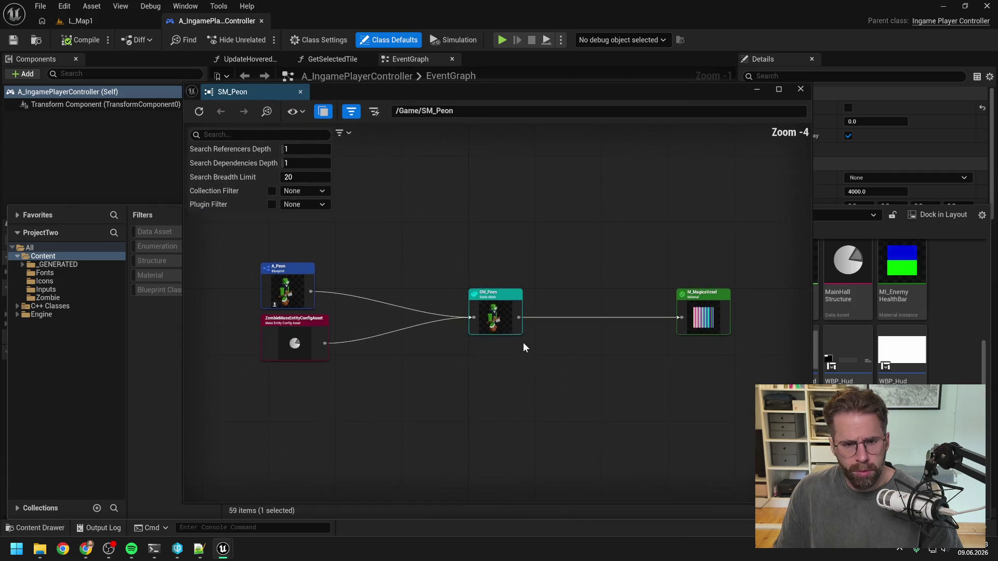
Close the reference graph and open ZombieMassEntityConfigAsset from the Zombie folder
scroll(291, 332, "up", 4)
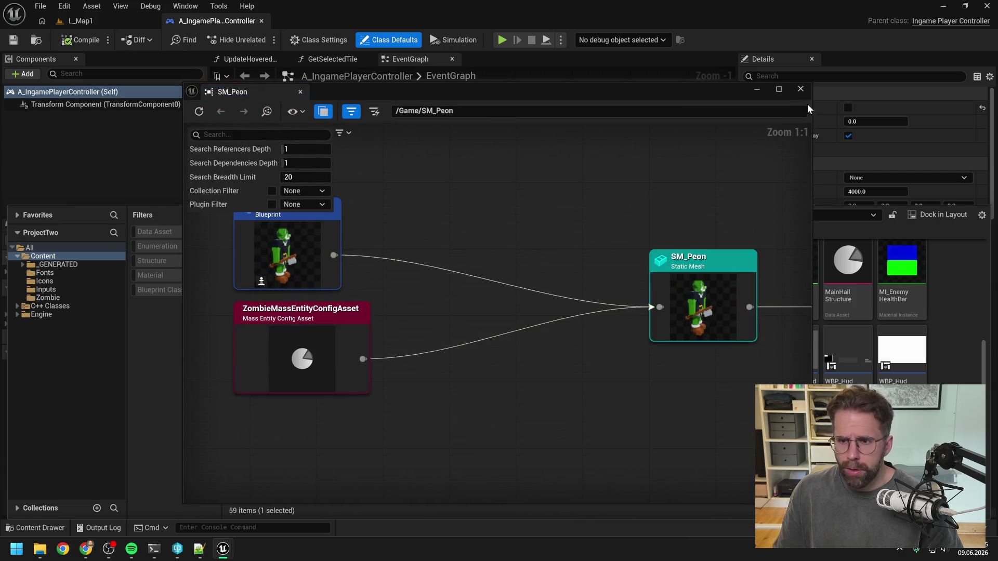
left_click(800, 90)
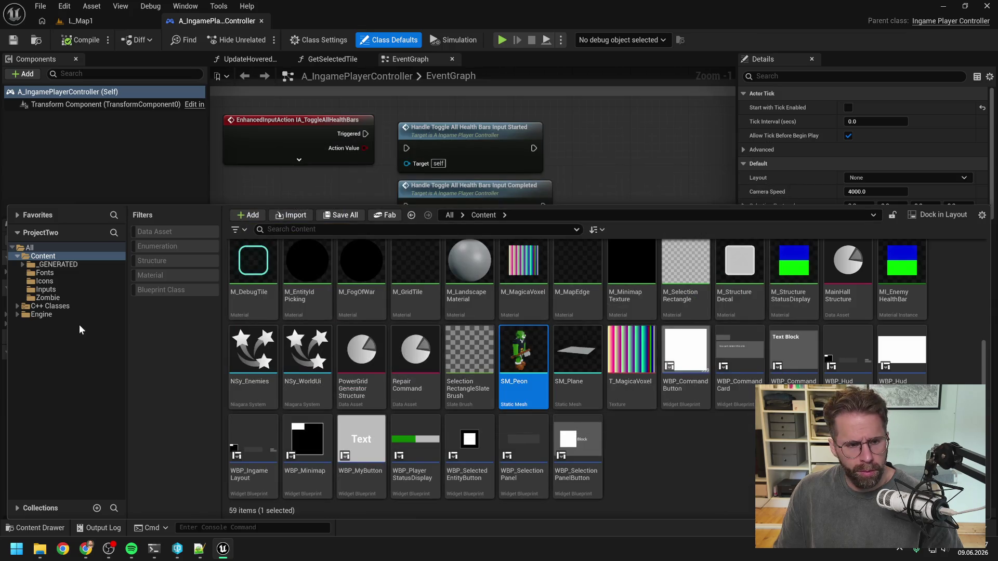
left_click(52, 298)
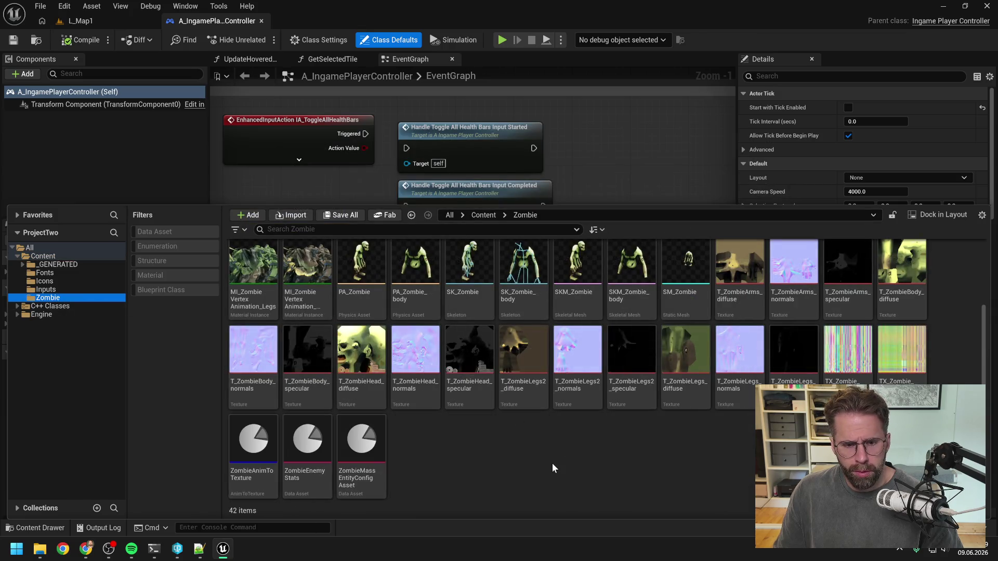
double_click(361, 447)
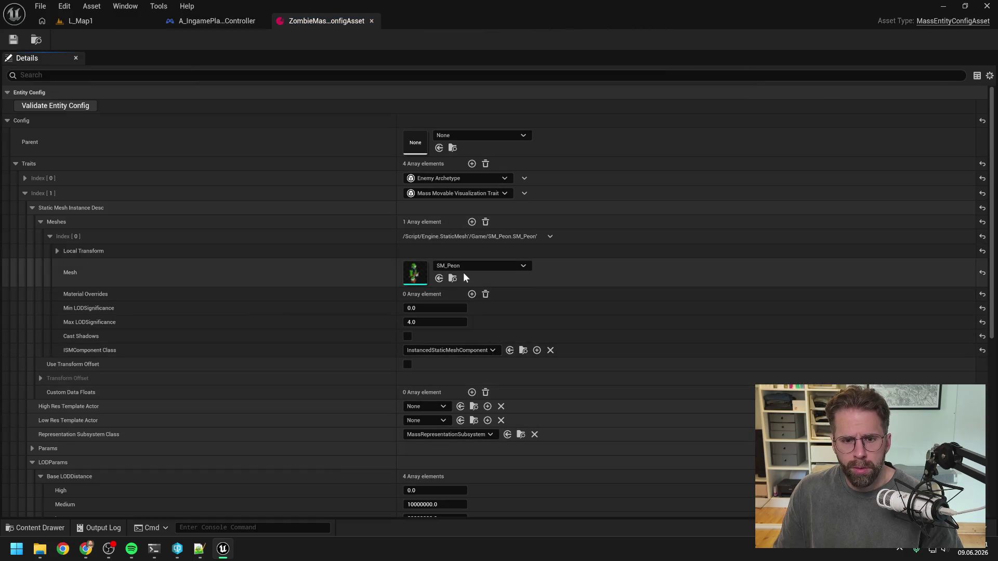
Set the entity config's mesh to SM_Zombie and save it, making the asset writable
left_click(465, 267)
type("zombie")
left_click(513, 382)
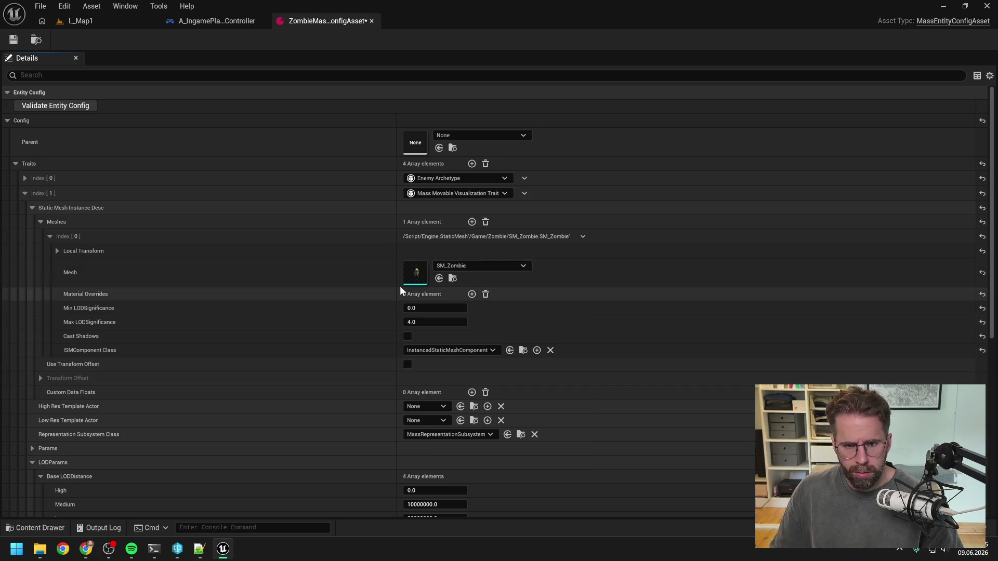
left_click(13, 39)
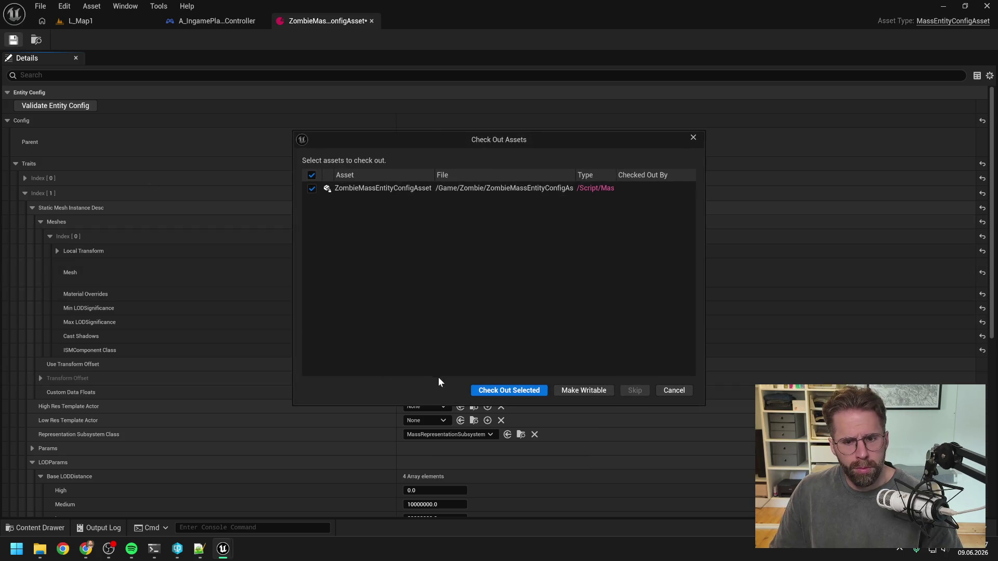
left_click(493, 390)
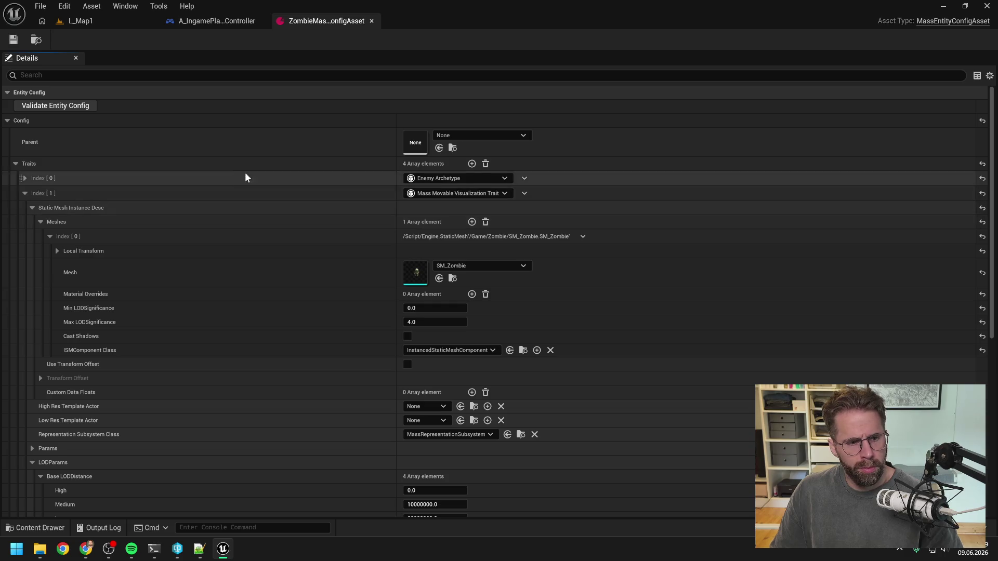
Play L_Map1 and pan the game camera around the cube to look for zombies
left_click(103, 20)
left_click(260, 40)
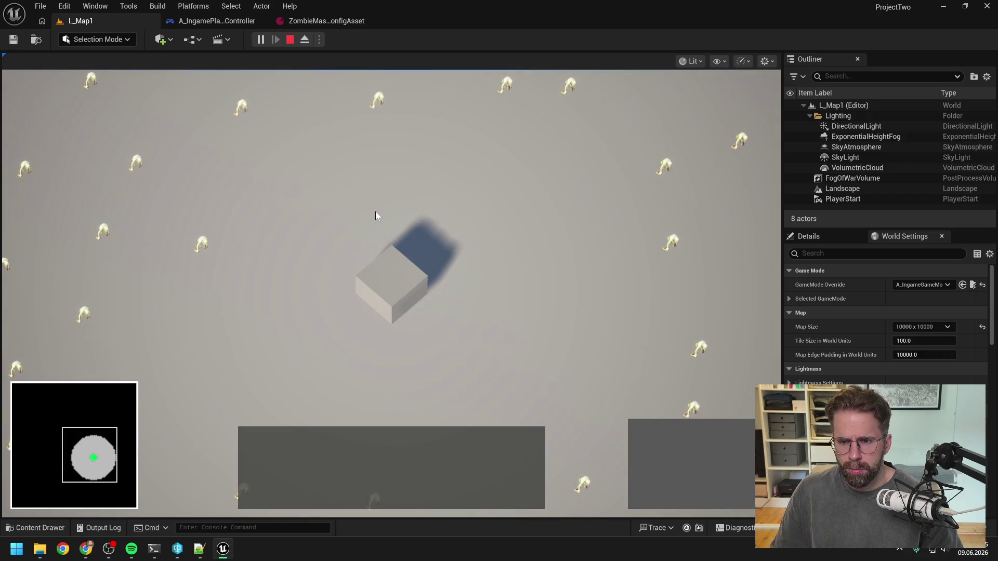
key("a")
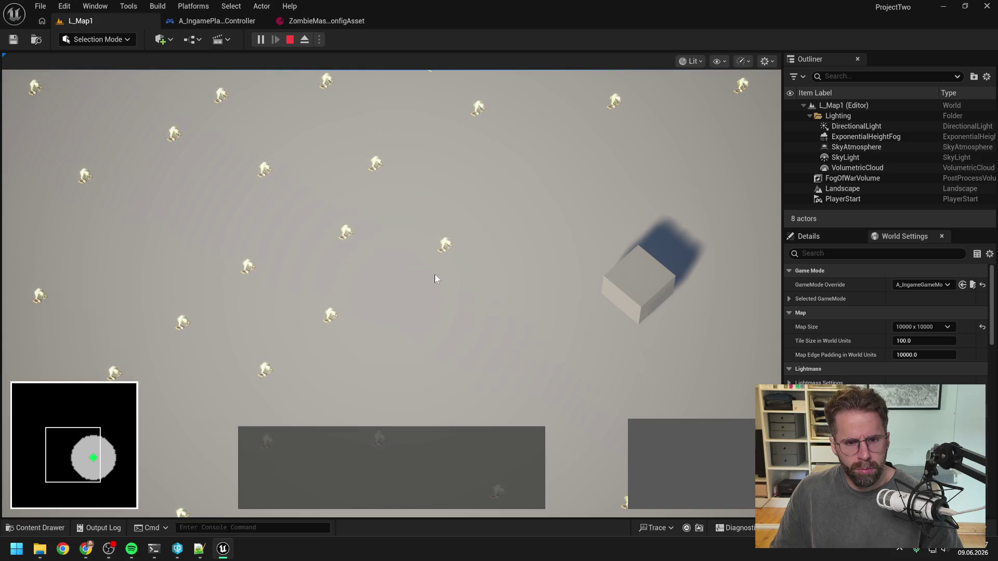
scroll(434, 270, "up", 5)
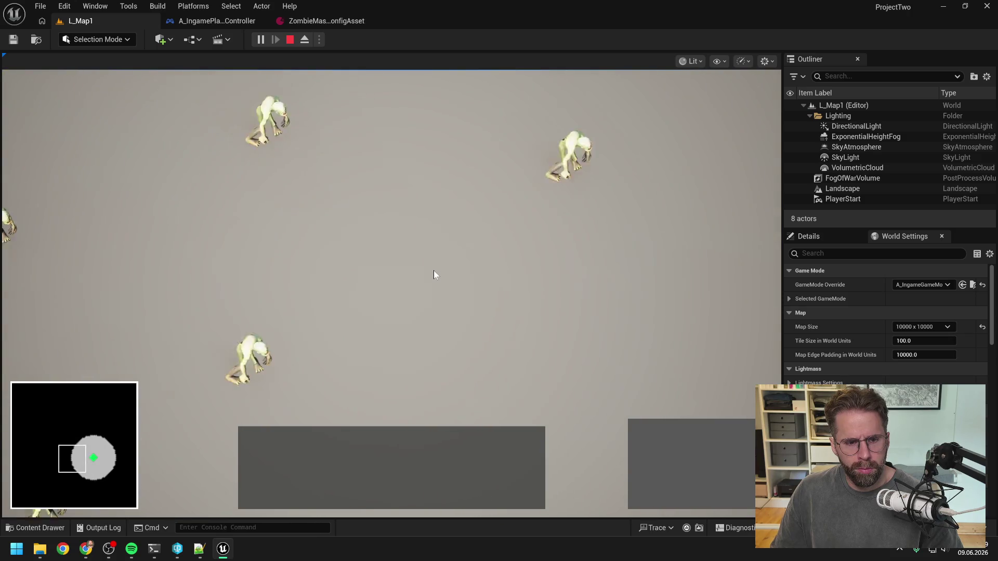
scroll(434, 270, "down", 5)
key("d")
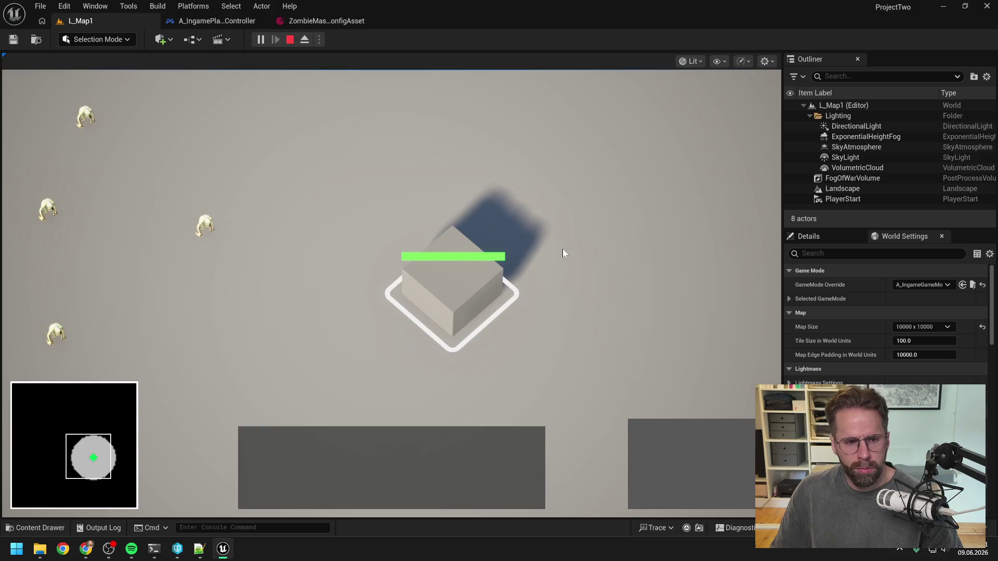
left_click(555, 249)
scroll(556, 248, "down", 5)
key("d")
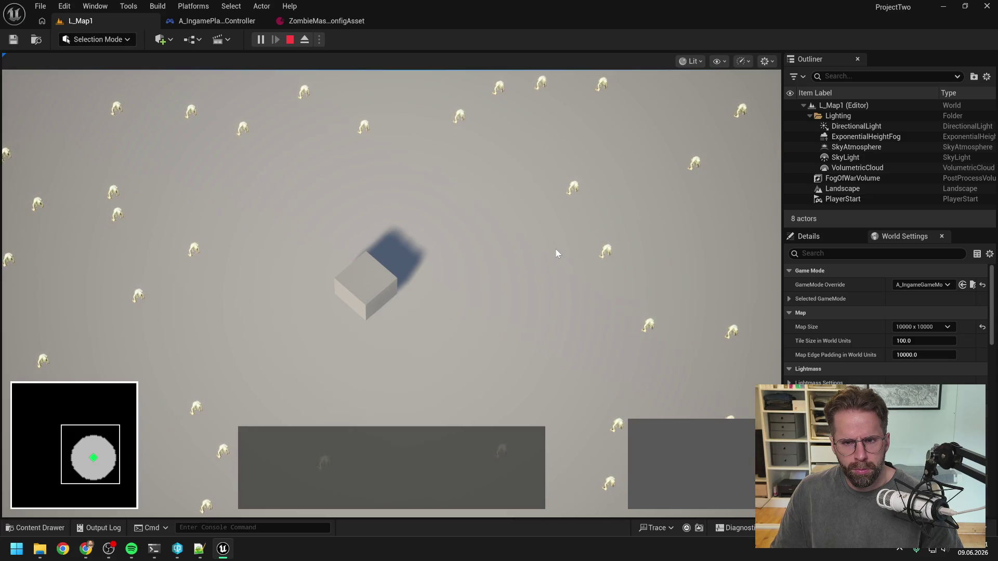
key("w")
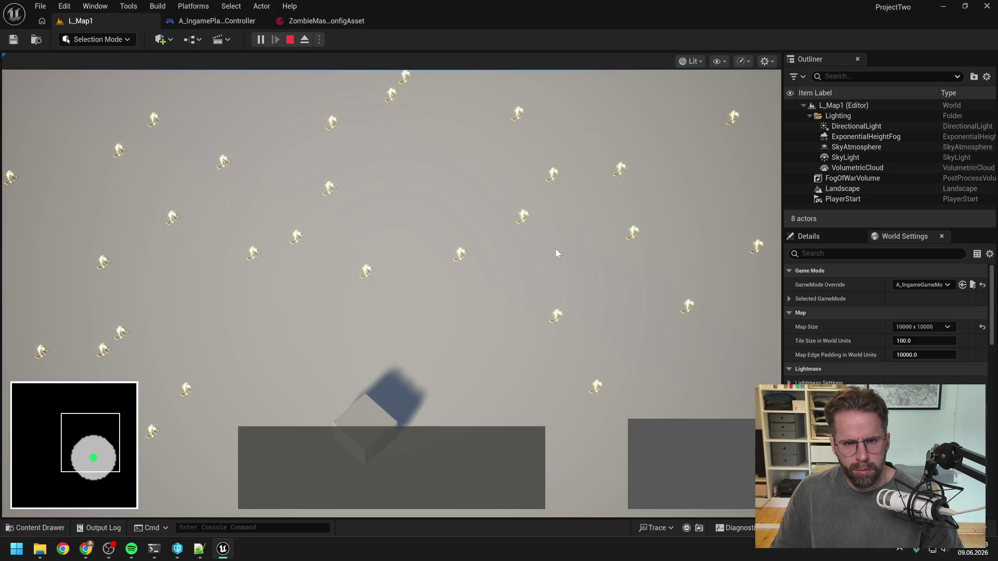
key("s")
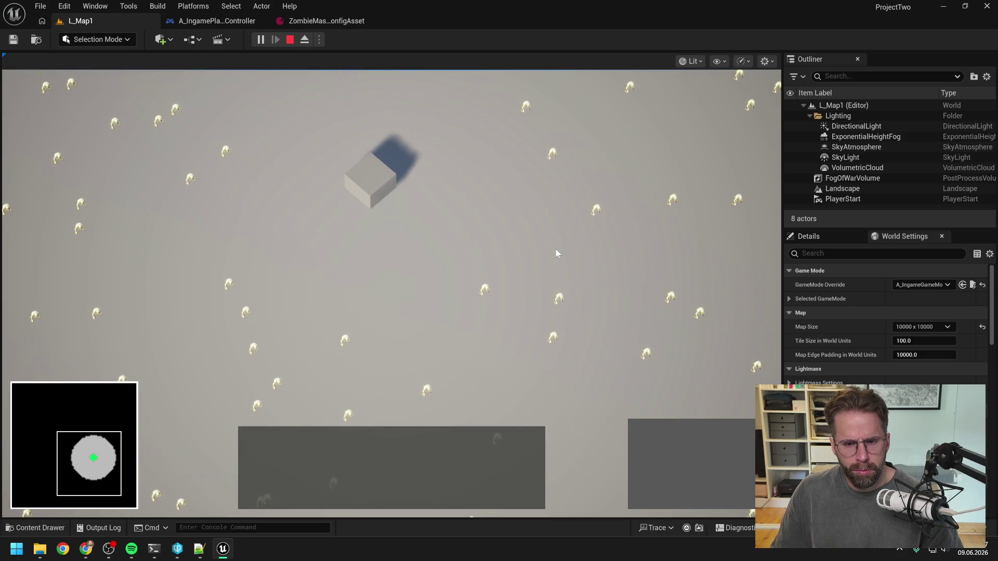
Stop the play session and approve the agent's custom data search in Claude Code
key("s")
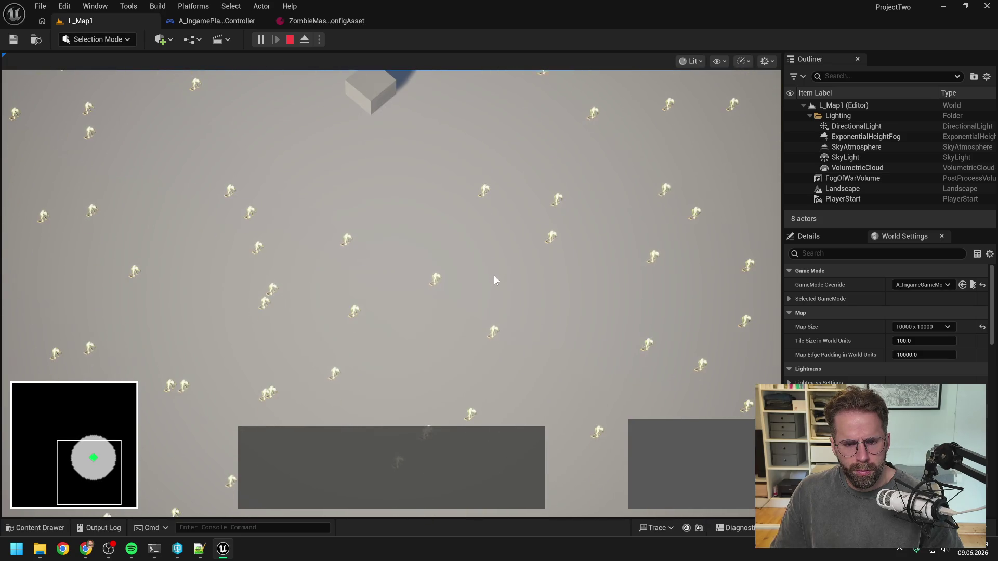
key("w")
key("Escape")
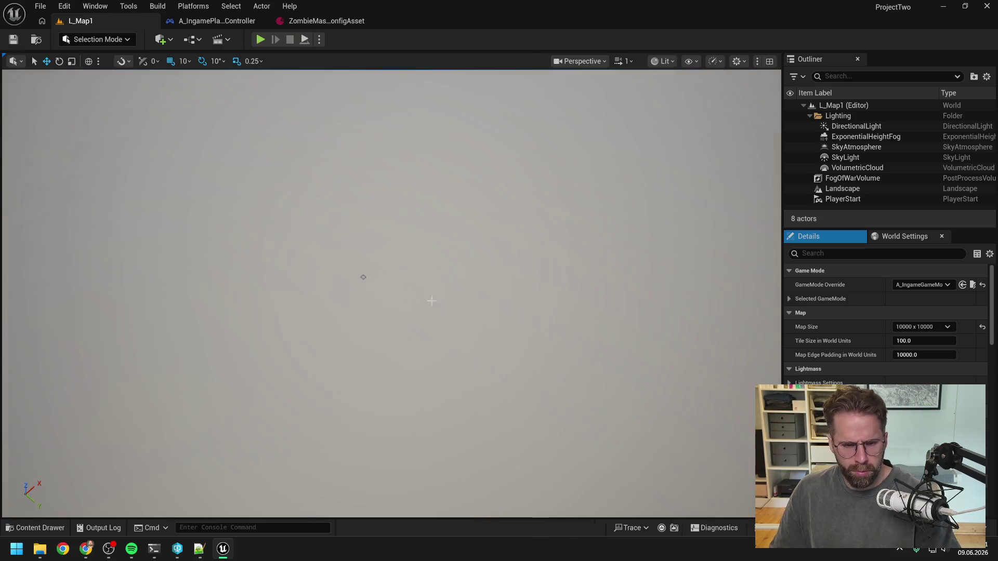
left_click(153, 554)
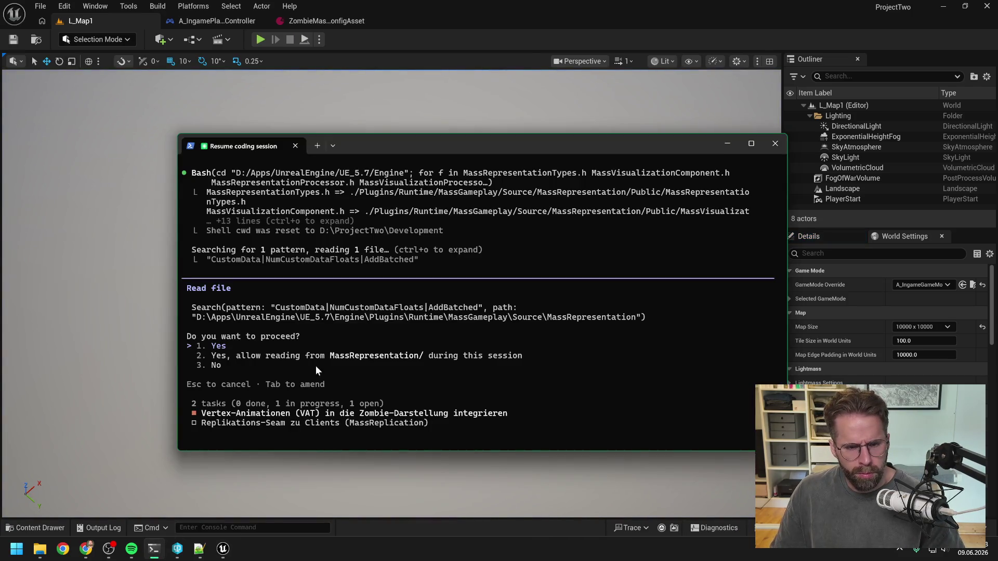
key("Return")
key("Return")
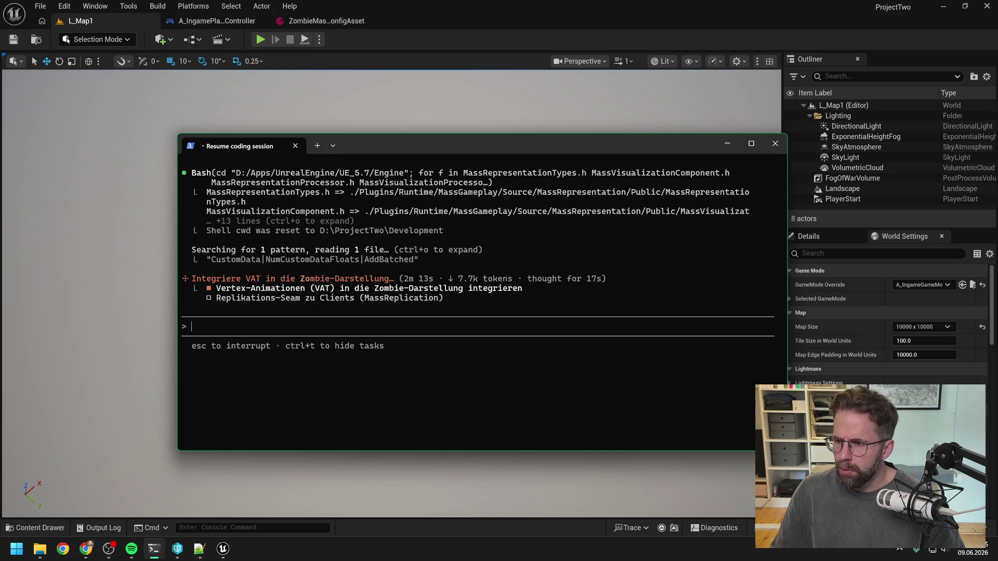
Let the agent read the processor header, search files, and read MassUpdateISMProcessor .cpp and .h
key("alt+Tab")
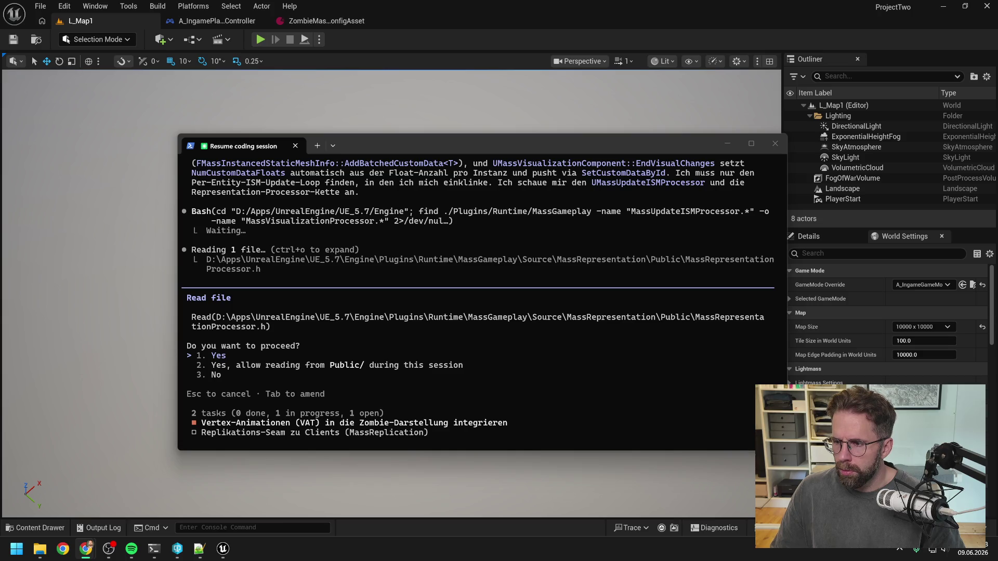
left_click(326, 351)
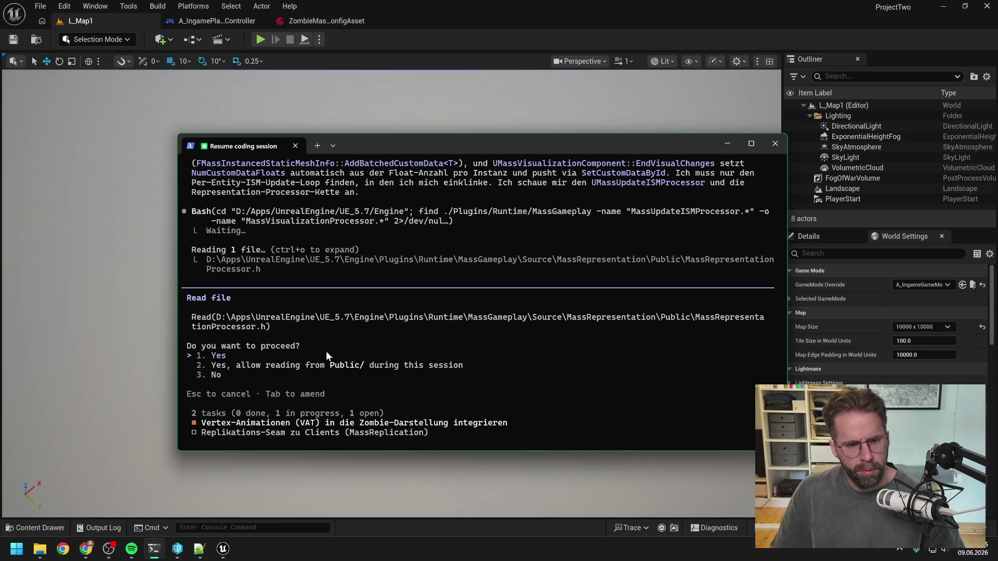
key("Return")
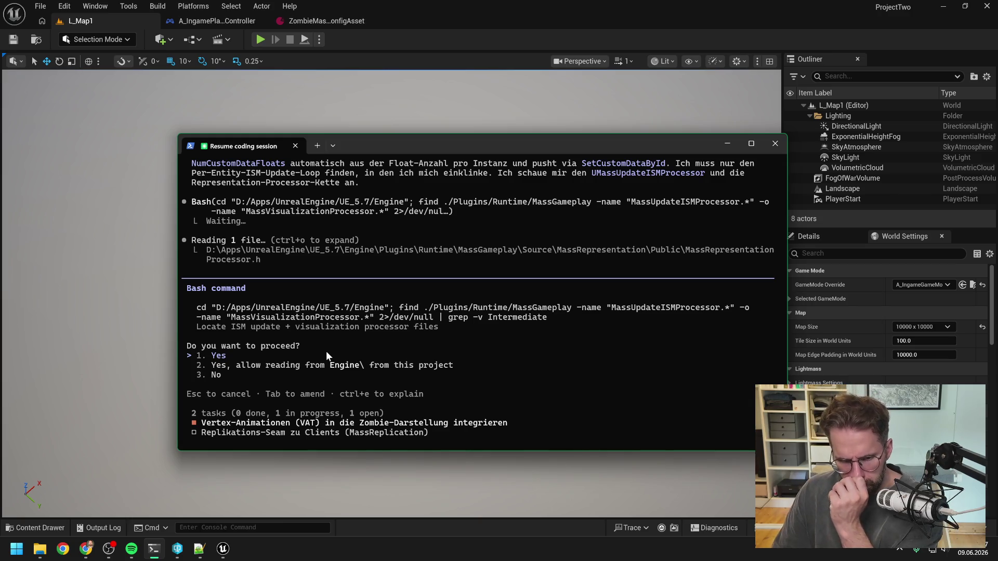
key("Return")
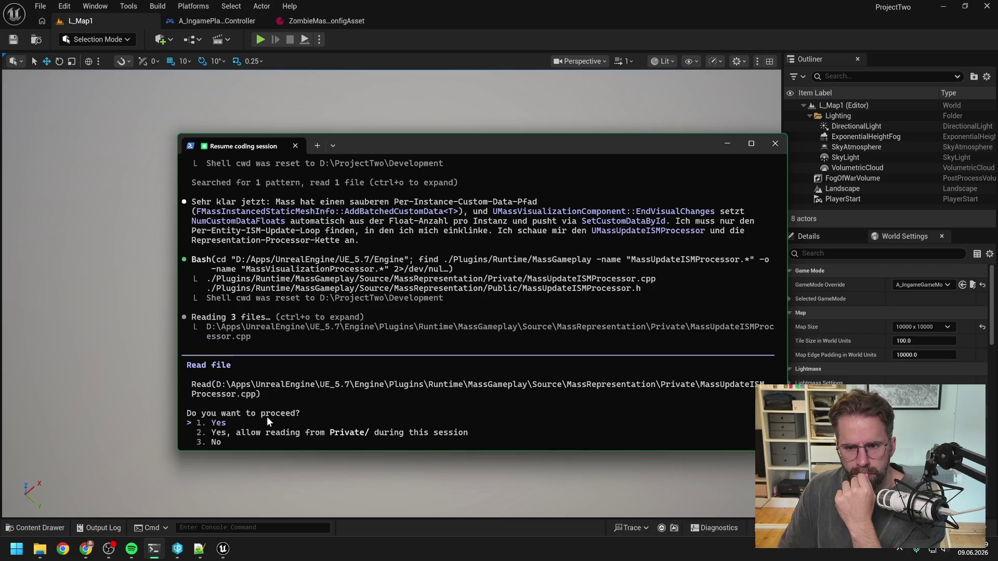
key("Return")
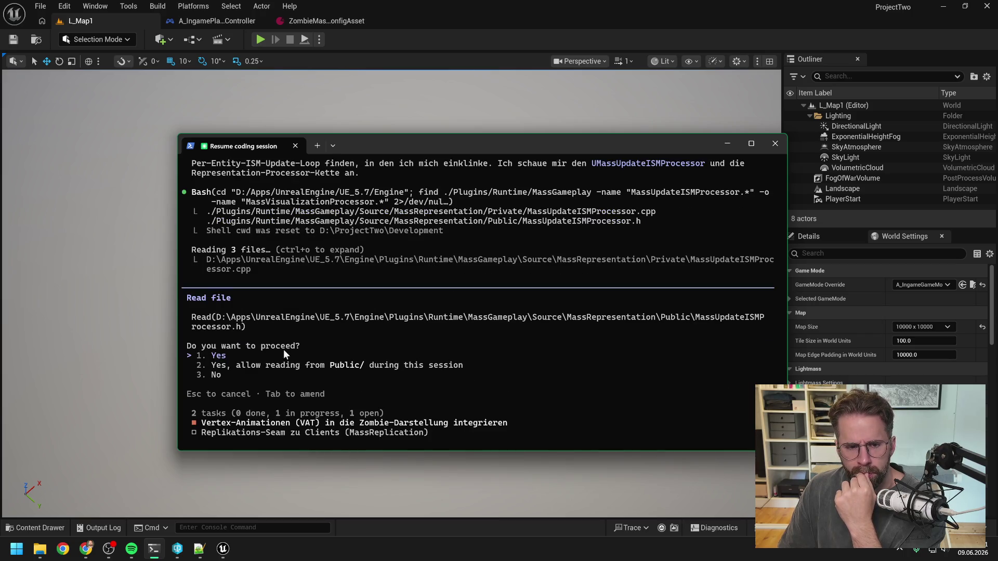
key("Return")
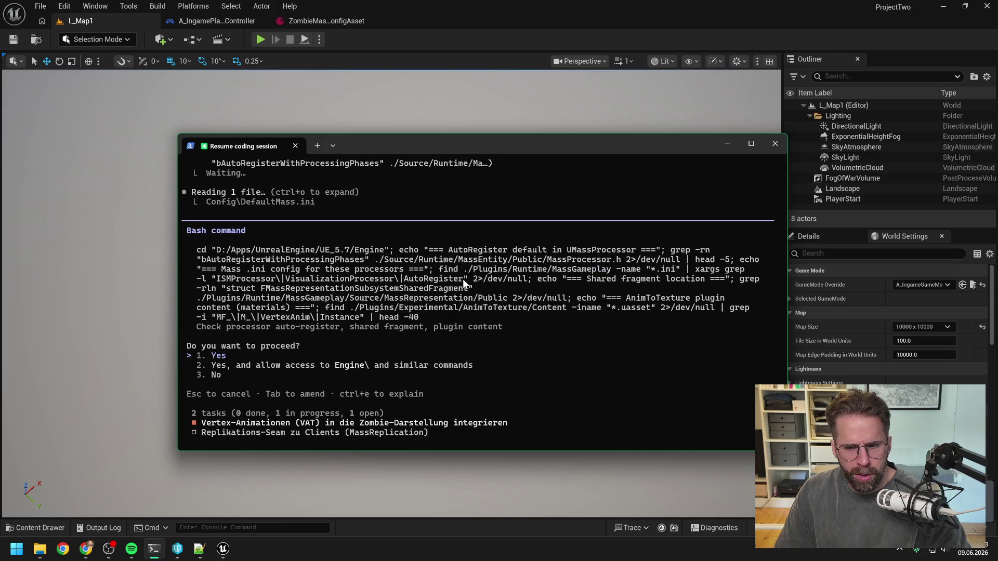
Review the agent's output and approve its auto-registration and AnimToTexture plugin content check
scroll(463, 281, "up", 3)
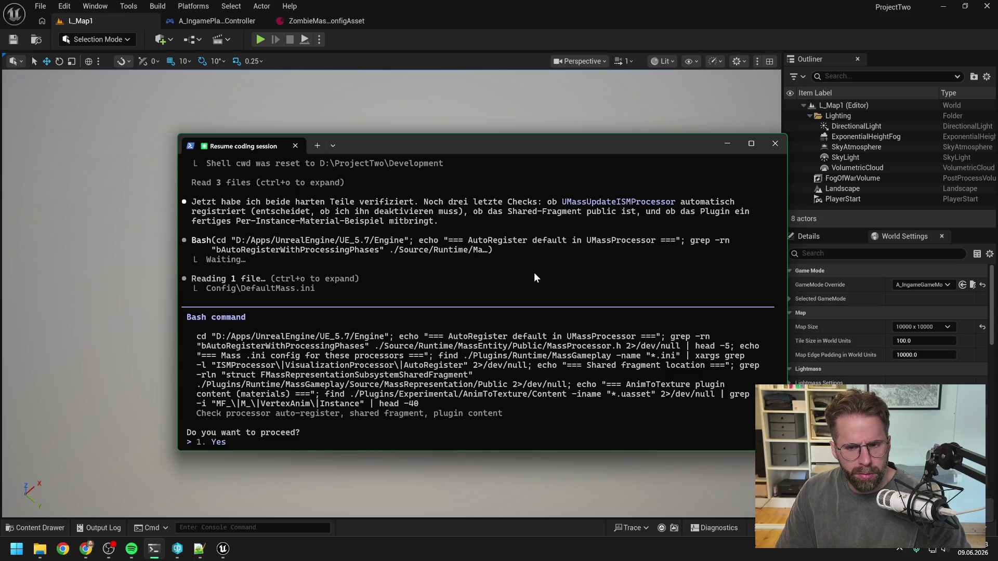
key("Return")
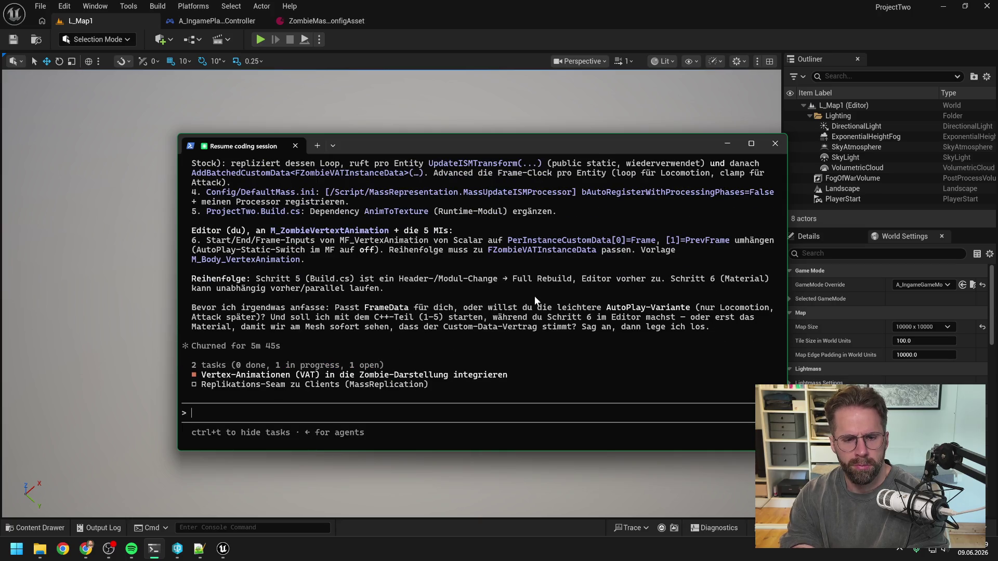
Scroll through the agent's VAT plan: five C++ steps, a sixth material-rewiring step, and its FrameData-versus-AutoPlay question
scroll(503, 279, "up", 3)
scroll(502, 296, "up", 2)
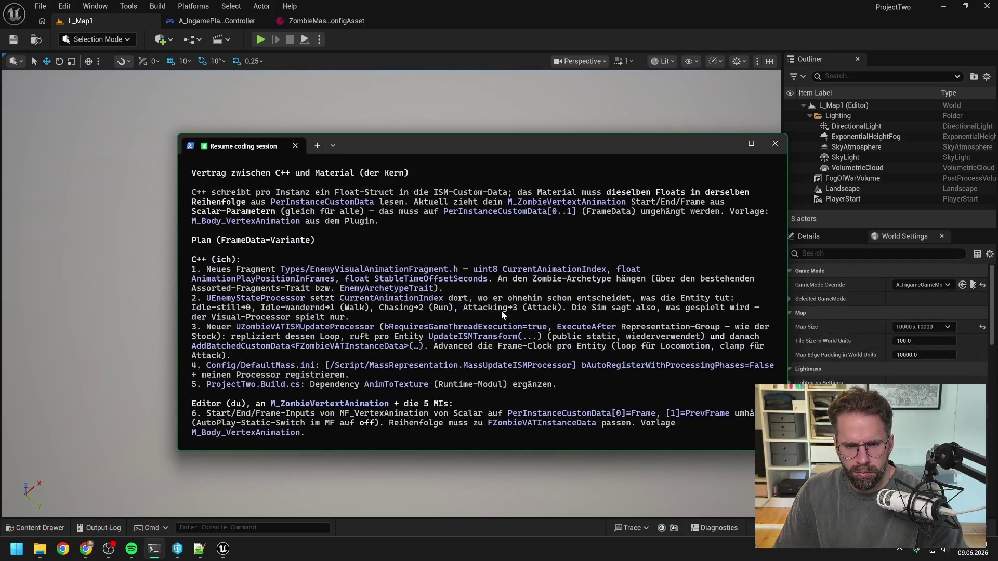
scroll(498, 320, "up", 6)
scroll(497, 337, "up", 10)
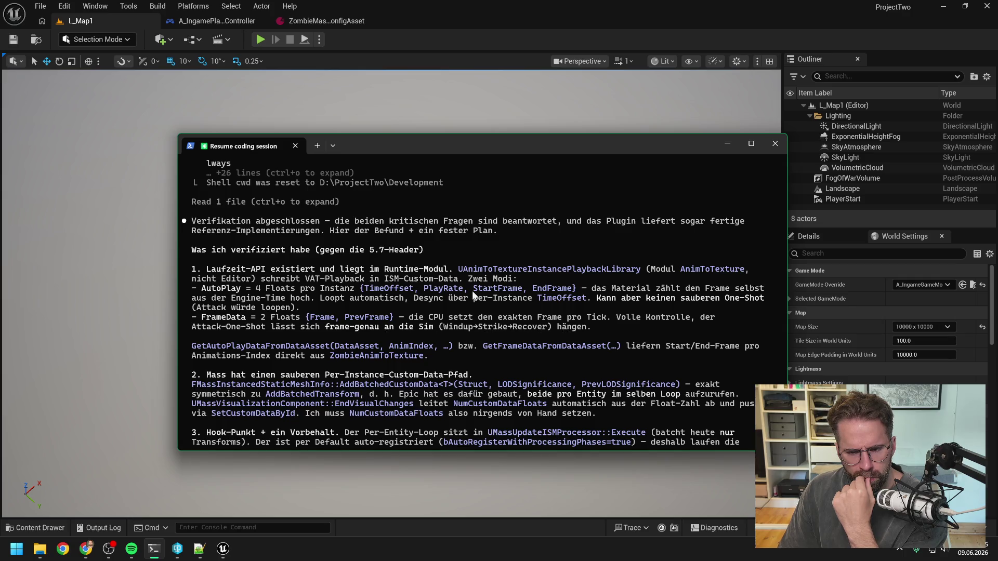
scroll(406, 284, "down", 2)
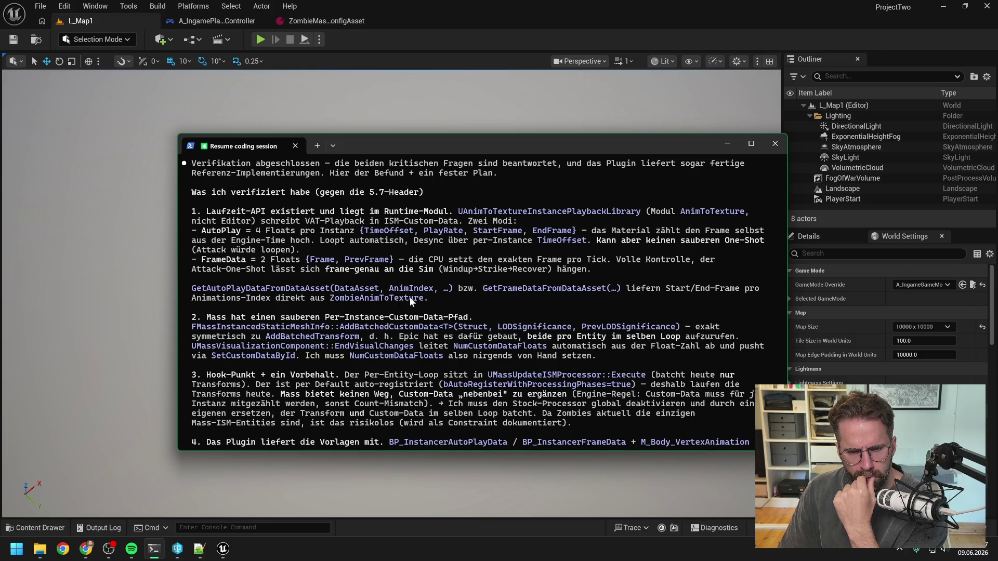
scroll(411, 273, "down", 1)
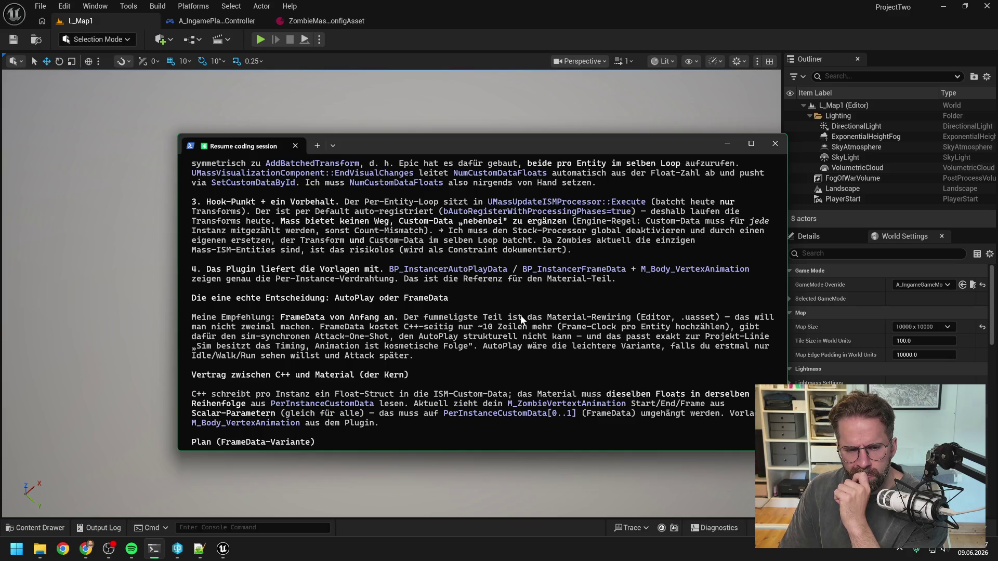
scroll(424, 311, "down", 1)
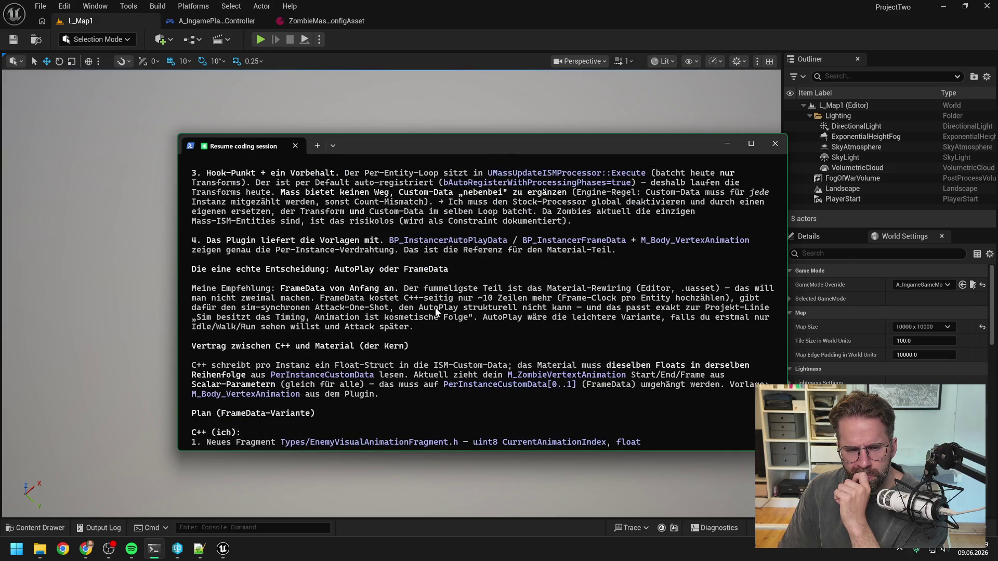
scroll(435, 307, "down", 2)
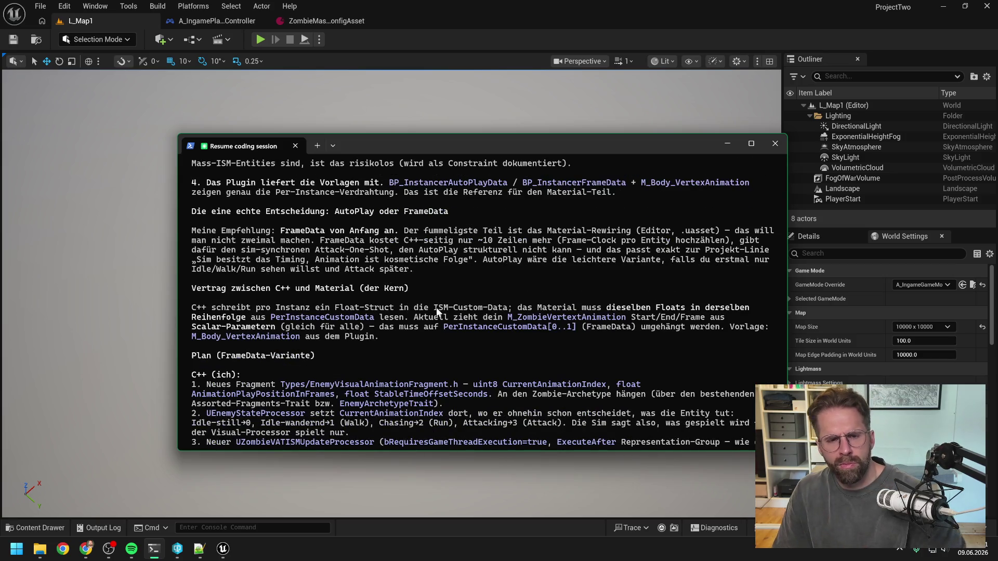
scroll(434, 314, "down", 9)
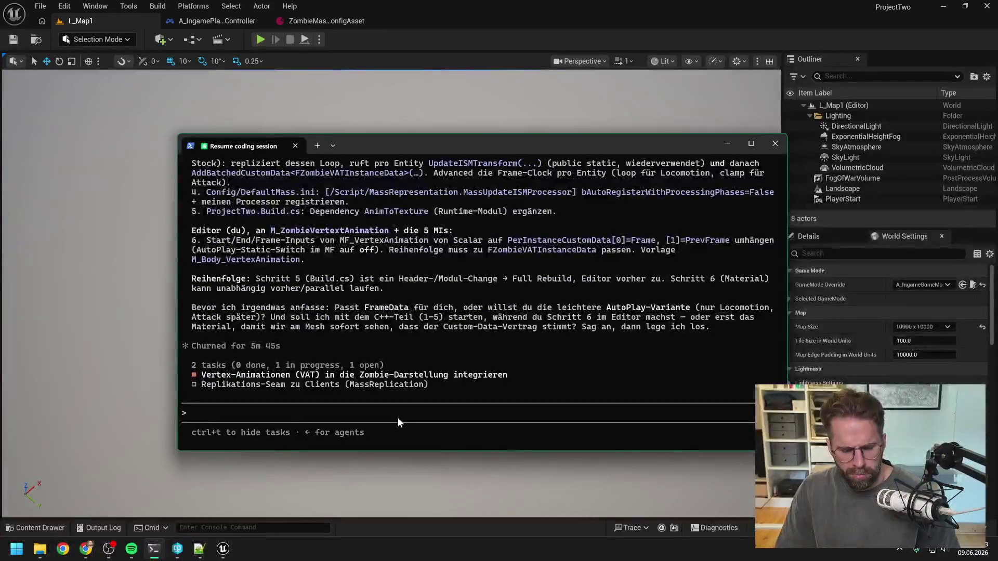
Send the reply 'Zu 4 lass uns direkt mit FrameData anfangen. ok dann los' to choose FrameData
type("Zu 4 lass uns di")
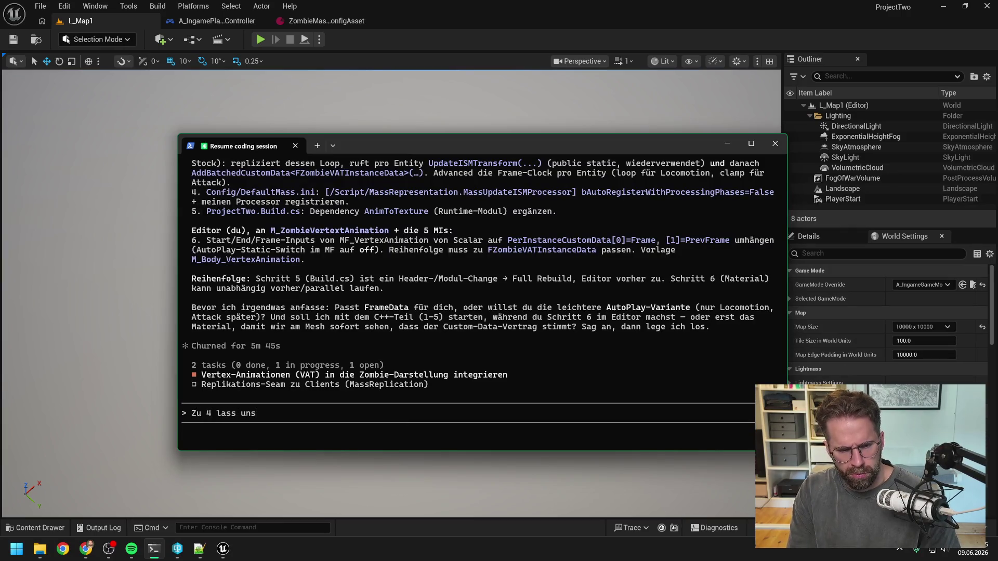
type("rekt")
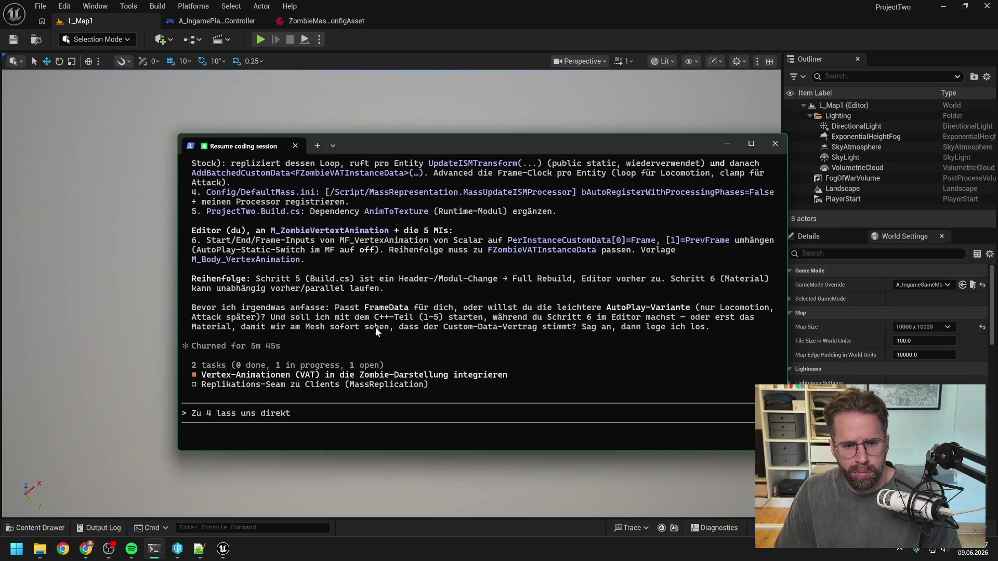
scroll(383, 319, "up", 9)
scroll(390, 332, "up", 4)
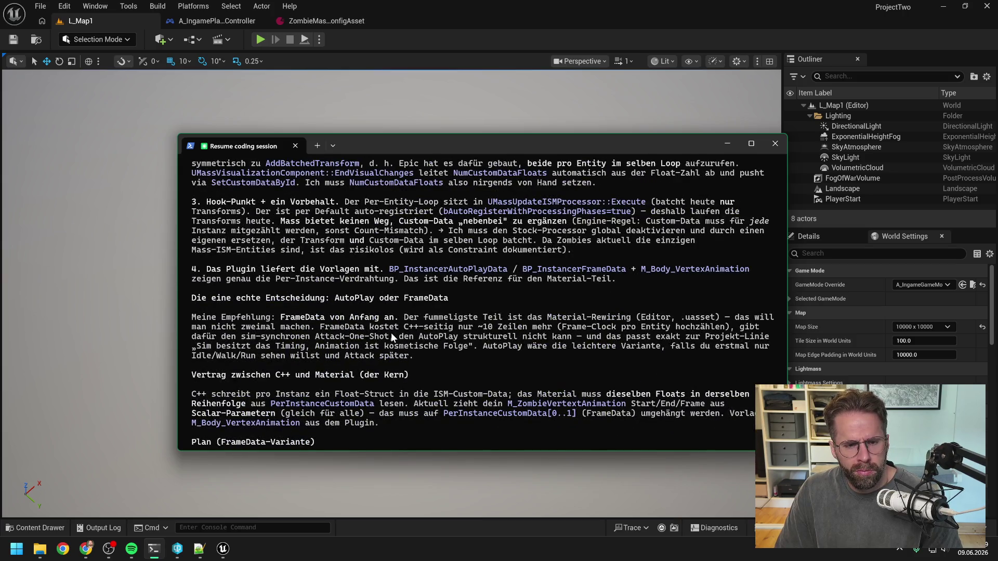
scroll(448, 342, "down", 10)
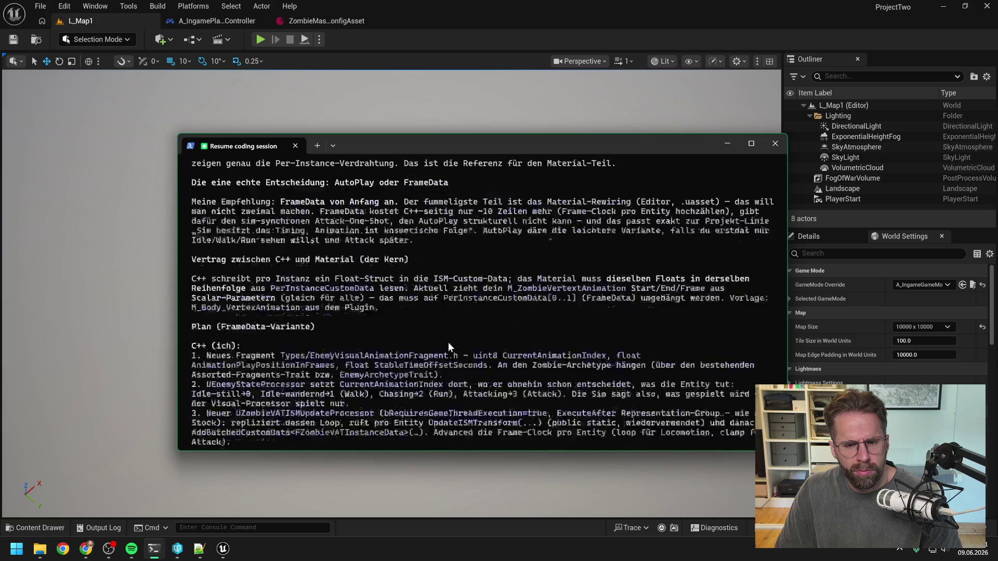
type("Zu 4 lass uns direktmit FrameDat")
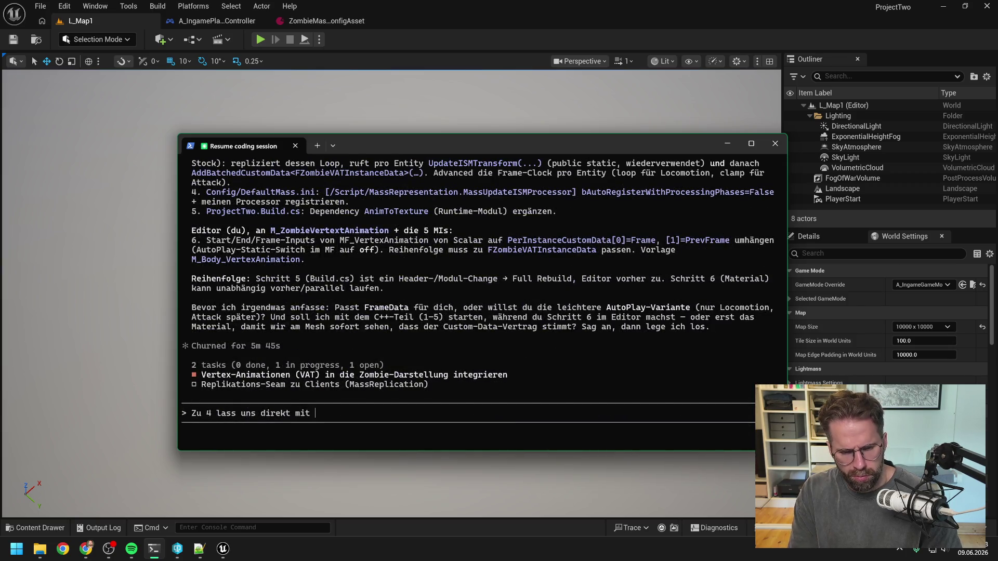
type("a anfangen.")
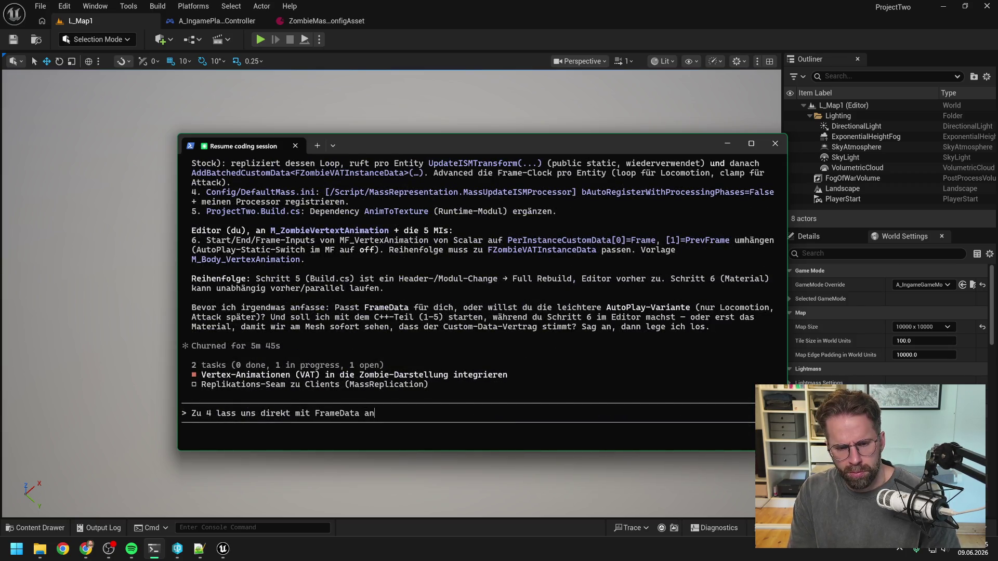
scroll(484, 336, "up", 15)
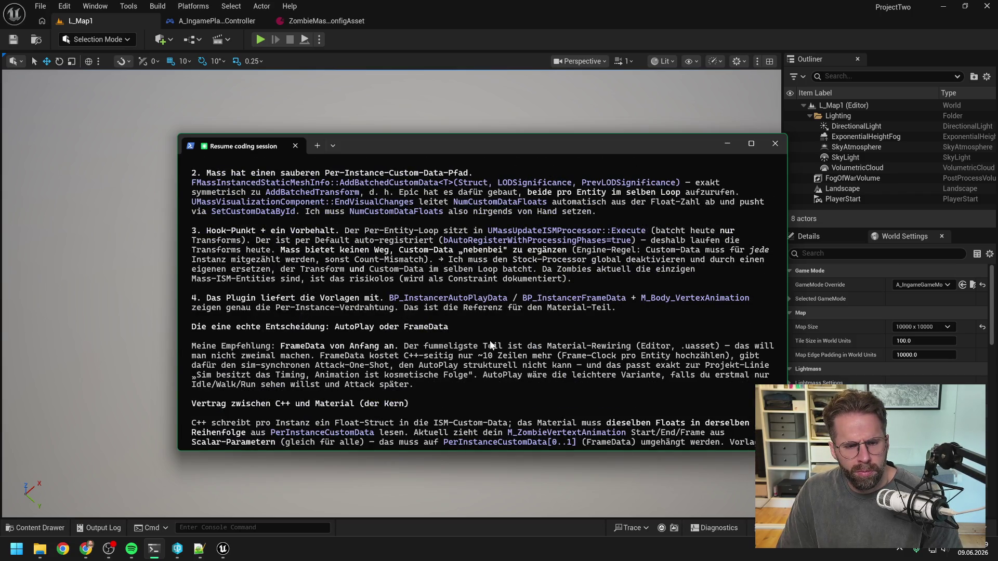
scroll(485, 336, "down", 3)
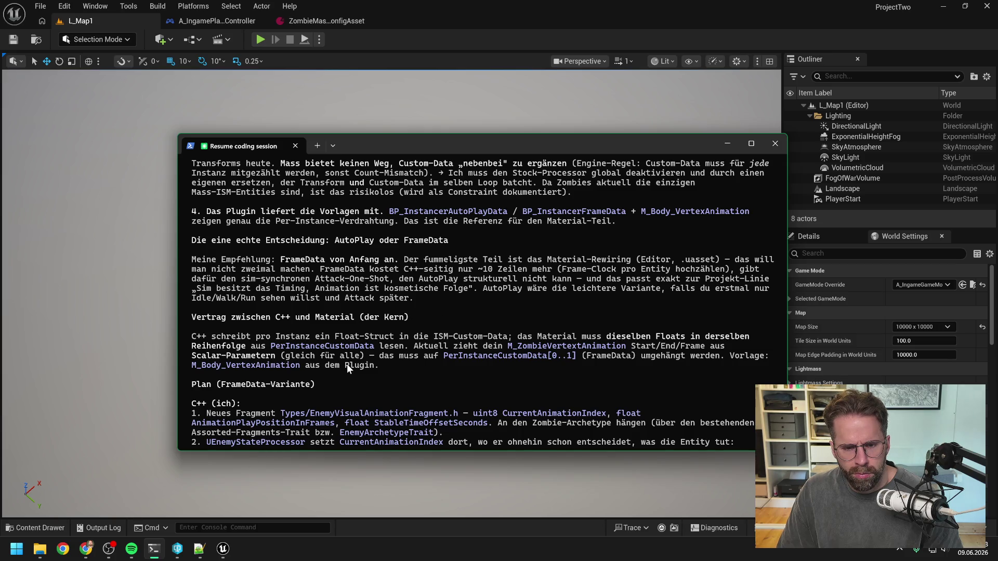
scroll(457, 310, "down", 1)
scroll(456, 311, "down", 1)
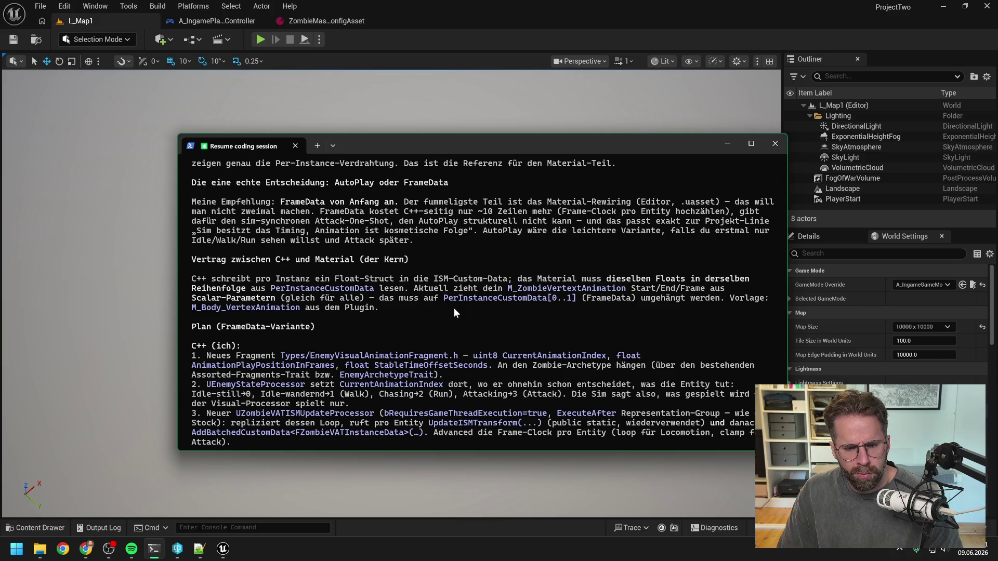
scroll(455, 312, "down", 2)
scroll(454, 311, "down", 2)
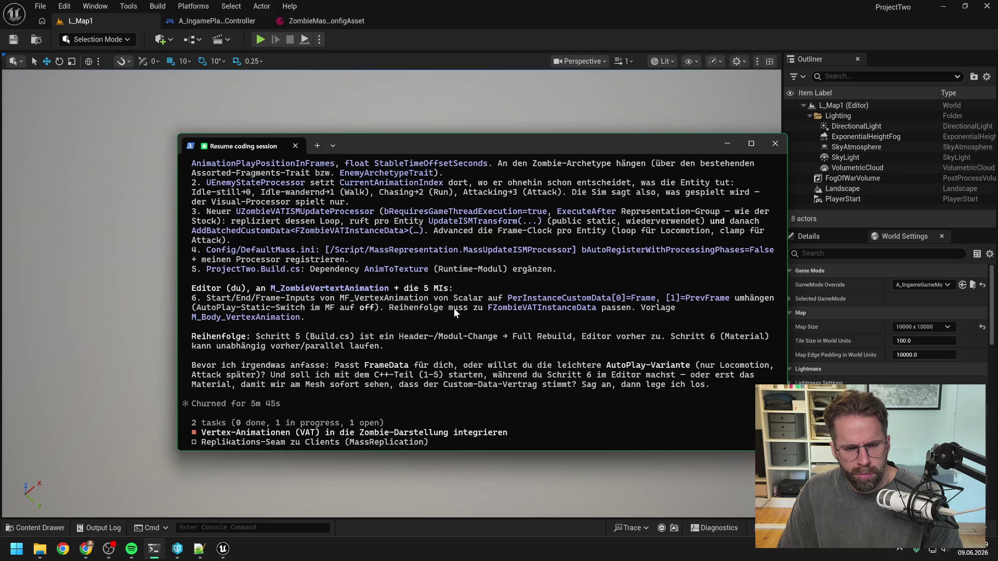
type("Zu 4 lass uns direkt mit FrameData anfangen.")
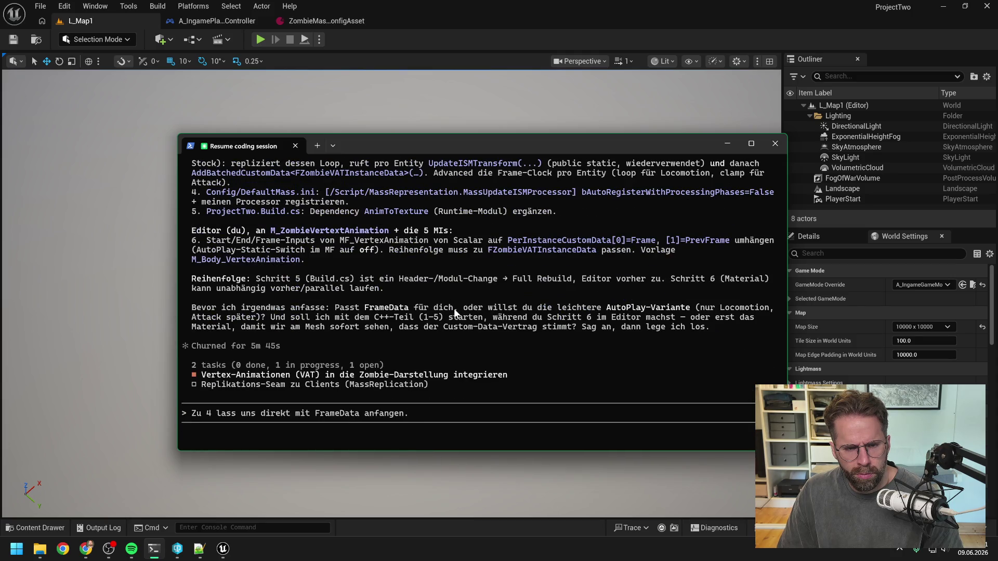
type(" ok dann los")
key("Return")
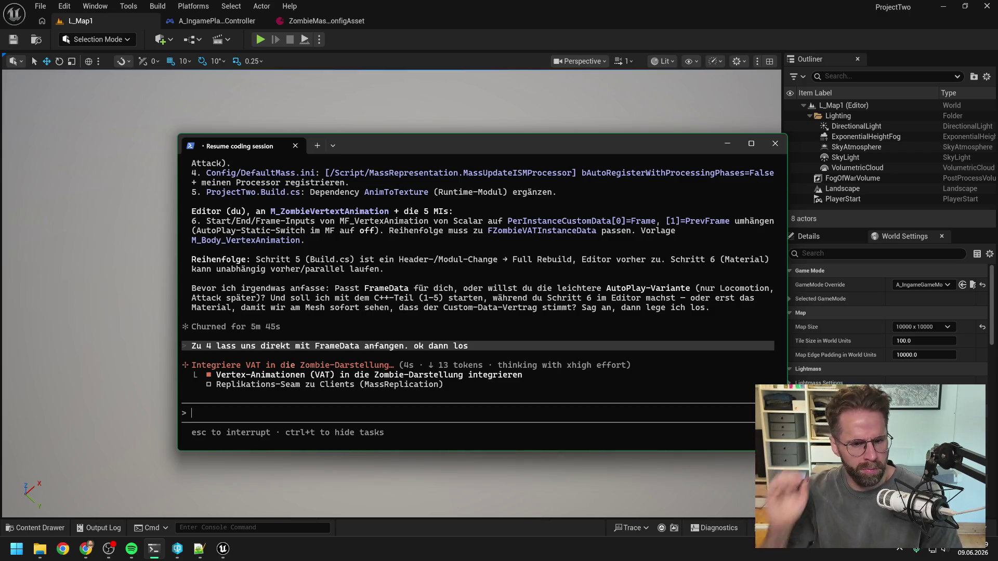
Close Unreal, saving and checking out M_ZombieVertexAnimation and its material instance from source control
left_click(986, 7)
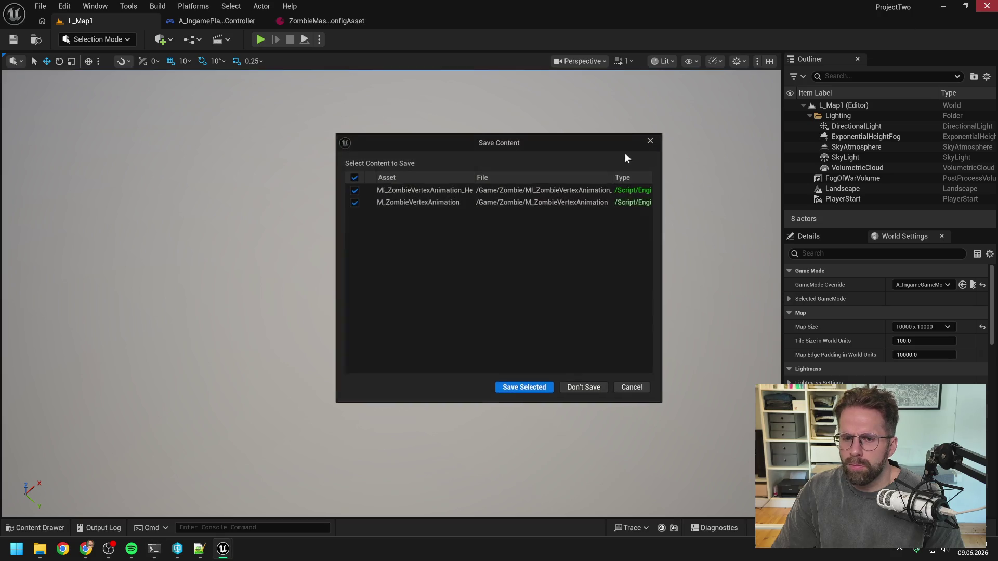
left_click(513, 390)
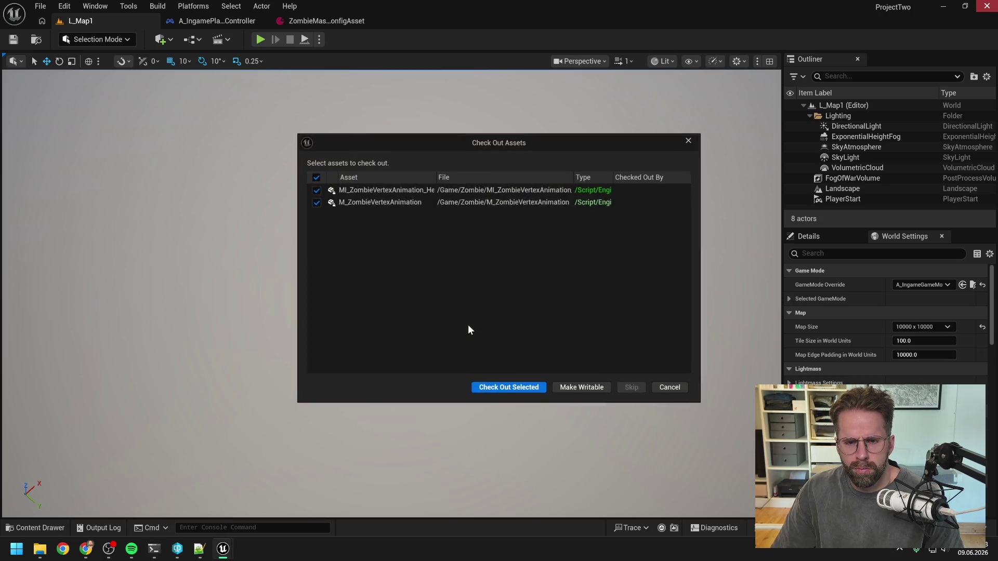
left_click(508, 394)
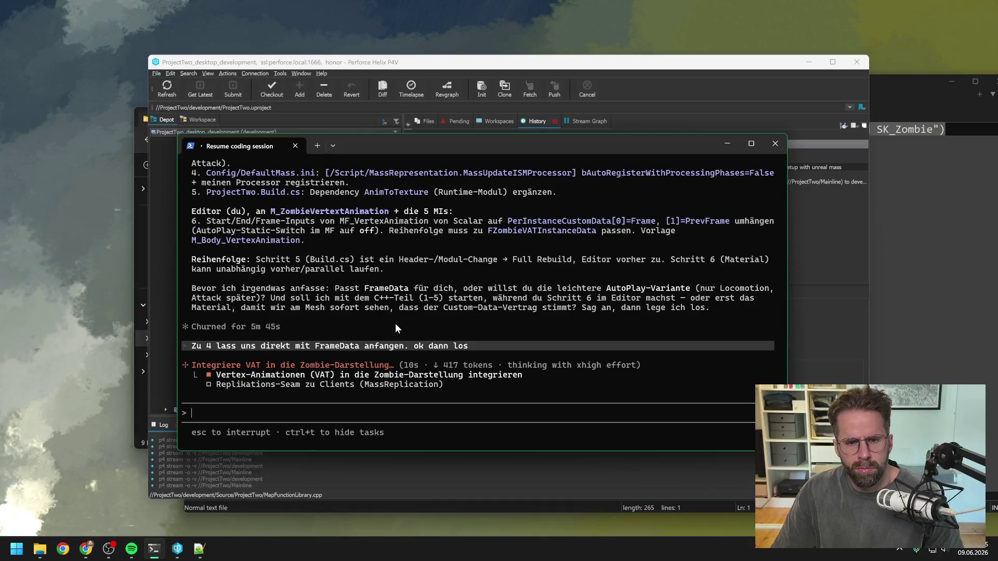